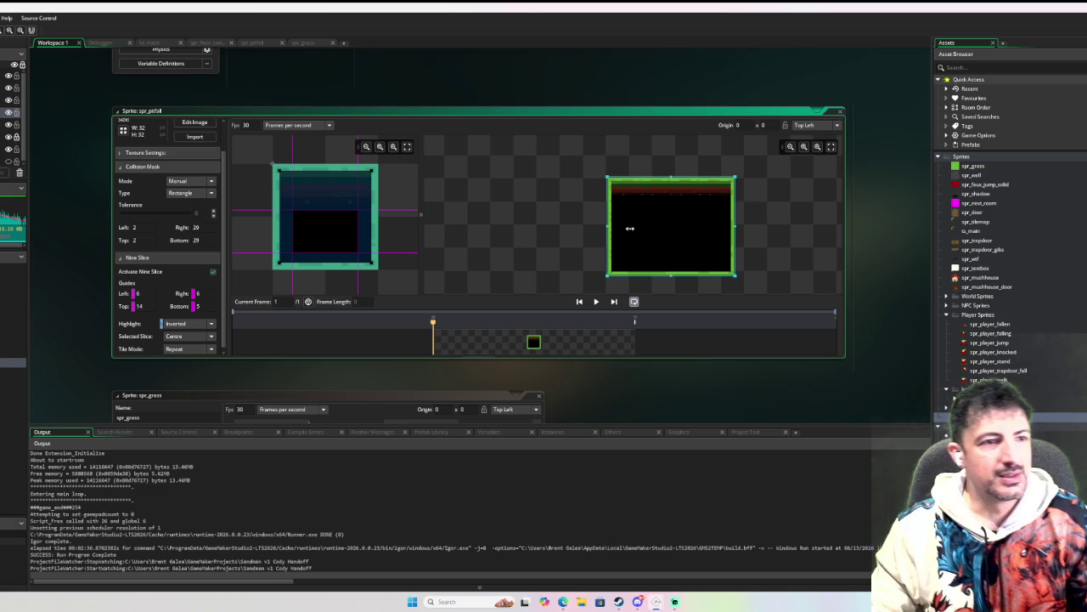
# Step: Close the spr_pitfall sprite editor and scroll the asset list down to the Objects folder
pyautogui.click(840, 112)
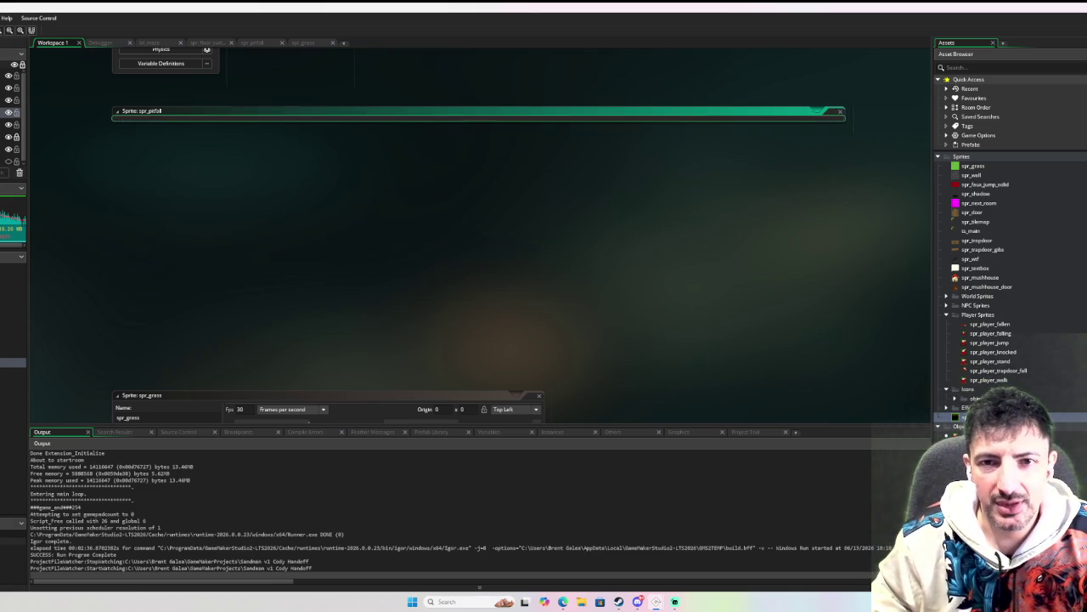
pyautogui.scroll(-4, 1007, 332)
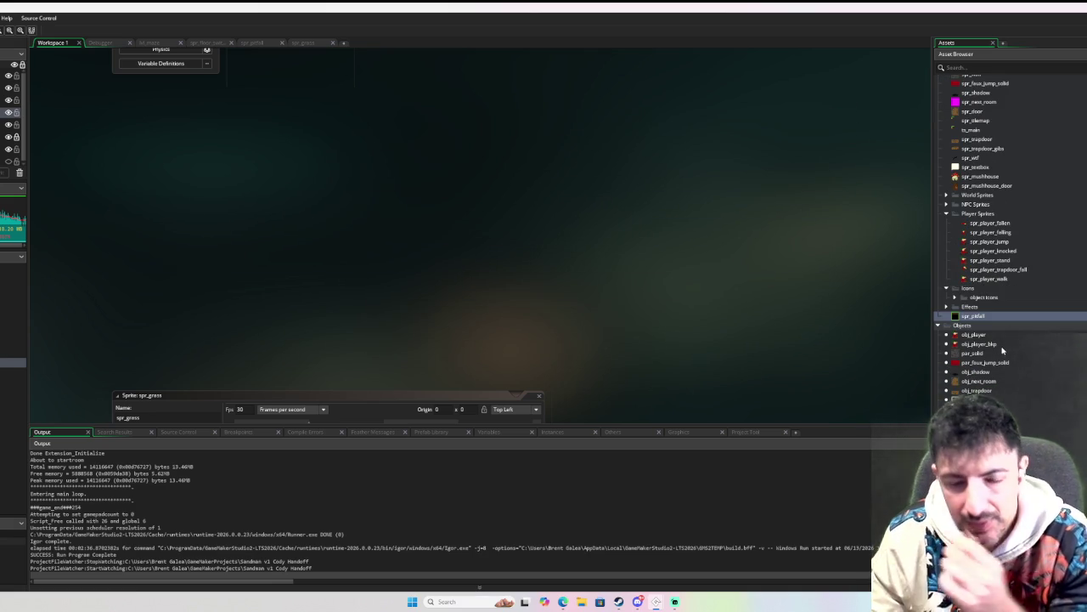
# Step: Open obj_trapdoor and read through its Create and End Step event code
pyautogui.doubleClick(1000, 390)
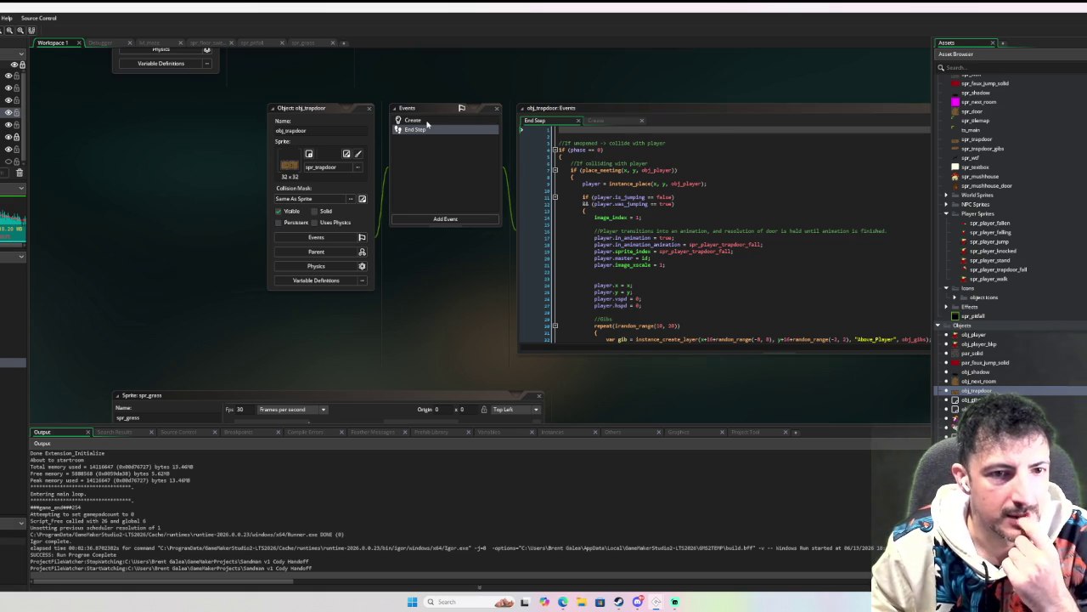
pyautogui.click(427, 123)
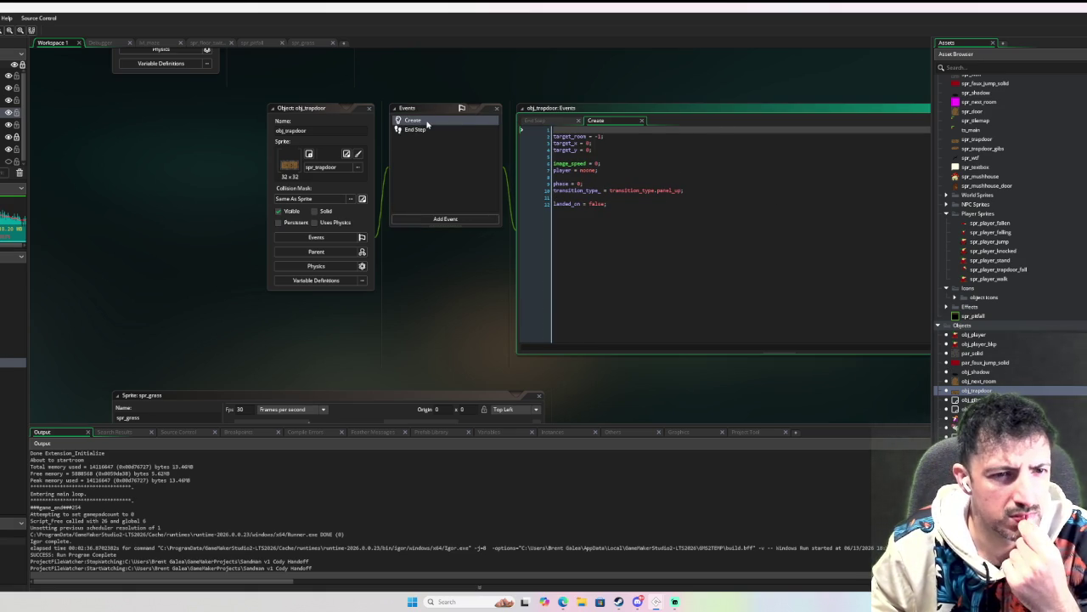
pyautogui.click(423, 130)
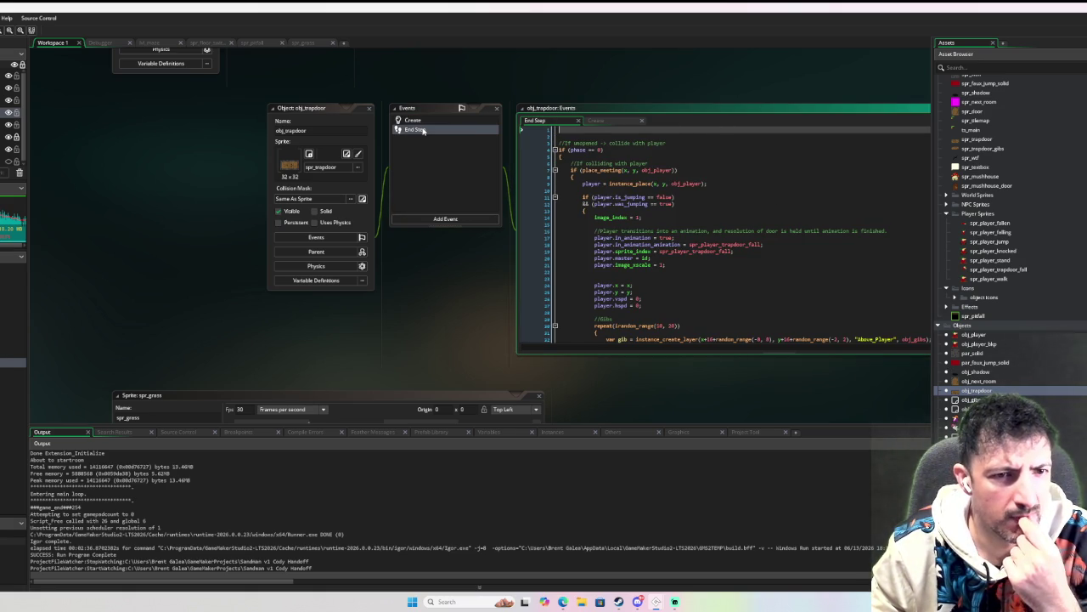
pyautogui.scroll(-5, 713, 261)
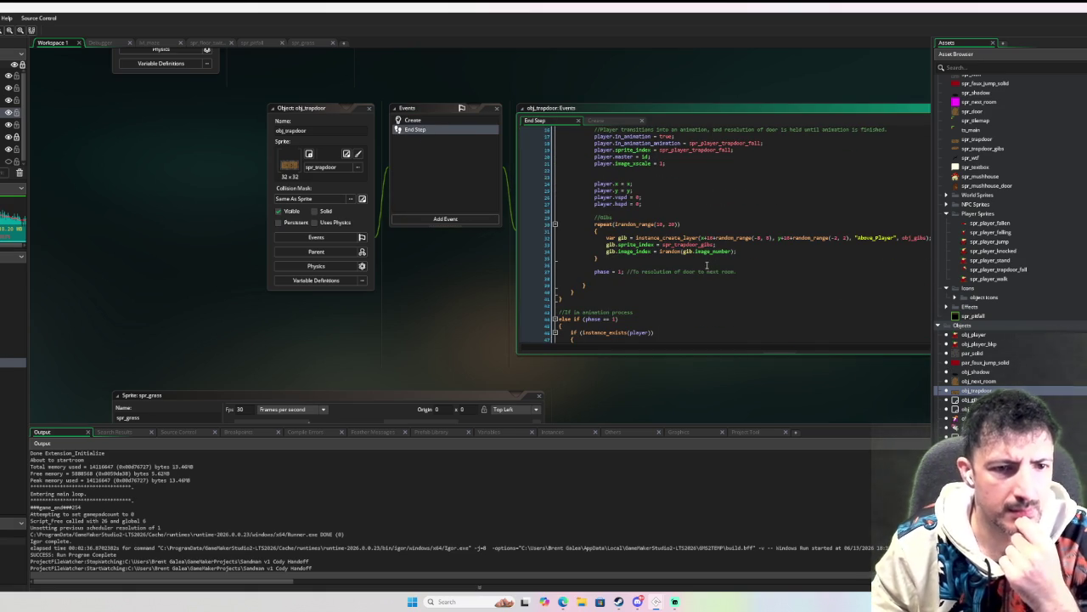
pyautogui.scroll(-7, 707, 264)
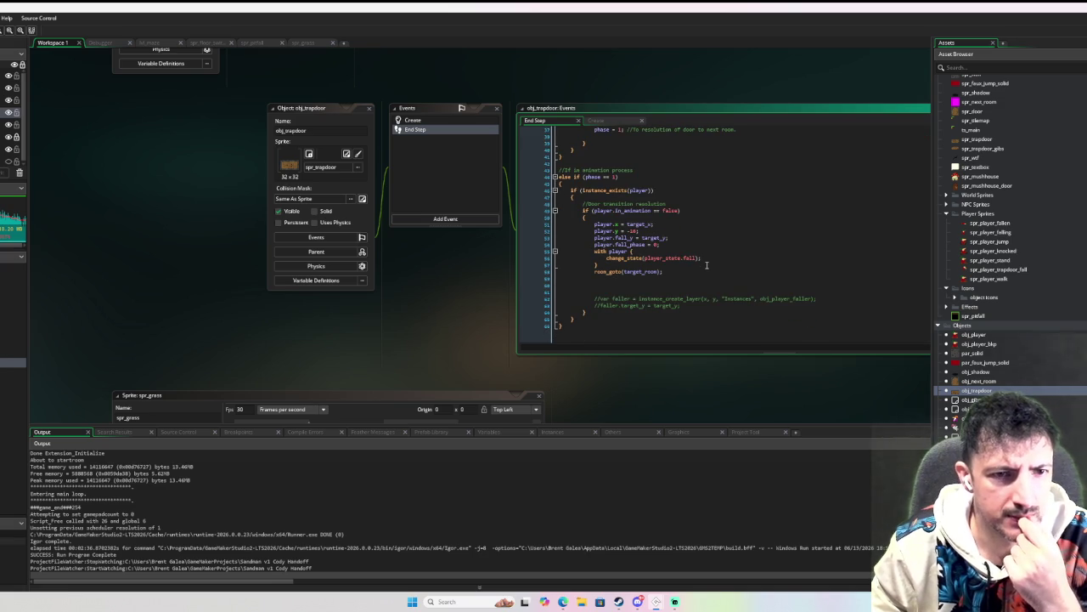
pyautogui.scroll(1, 705, 265)
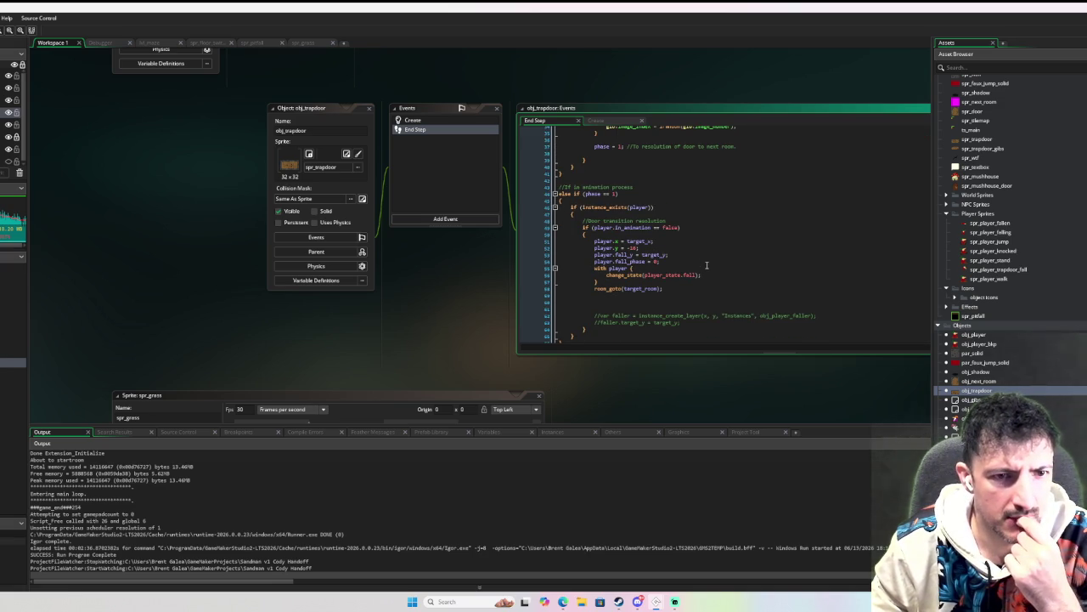
pyautogui.scroll(-1, 706, 265)
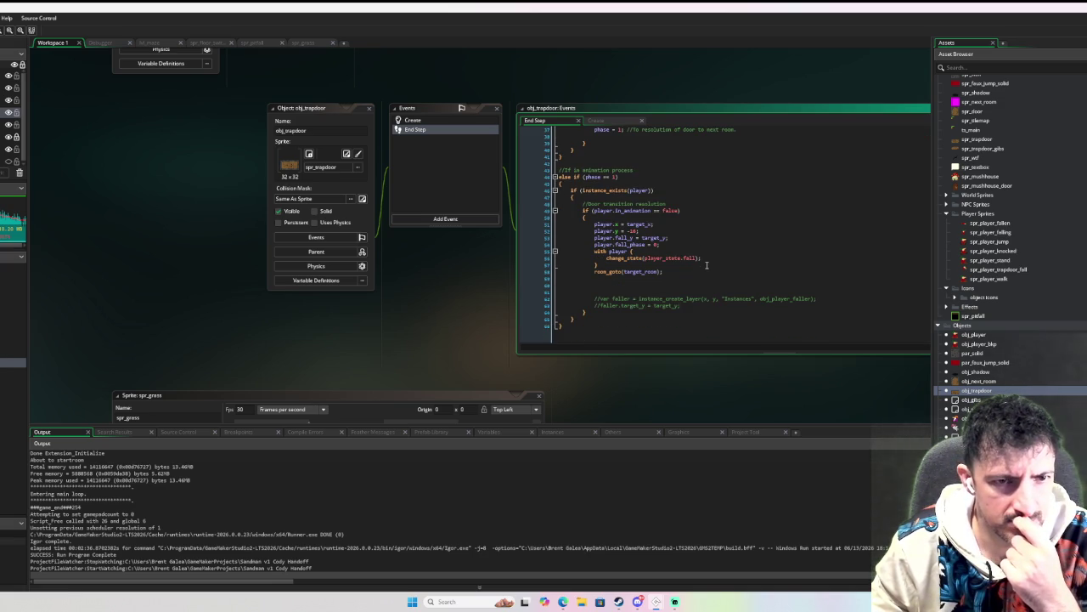
pyautogui.scroll(7, 706, 265)
pyautogui.scroll(-6, 706, 265)
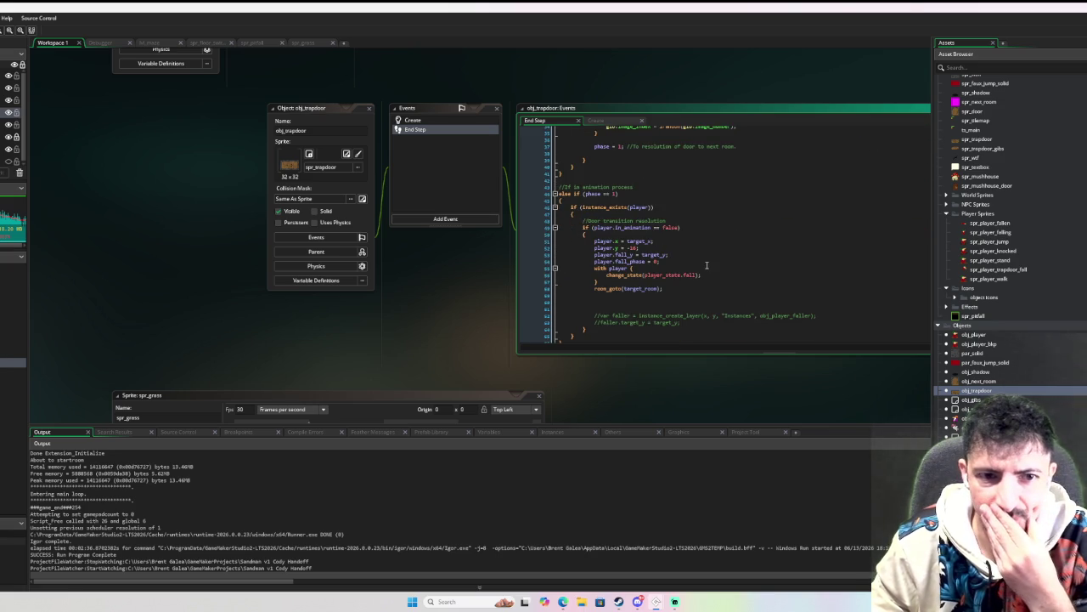
pyautogui.scroll(7, 706, 265)
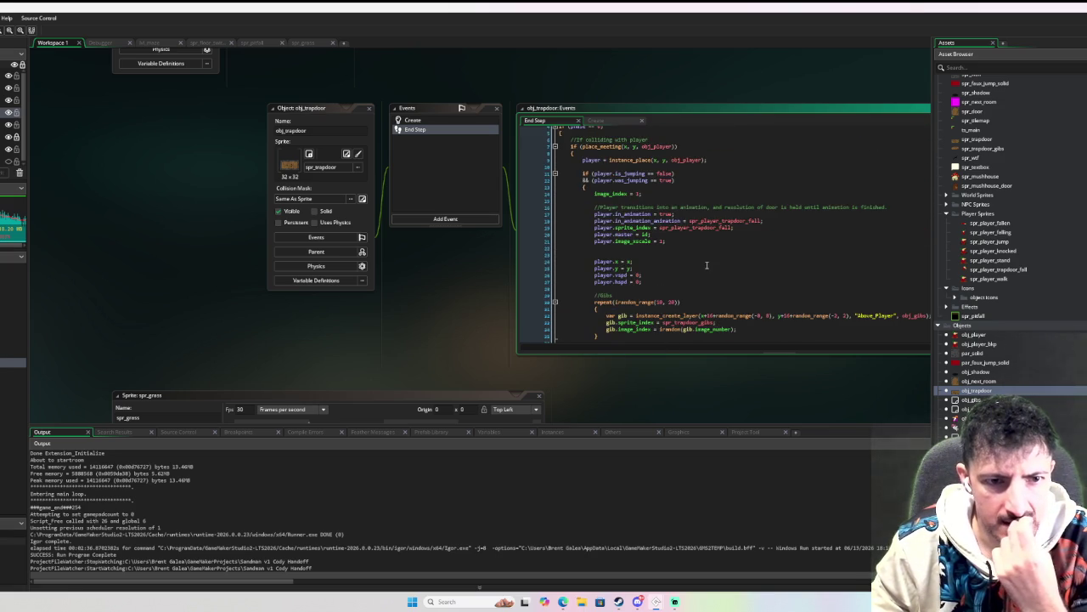
pyautogui.scroll(1, 706, 265)
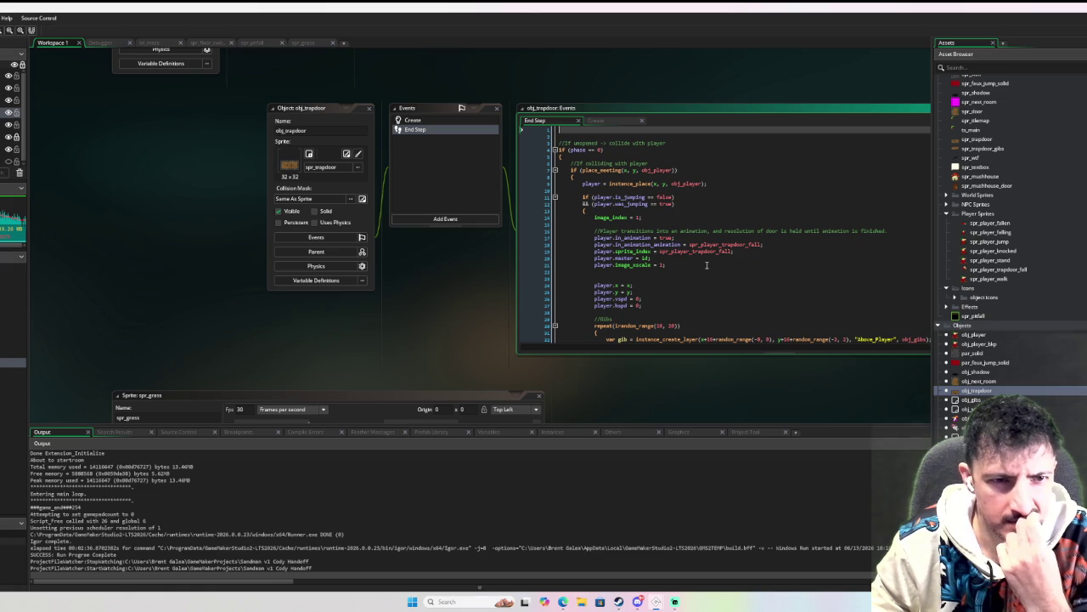
pyautogui.scroll(-11, 706, 265)
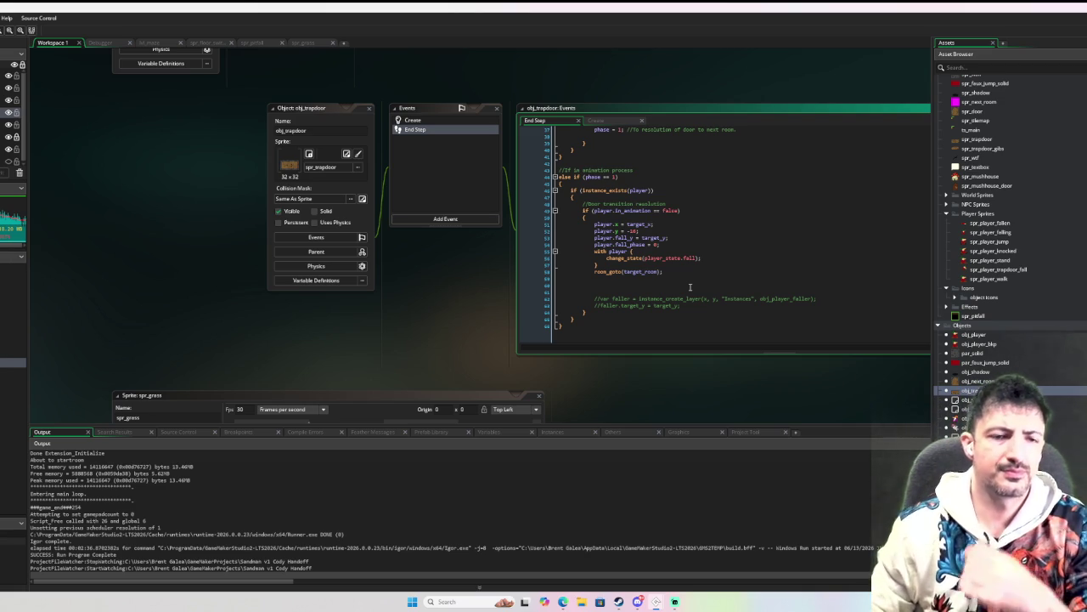
pyautogui.scroll(2, 778, 227)
pyautogui.scroll(6, 778, 227)
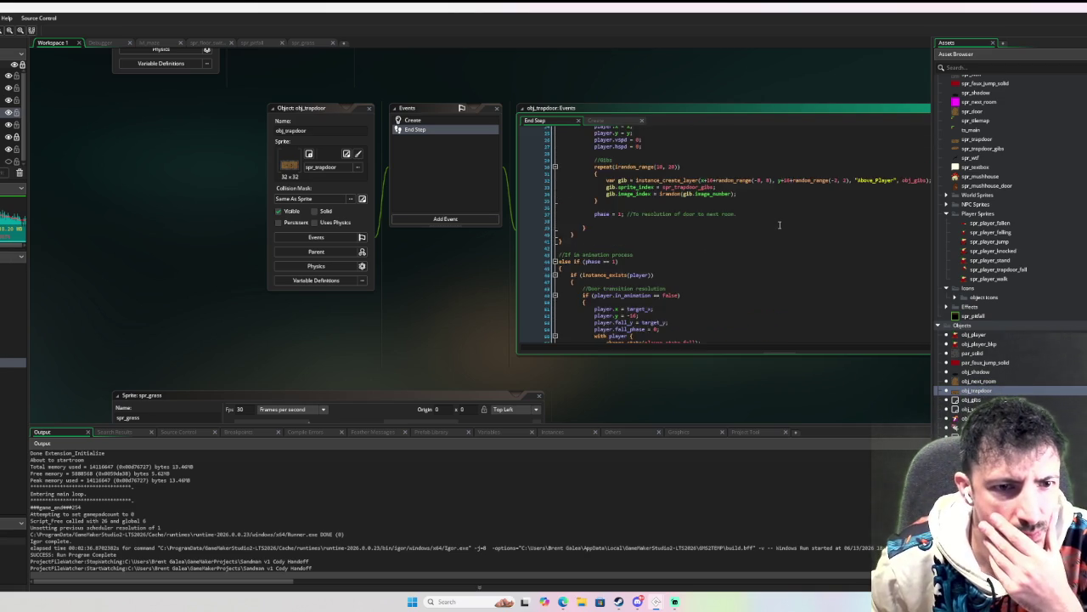
pyautogui.scroll(3, 779, 225)
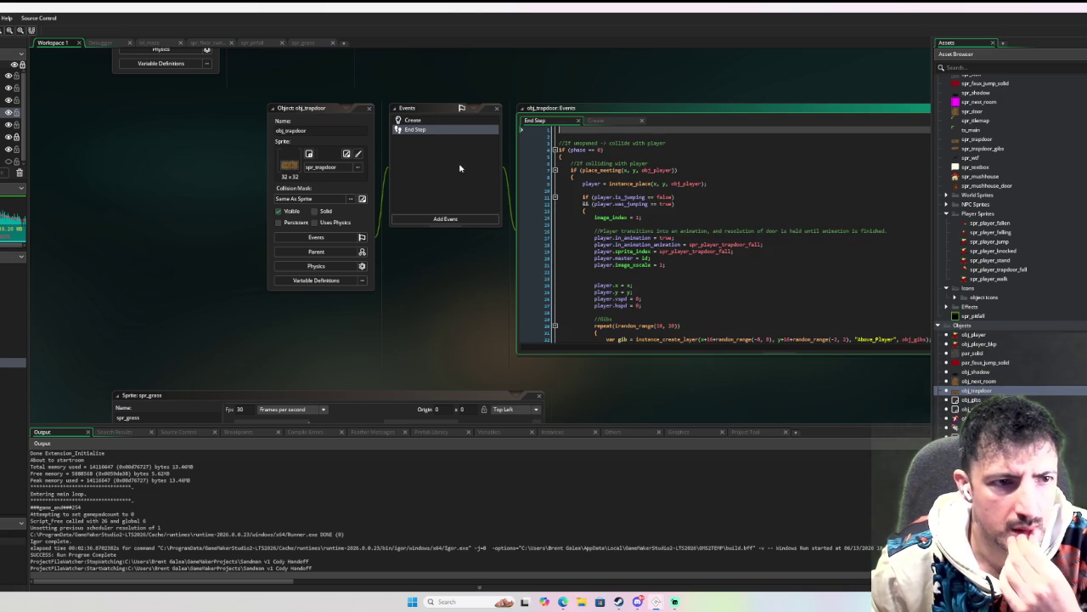
# Step: Recheck obj_trapdoor's Create and End Step code, then view its physics settings
pyautogui.click(442, 123)
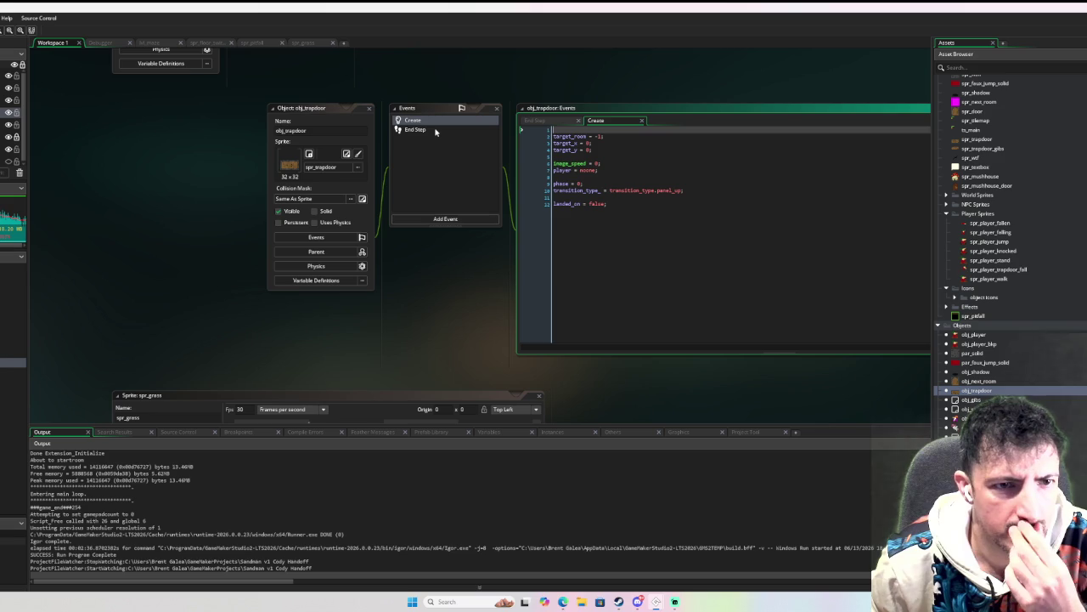
pyautogui.click(435, 131)
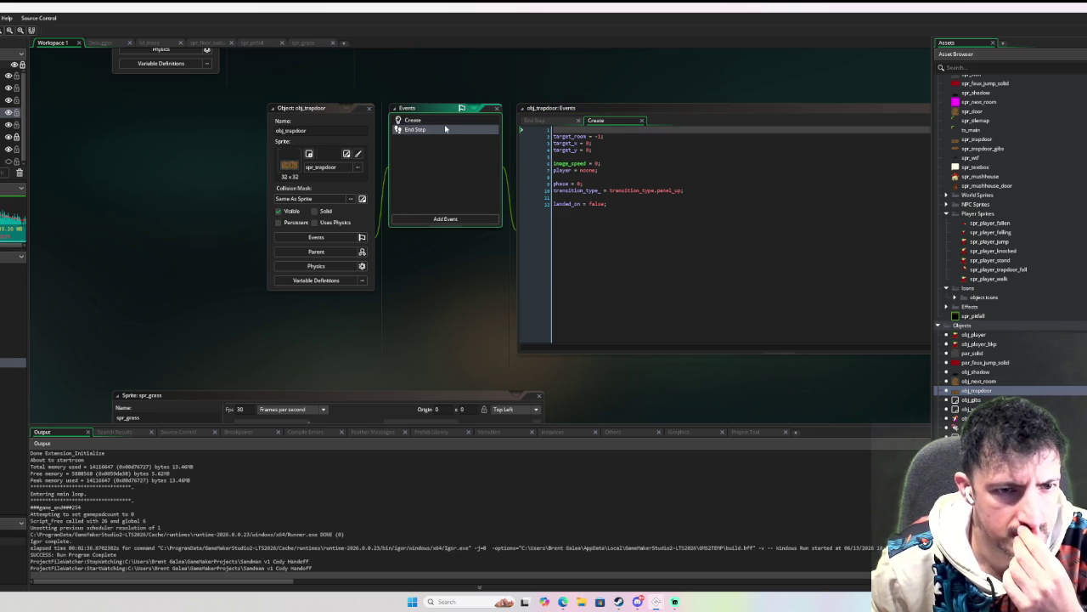
pyautogui.doubleClick(445, 128)
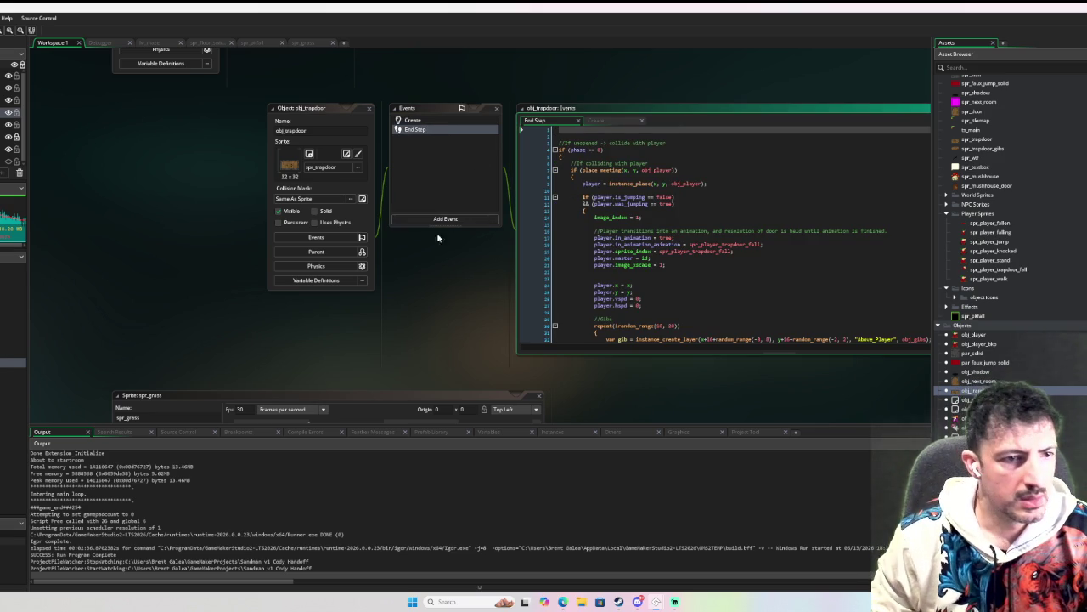
pyautogui.click(316, 266)
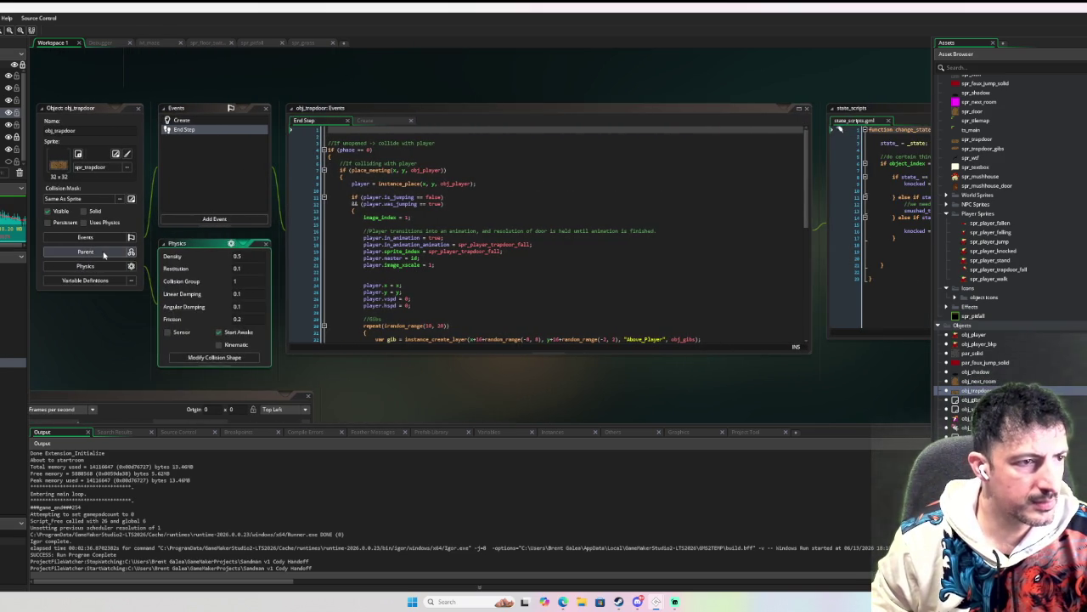
# Step: Confirm obj_trapdoor has no parent object and view its Create event code
pyautogui.click(85, 251)
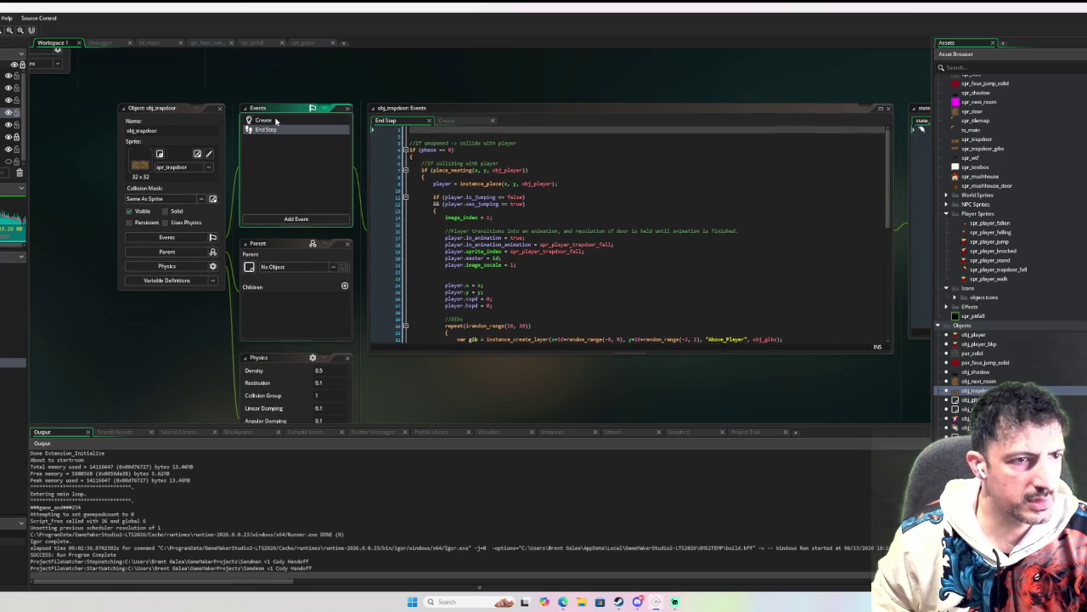
pyautogui.click(276, 120)
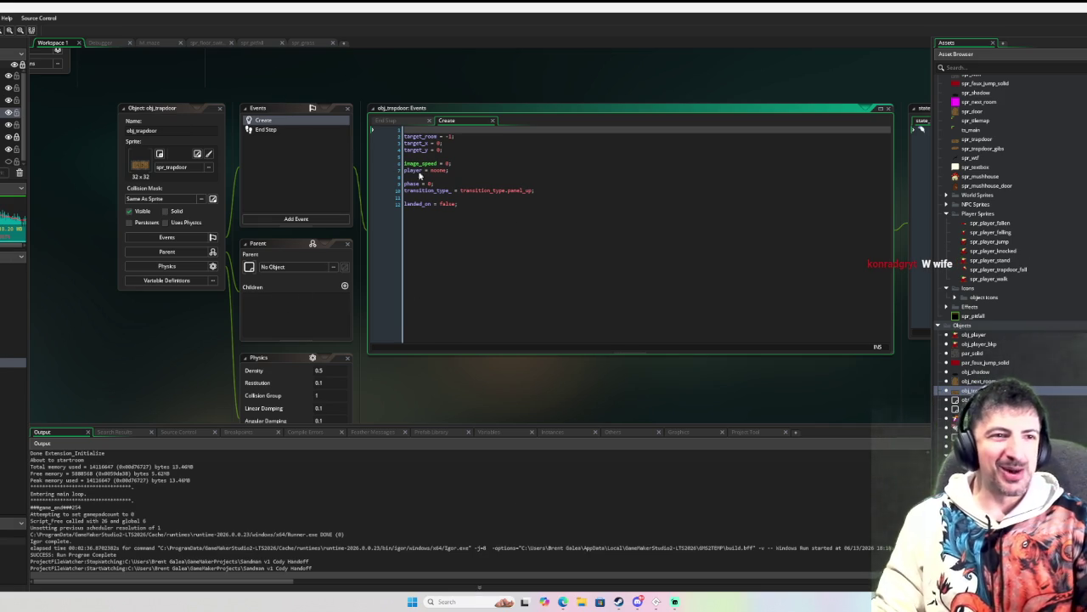
# Step: Pan the workspace to bring the state_scripts change_state code into view
pyautogui.moveTo(723, 379); pyautogui.dragTo(501, 376)
pyautogui.moveTo(864, 402); pyautogui.dragTo(653, 395)
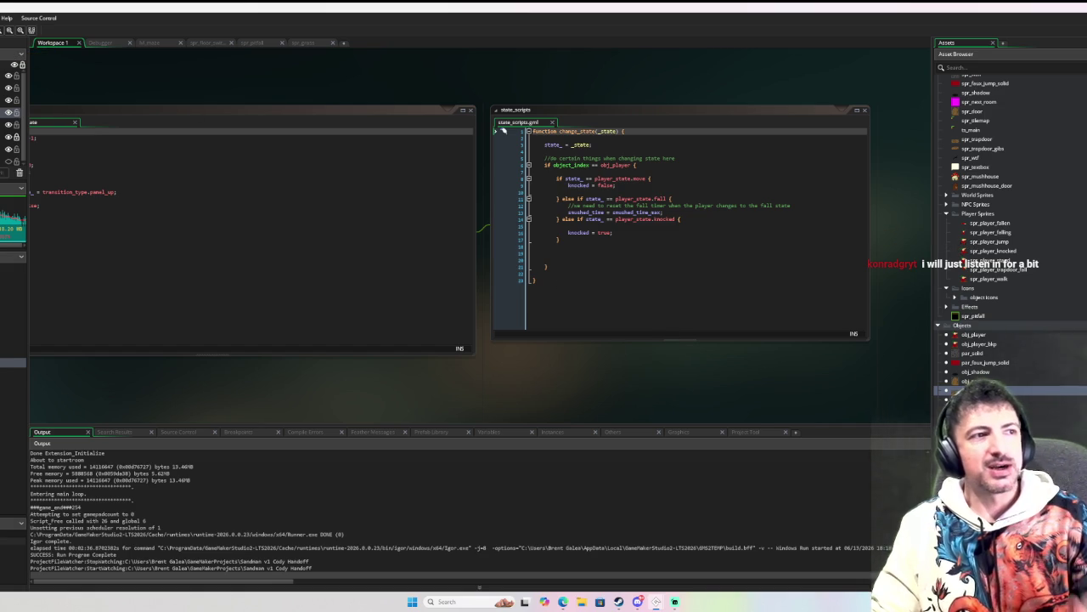
# Step: Pan the workspace back to center the obj_trapdoor windows
pyautogui.moveTo(257, 356); pyautogui.dragTo(646, 311)
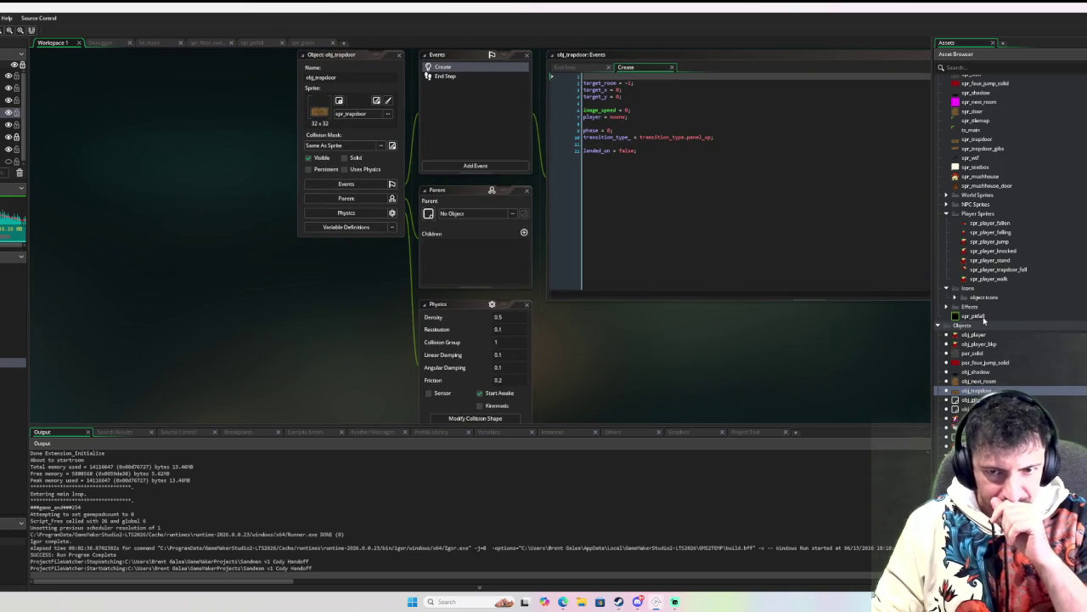
pyautogui.scroll(2, 666, 285)
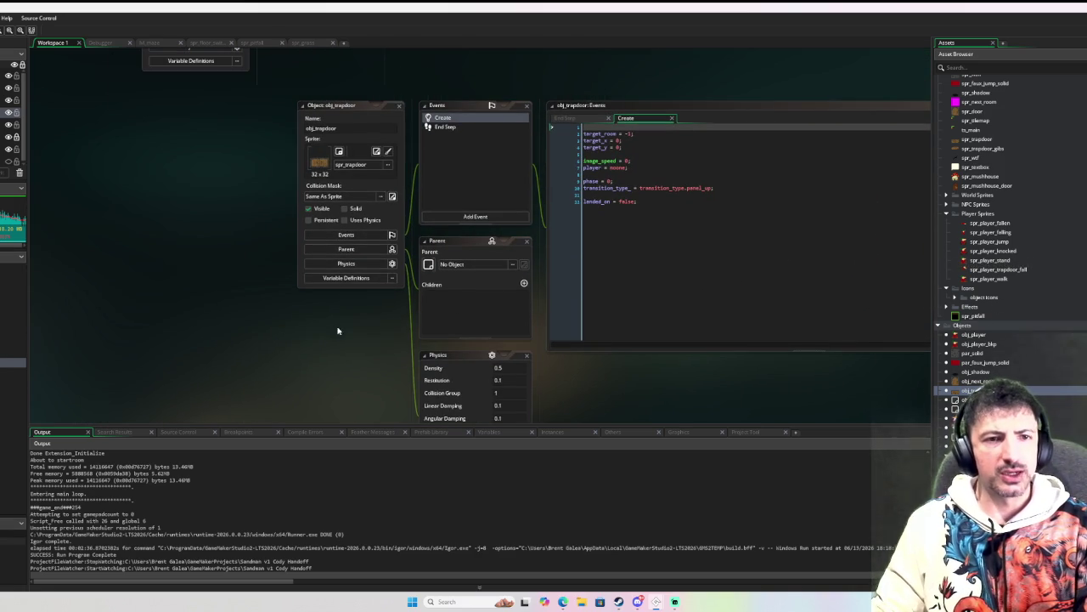
pyautogui.moveTo(337, 328); pyautogui.dragTo(205, 344)
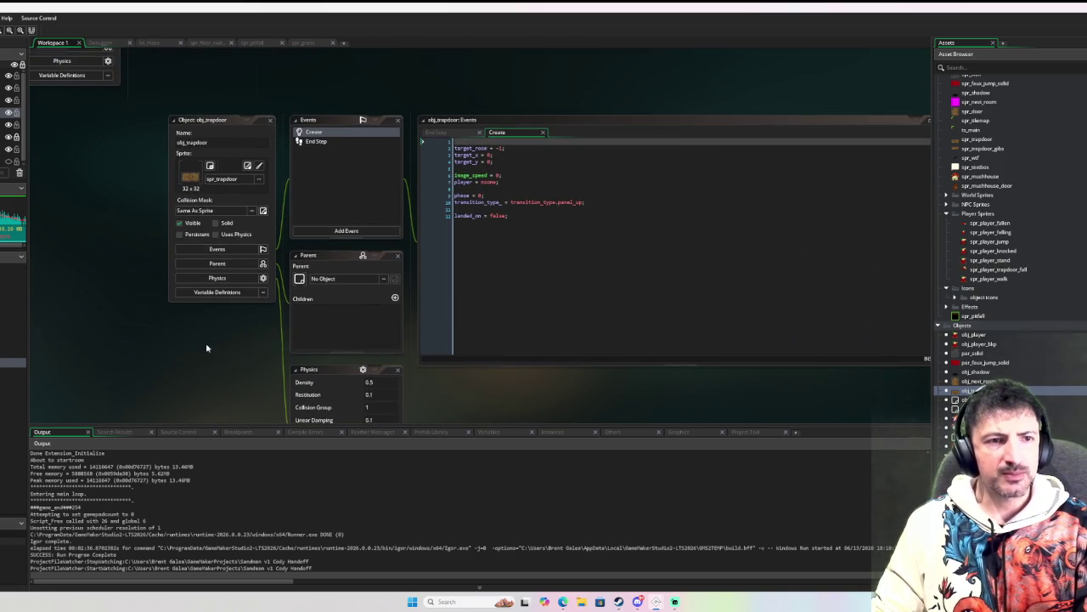
# Step: Review obj_trapdoor's End Step code, then select landed_on on line 12 of Create
pyautogui.click(341, 134)
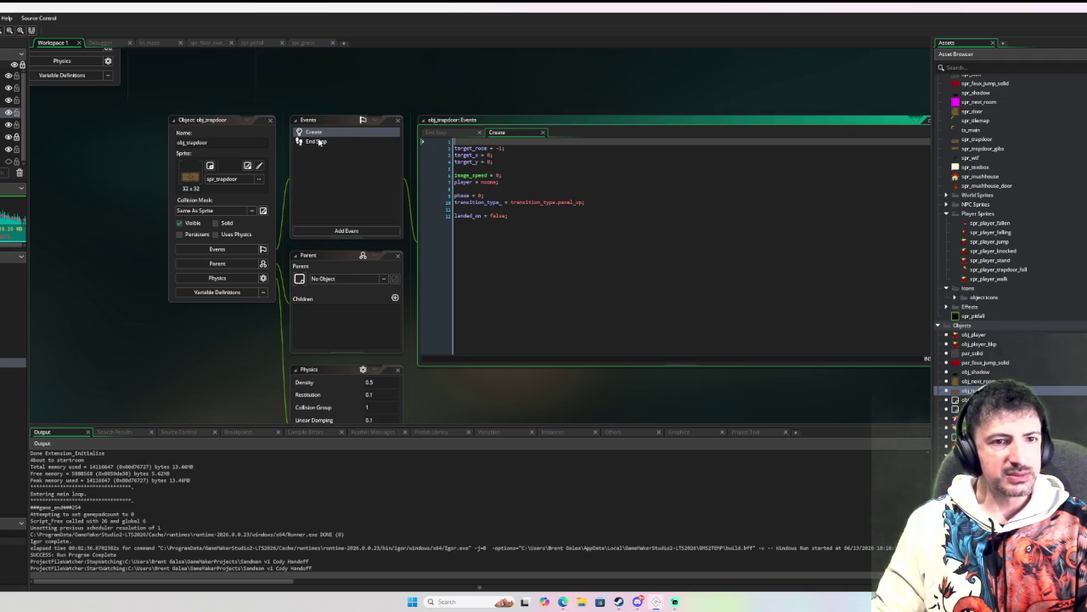
pyautogui.click(317, 142)
pyautogui.click(330, 134)
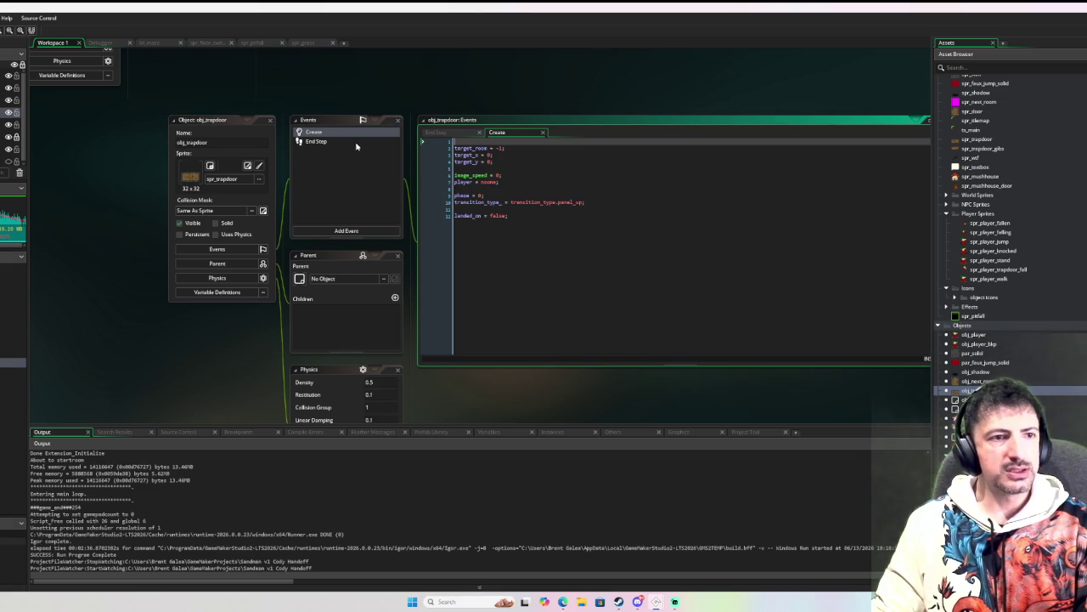
pyautogui.click(352, 142)
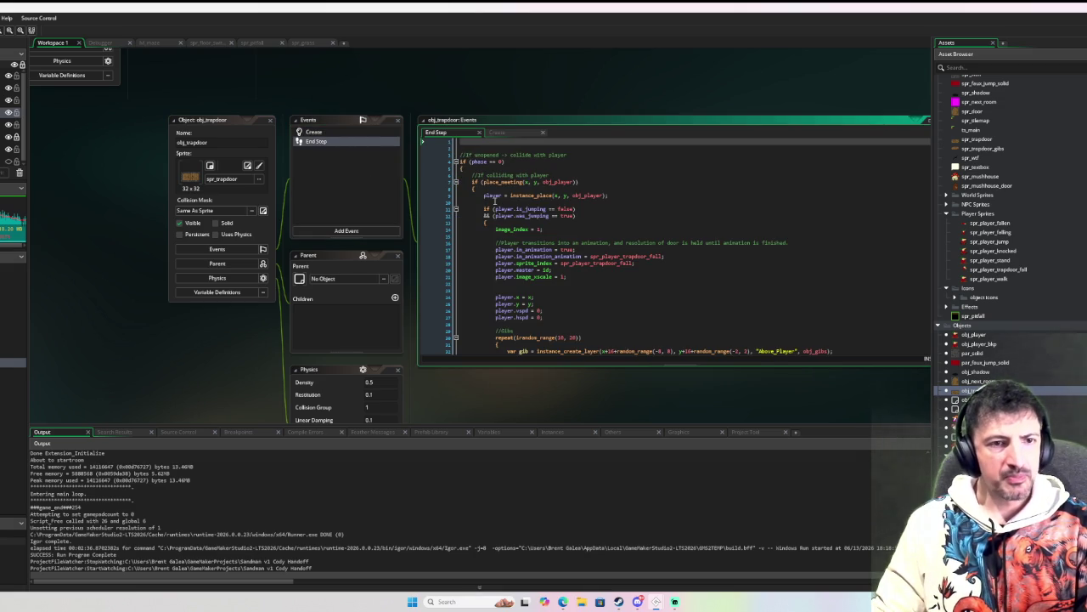
pyautogui.click(497, 132)
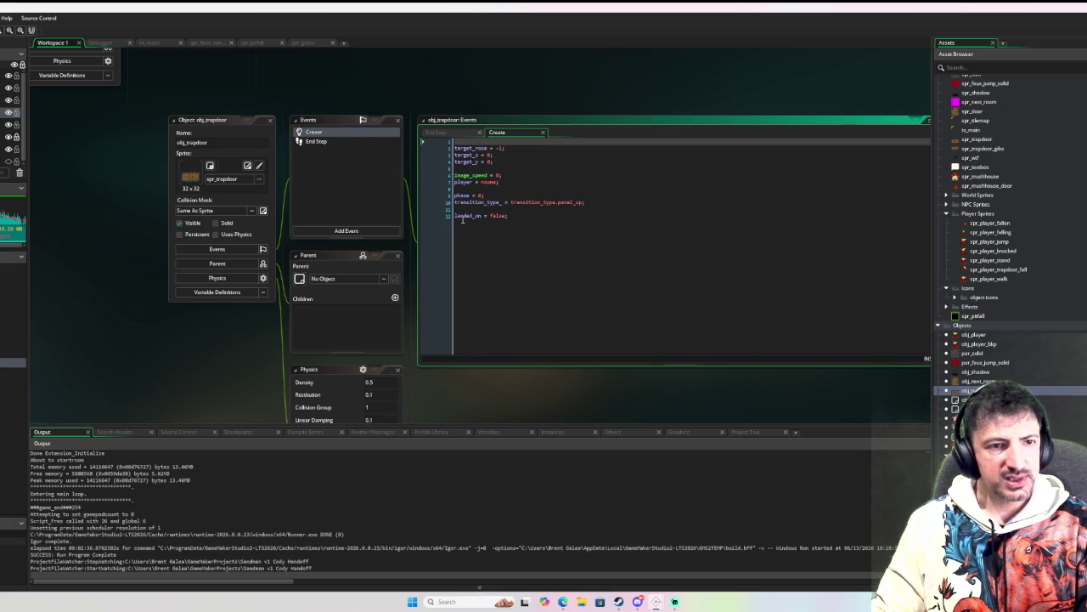
pyautogui.doubleClick(465, 217)
# Step: Search the project for landed_on, finding only Create line 12, then close the search
pyautogui.hotkey('ctrl', 'shift', 'f')
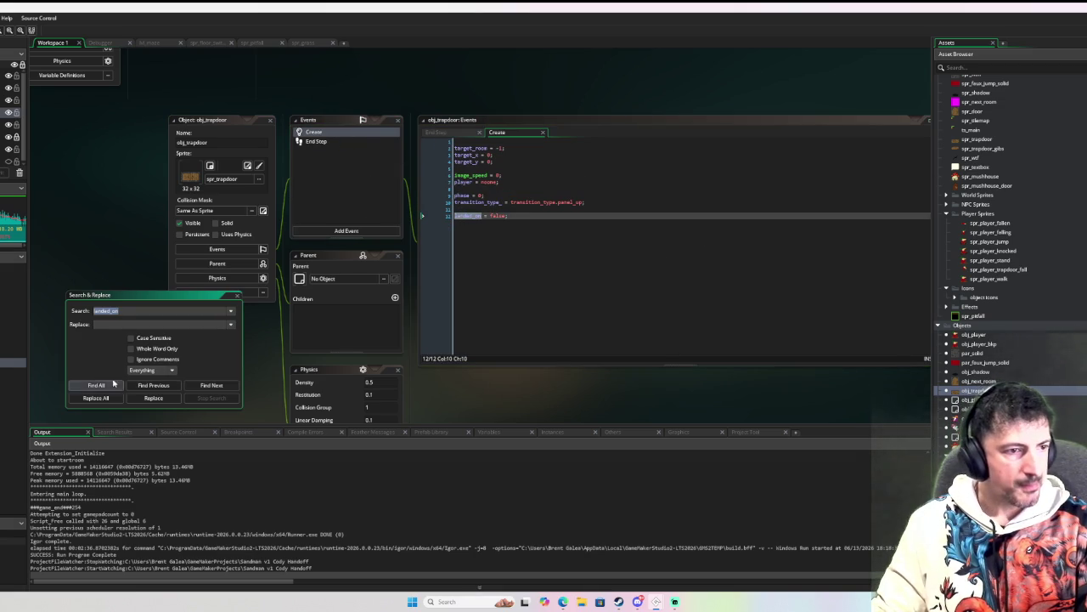
pyautogui.click(96, 384)
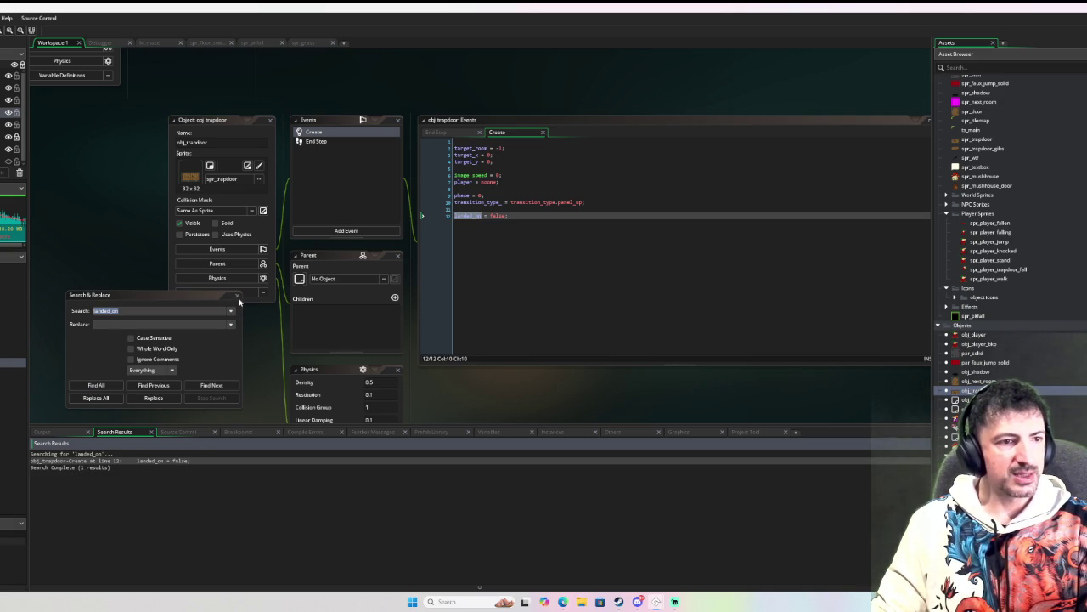
pyautogui.click(238, 296)
pyautogui.click(490, 254)
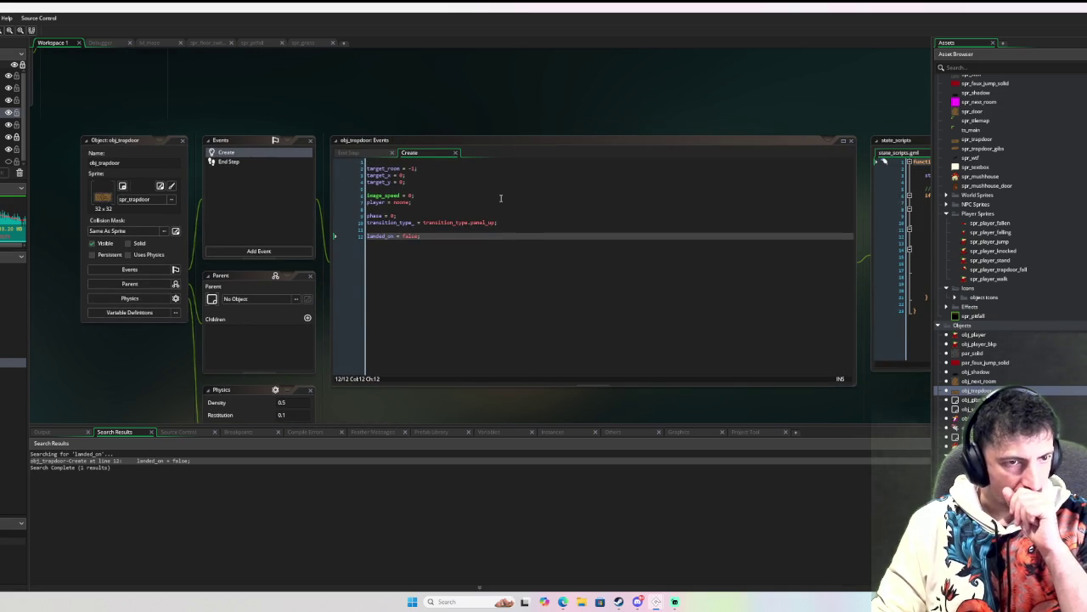
# Step: Compare obj_trapdoor's End Step code against its Create code
pyautogui.click(280, 163)
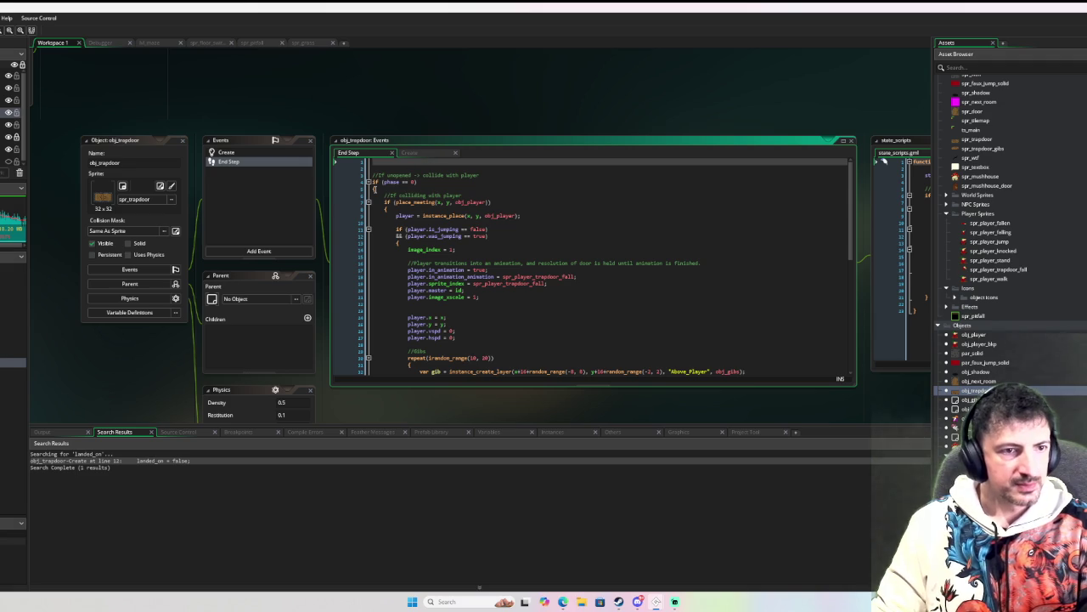
pyautogui.click(411, 190)
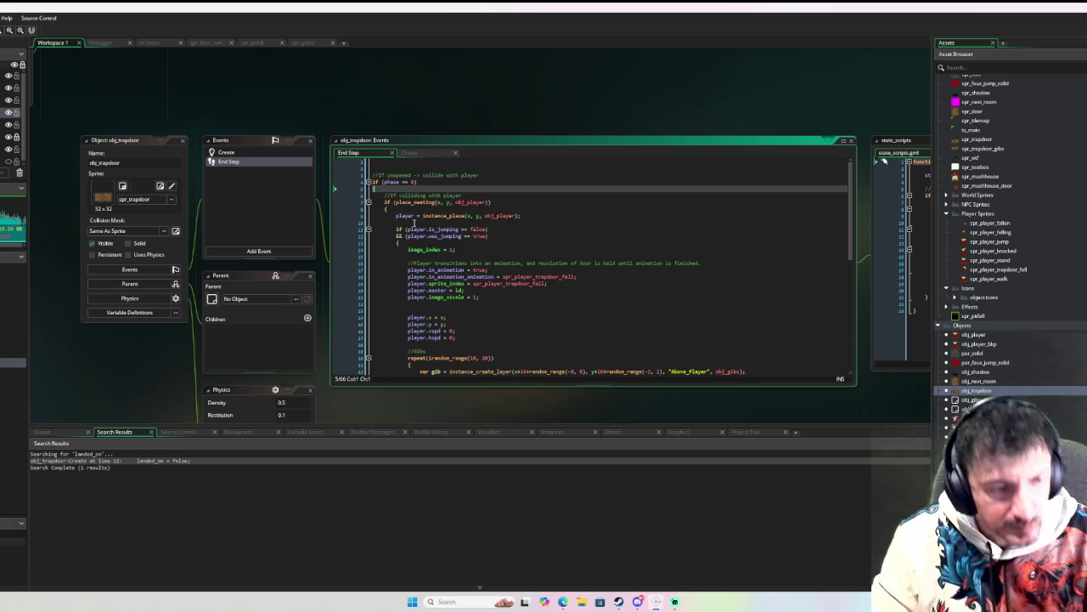
pyautogui.scroll(-1, 509, 216)
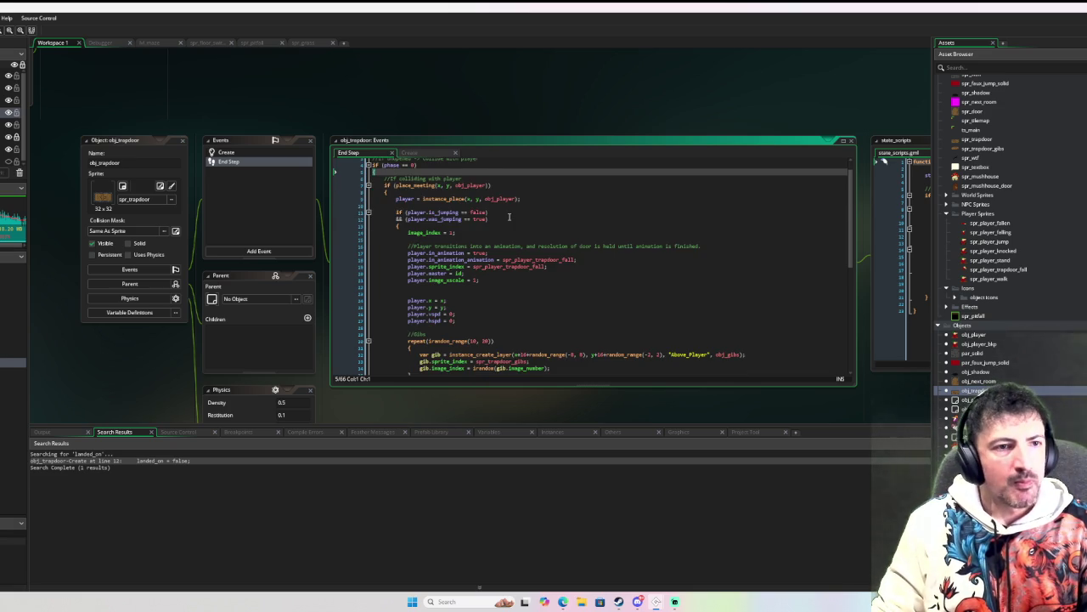
pyautogui.scroll(1, 508, 217)
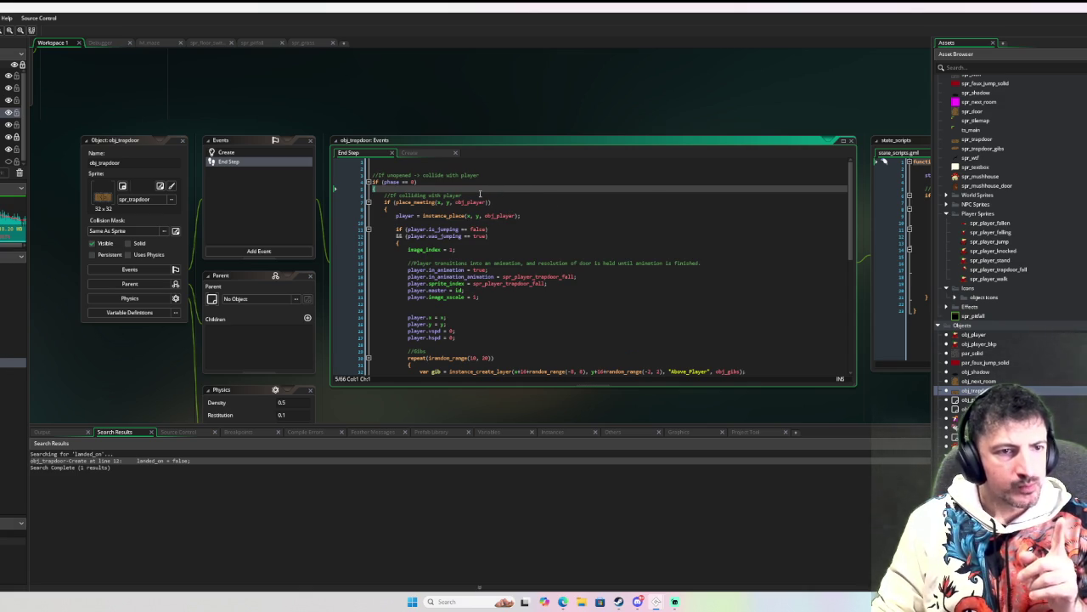
pyautogui.click(281, 152)
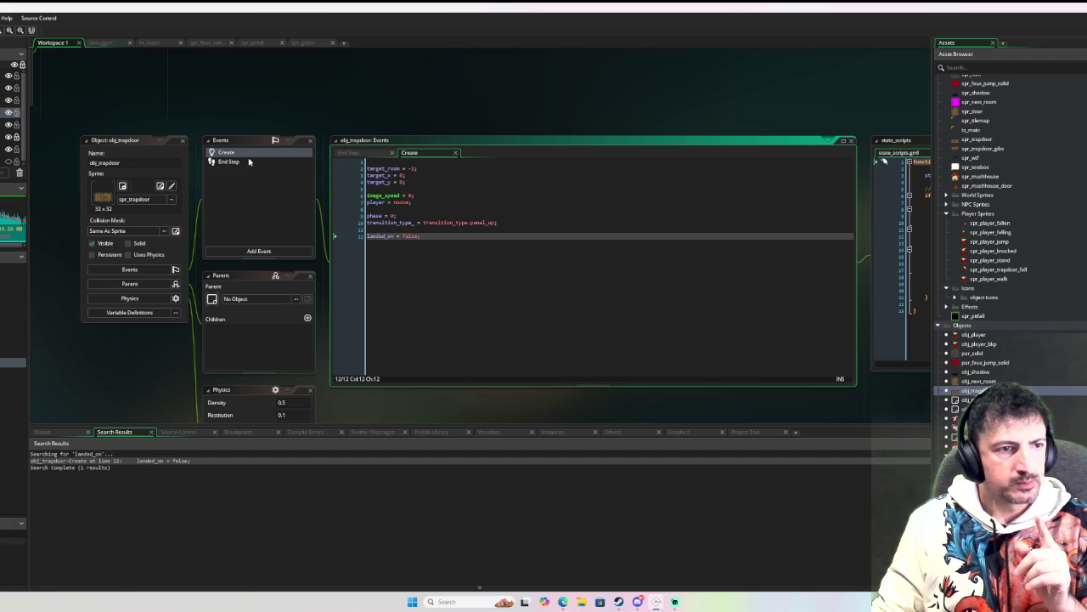
pyautogui.click(249, 161)
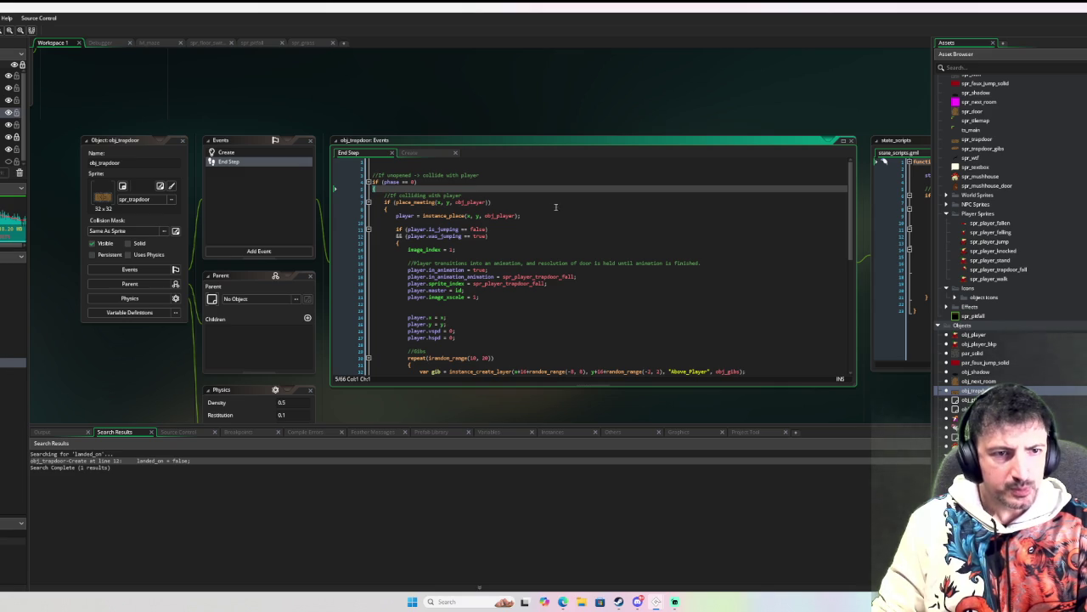
pyautogui.scroll(-8, 478, 204)
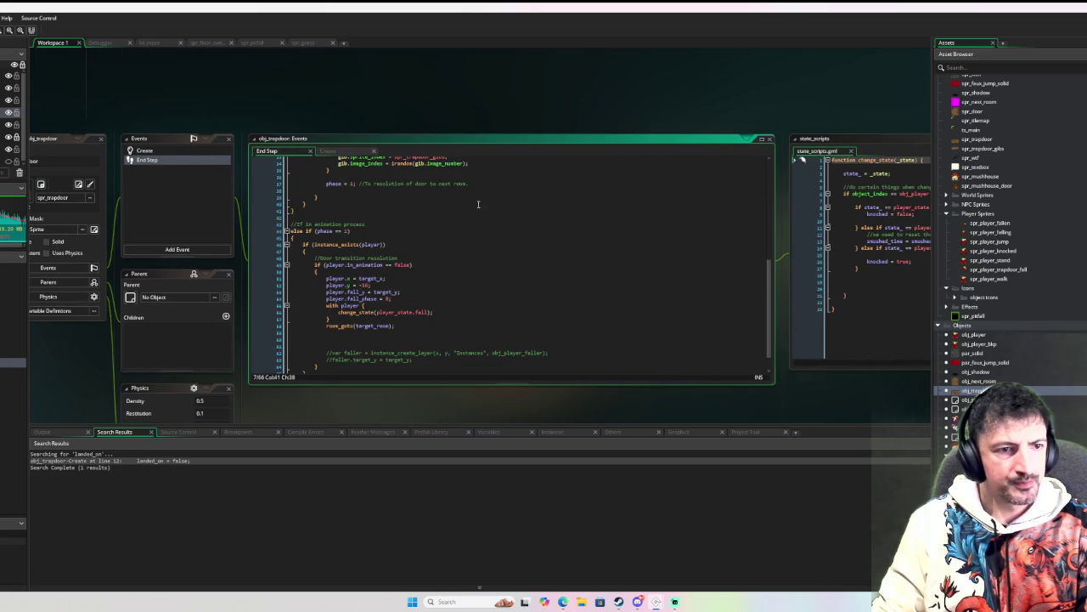
pyautogui.scroll(-1, 478, 204)
# Step: Select all of obj_trapdoor's End Step code and open obj_pitfall
pyautogui.moveTo(344, 362); pyautogui.dragTo(308, 111)
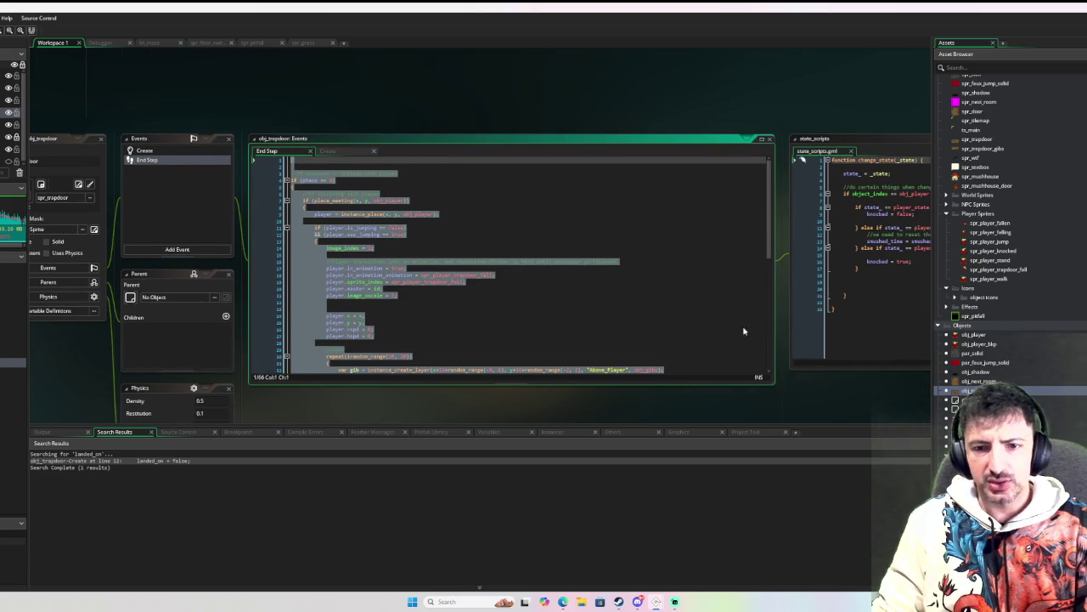
pyautogui.click(977, 391)
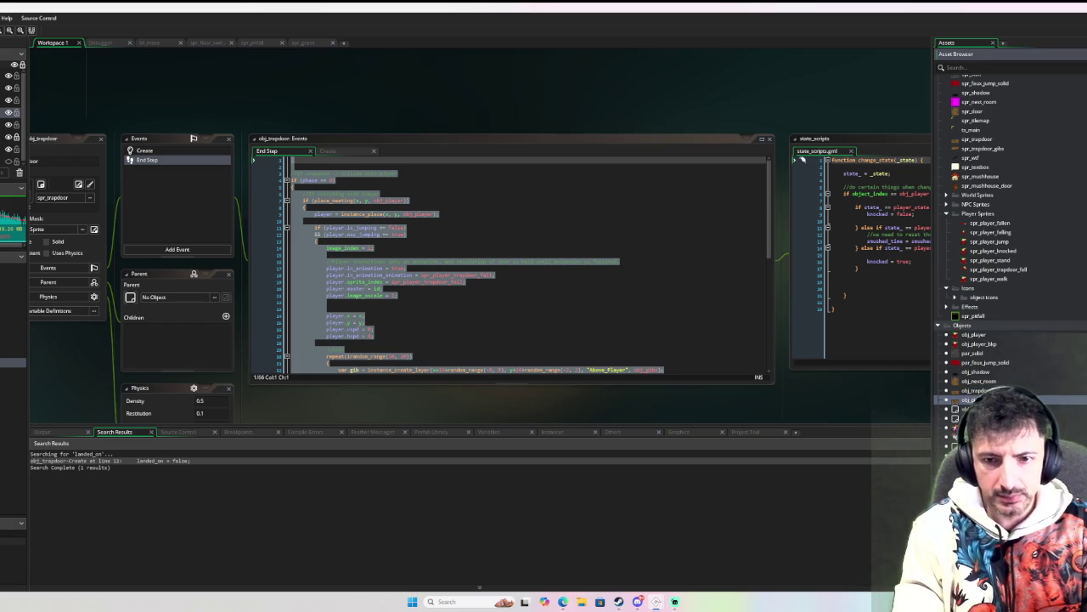
pyautogui.doubleClick(968, 399)
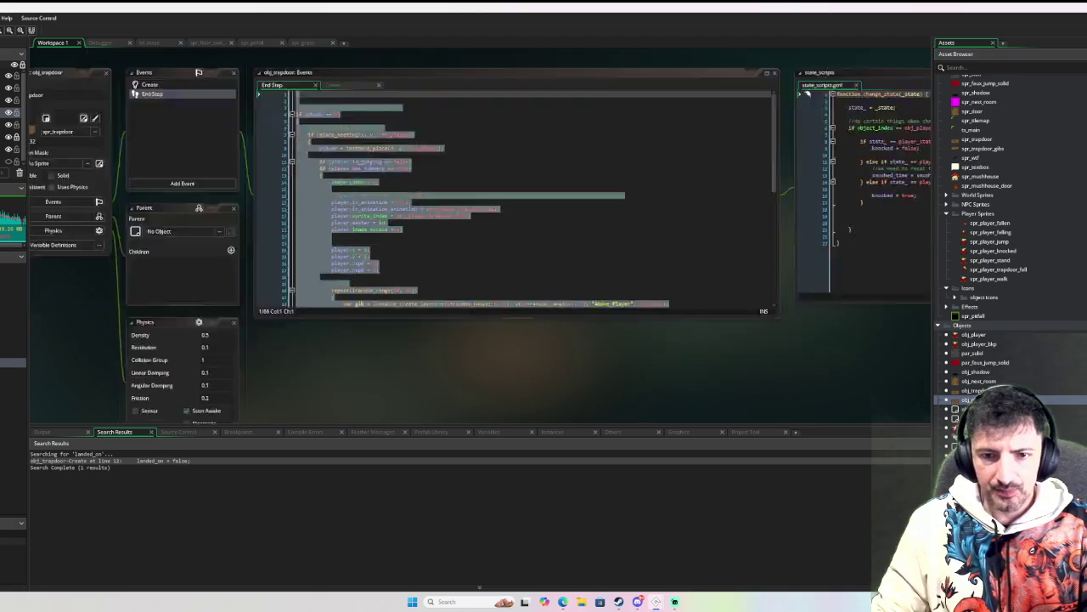
# Step: Assign spr_pitfall to obj_pitfall and select the target_room, target_x, target_y lines in its Create code
pyautogui.click(95, 200)
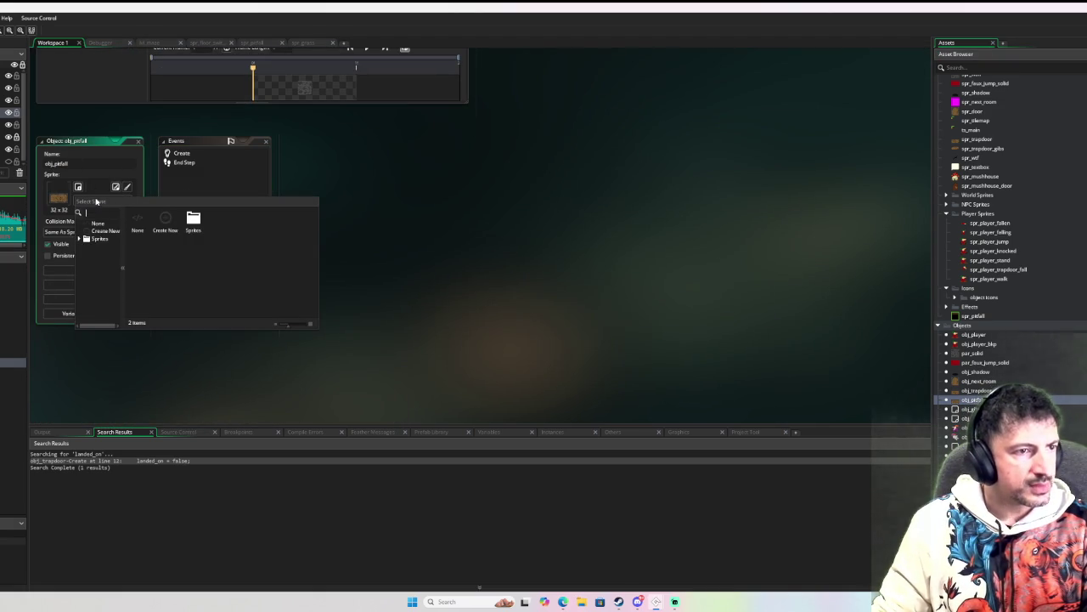
pyautogui.write('spr_pit')
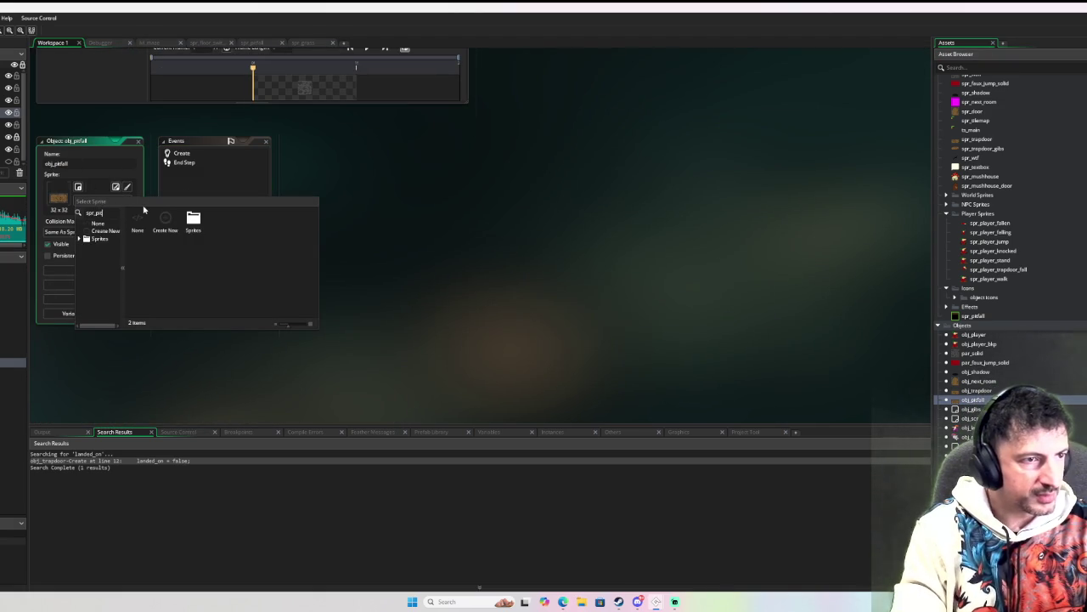
pyautogui.click(166, 219)
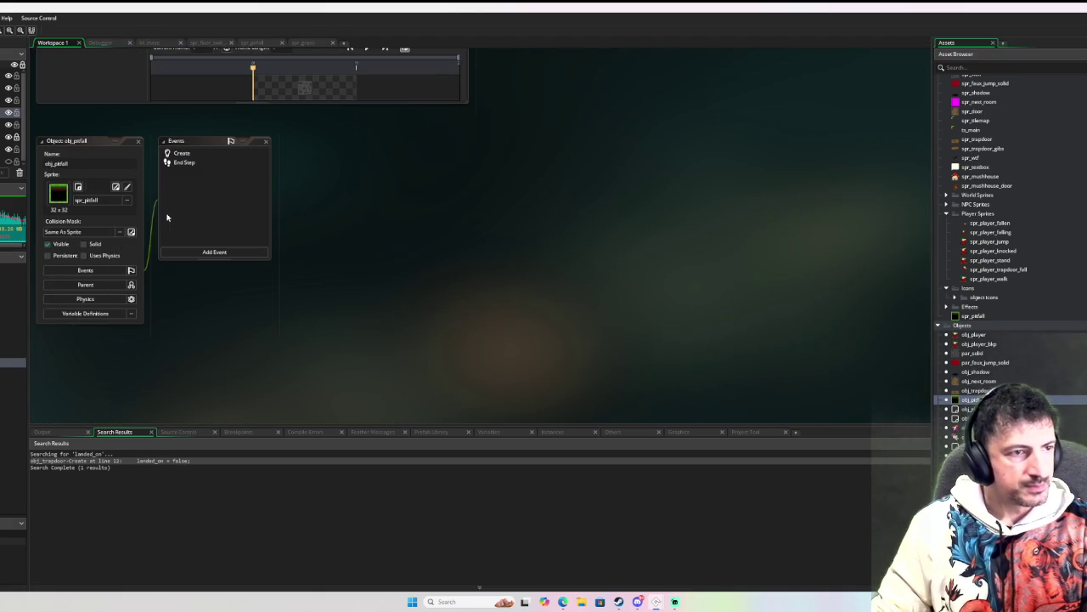
pyautogui.doubleClick(187, 155)
pyautogui.moveTo(399, 190); pyautogui.dragTo(311, 170)
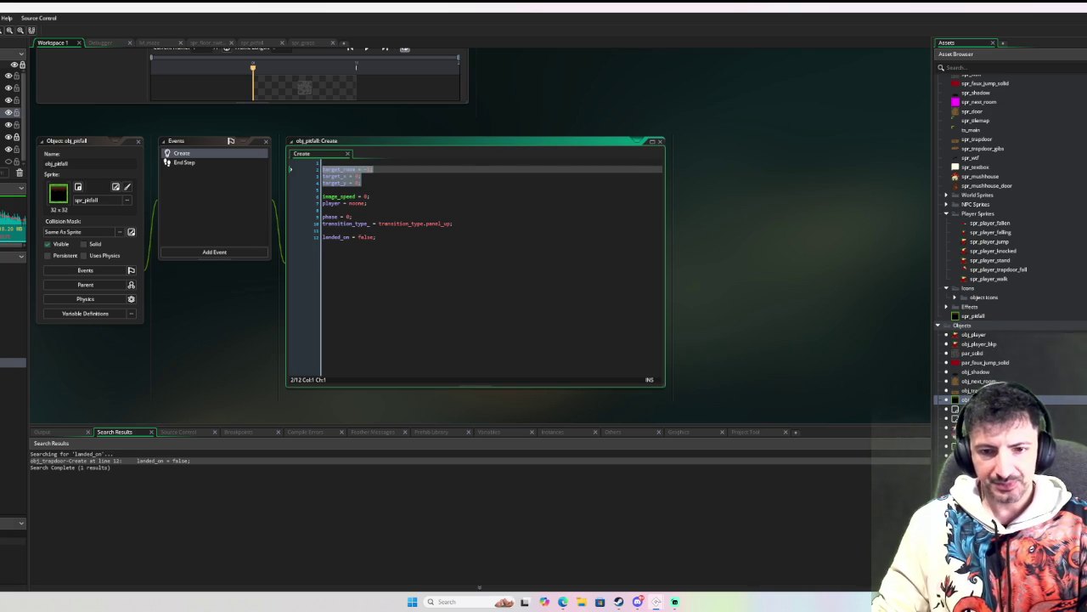
# Step: Search for player_se and select the player_set_prev_position(x, y) call on obj_player_faller line 78
pyautogui.click(550, 357)
pyautogui.hotkey('ctrl', 'f')
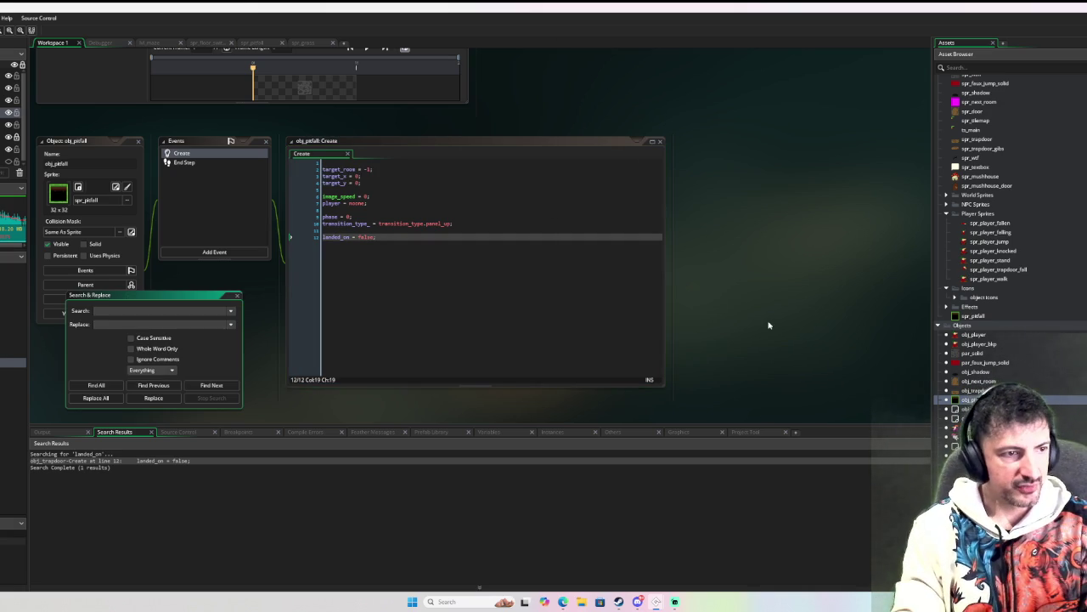
pyautogui.write('player_s')
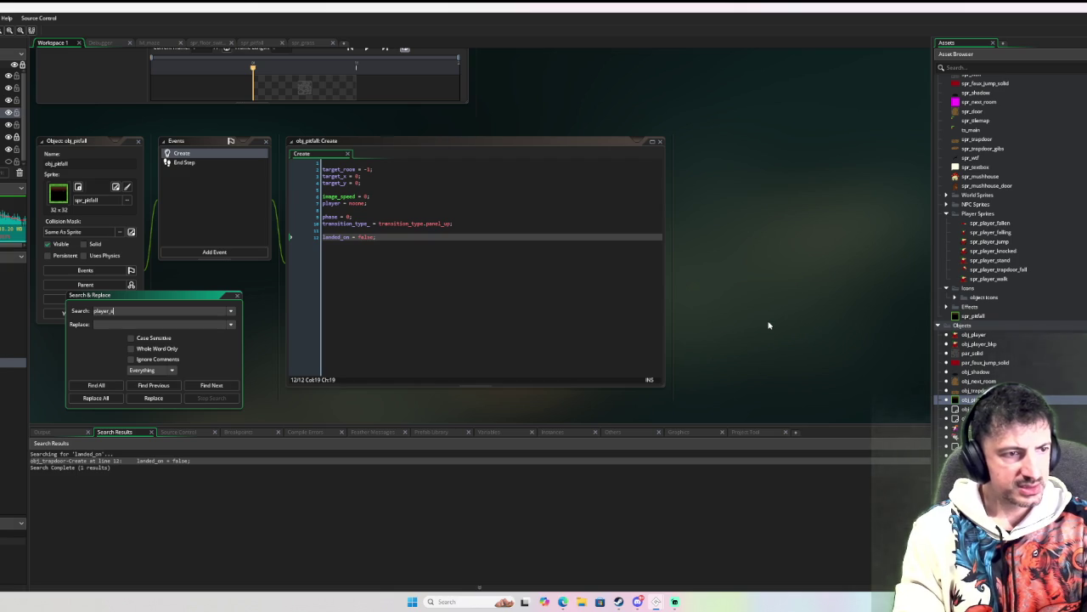
pyautogui.write('e')
pyautogui.press('Return')
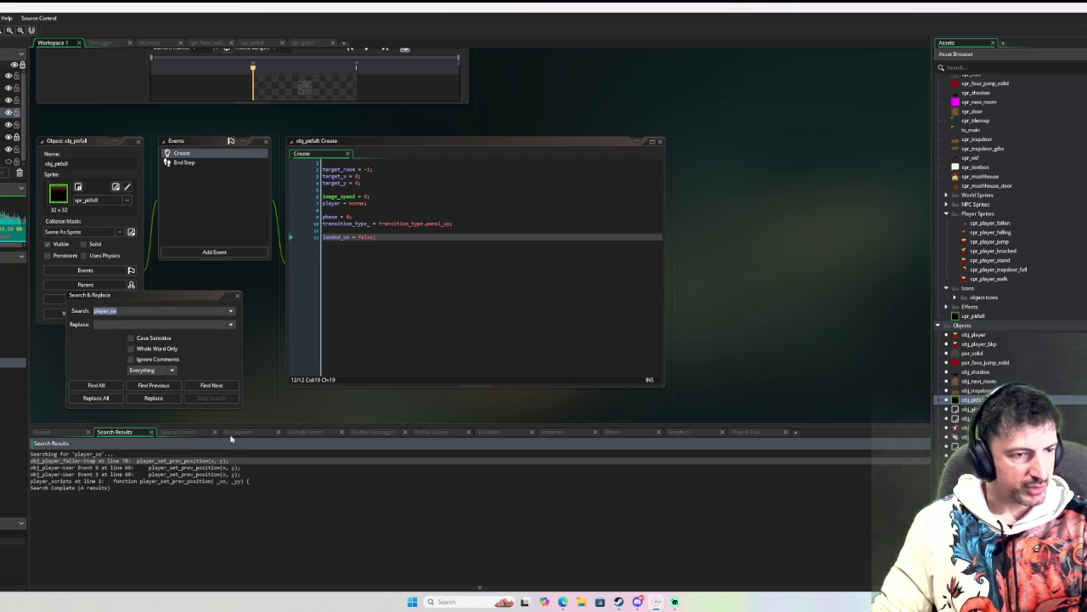
pyautogui.doubleClick(201, 462)
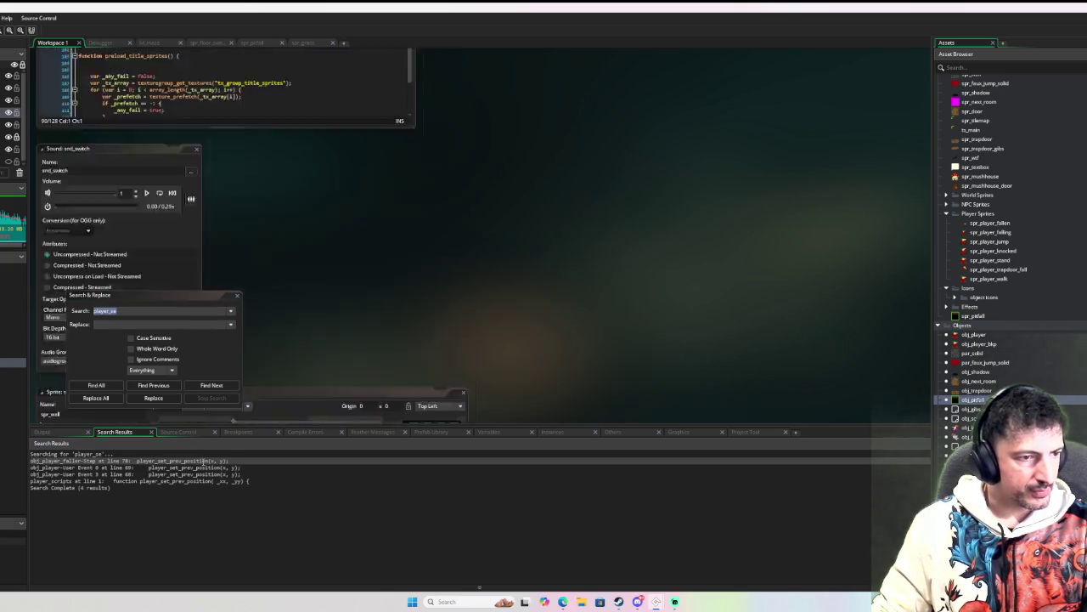
pyautogui.click(480, 287)
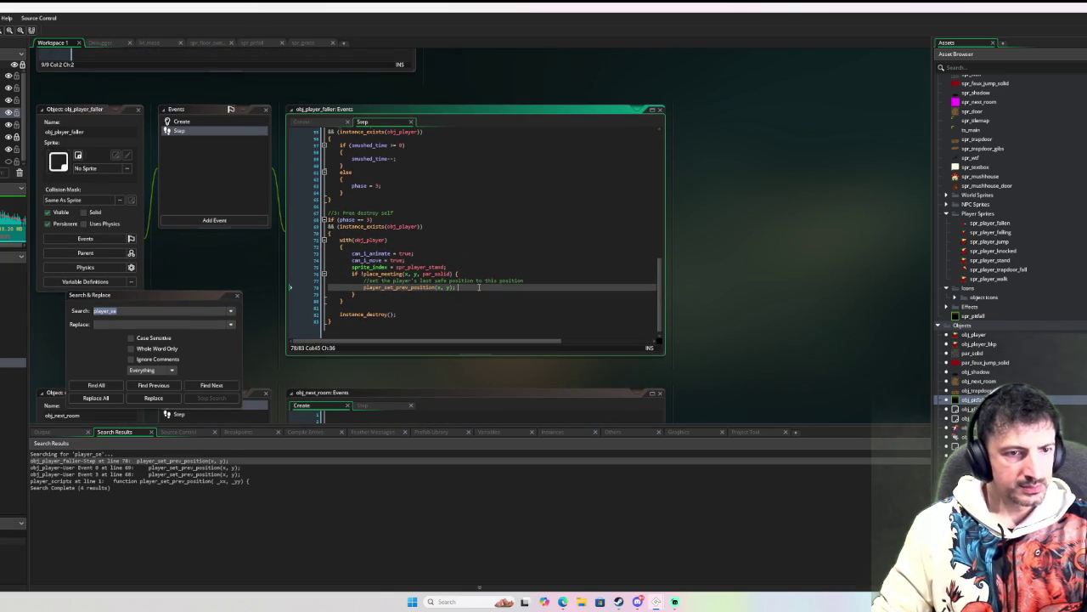
pyautogui.hotkey('ctrl', 'shift', 'Left')
pyautogui.hotkey('ctrl', 'shift', 'Left')
pyautogui.hotkey('ctrl', 'shift', 'Left')
pyautogui.hotkey('ctrl', 'c')
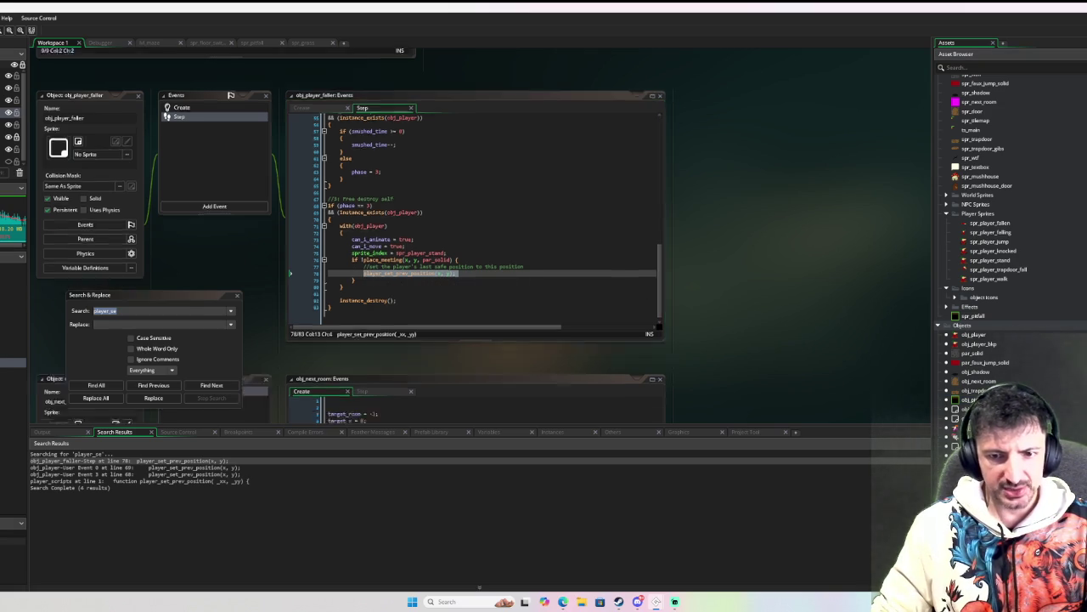
# Step: Open obj_transition's code and scroll to the transition_setup_player_coordinates function in transition_scripts
pyautogui.doubleClick(973, 417)
pyautogui.scroll(-15, 497, 266)
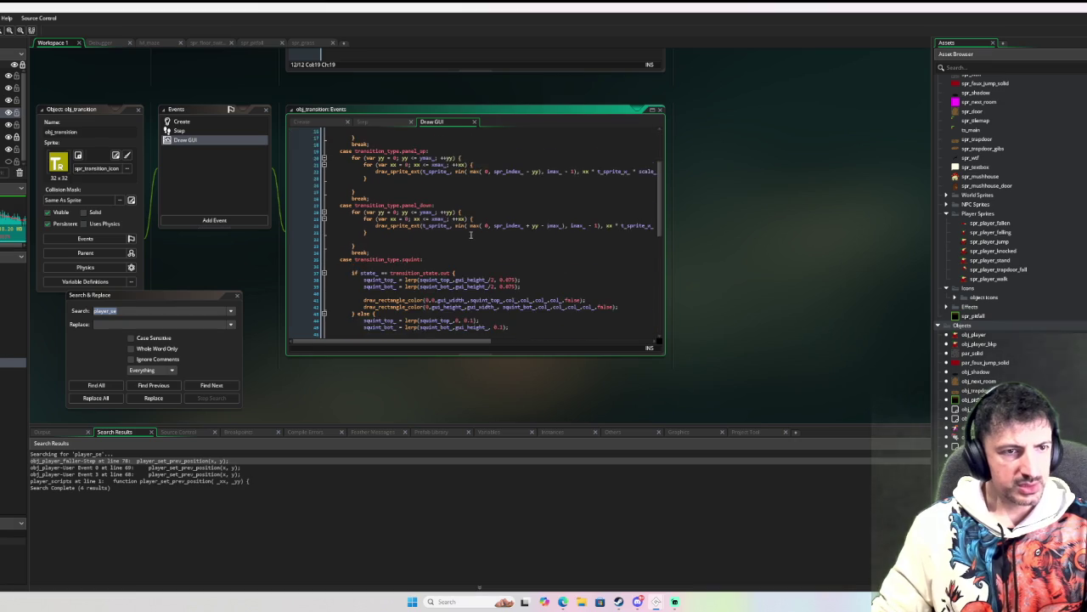
pyautogui.scroll(15, 471, 237)
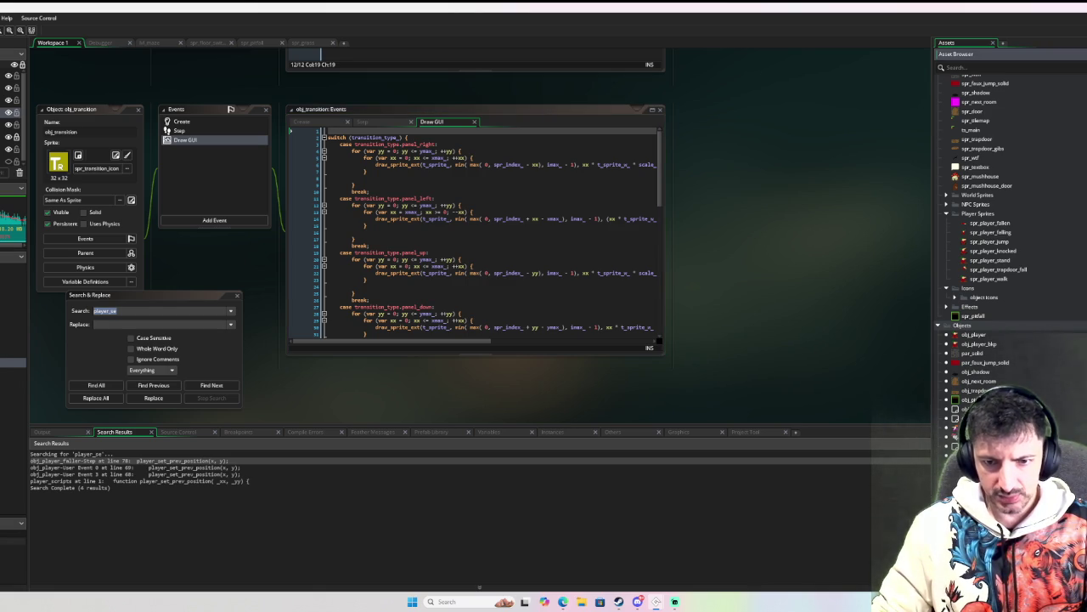
pyautogui.scroll(-2, 981, 343)
pyautogui.scroll(5, 408, 294)
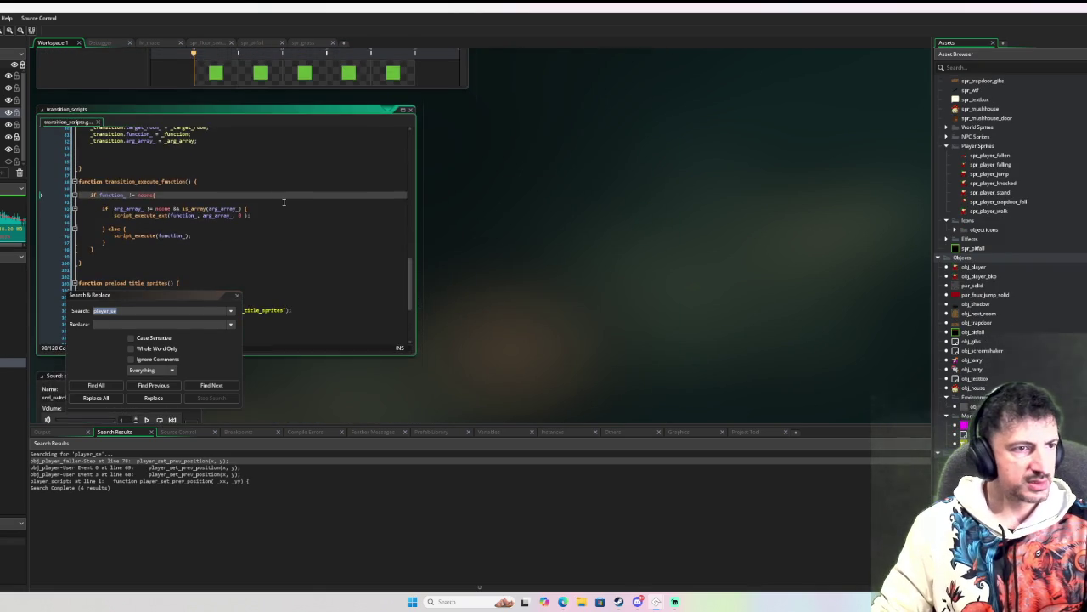
pyautogui.scroll(-3, 366, 203)
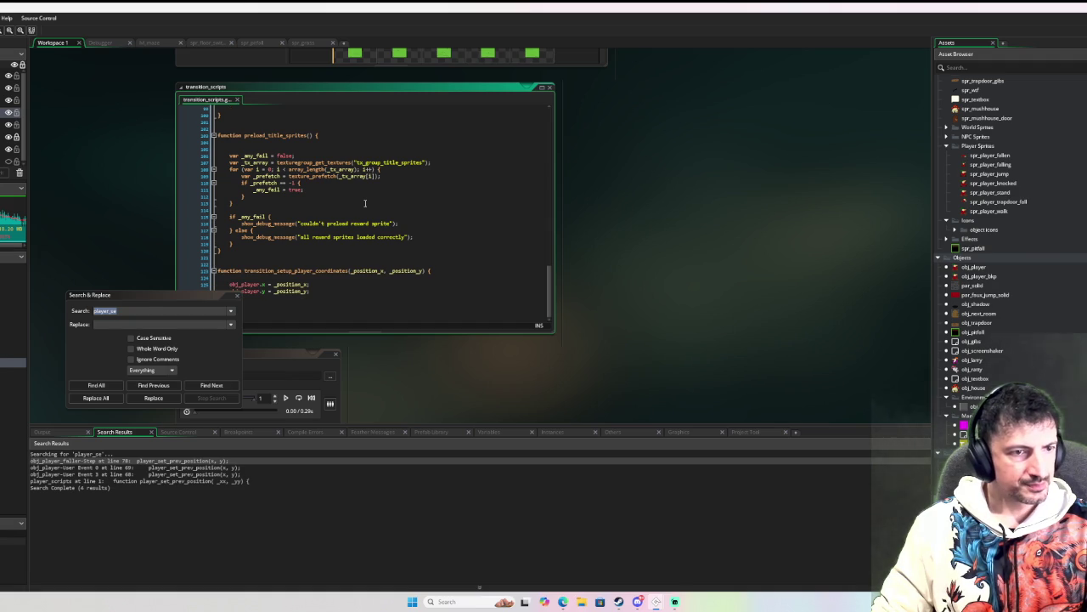
# Step: Paste a player_set_prev_position(x, y) call below the obj_player coordinate lines
pyautogui.click(450, 259)
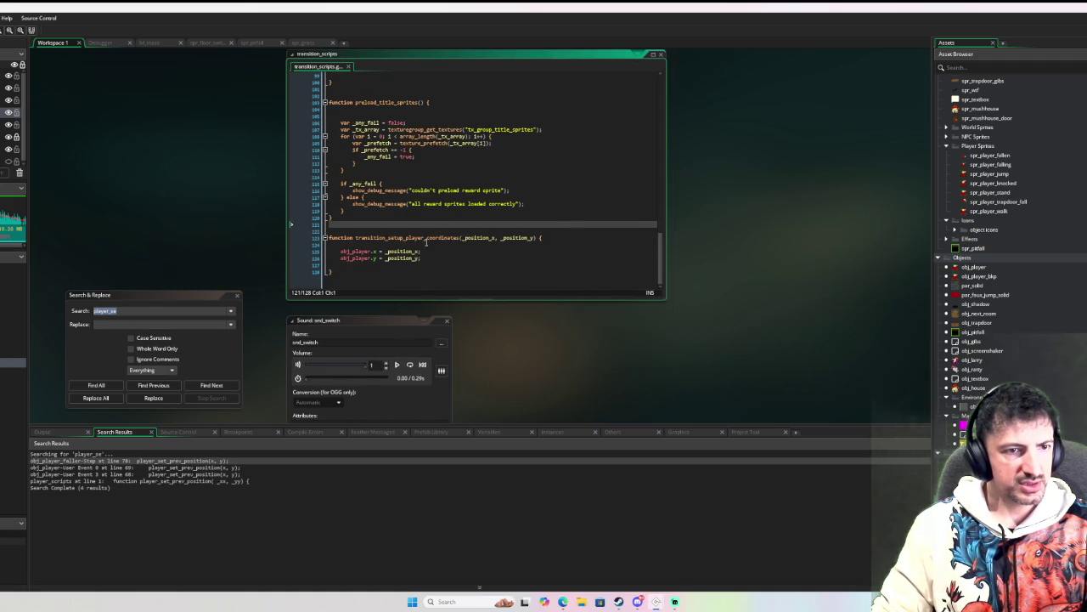
pyautogui.click(435, 257)
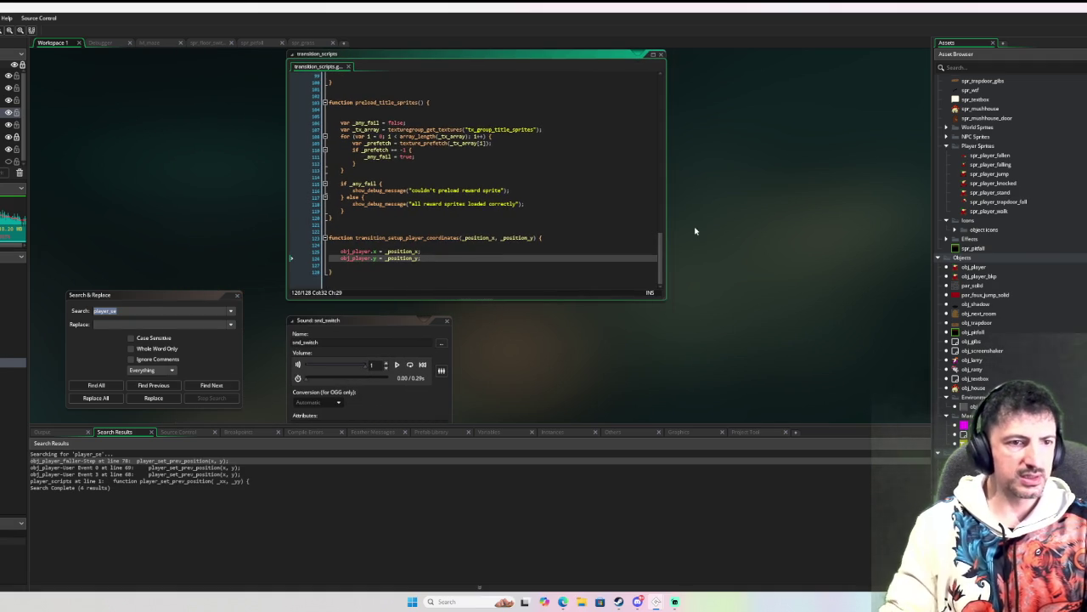
pyautogui.press('Return')
pyautogui.press('Return')
pyautogui.hotkey('ctrl', 'v')
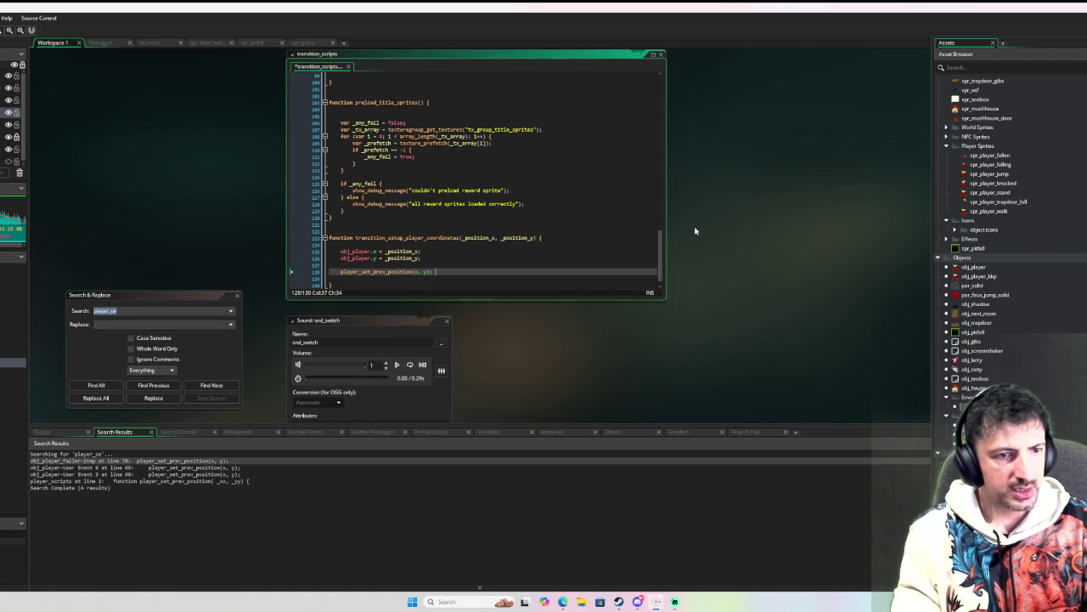
pyautogui.press('Up')
pyautogui.hotkey('ctrl', 'space')
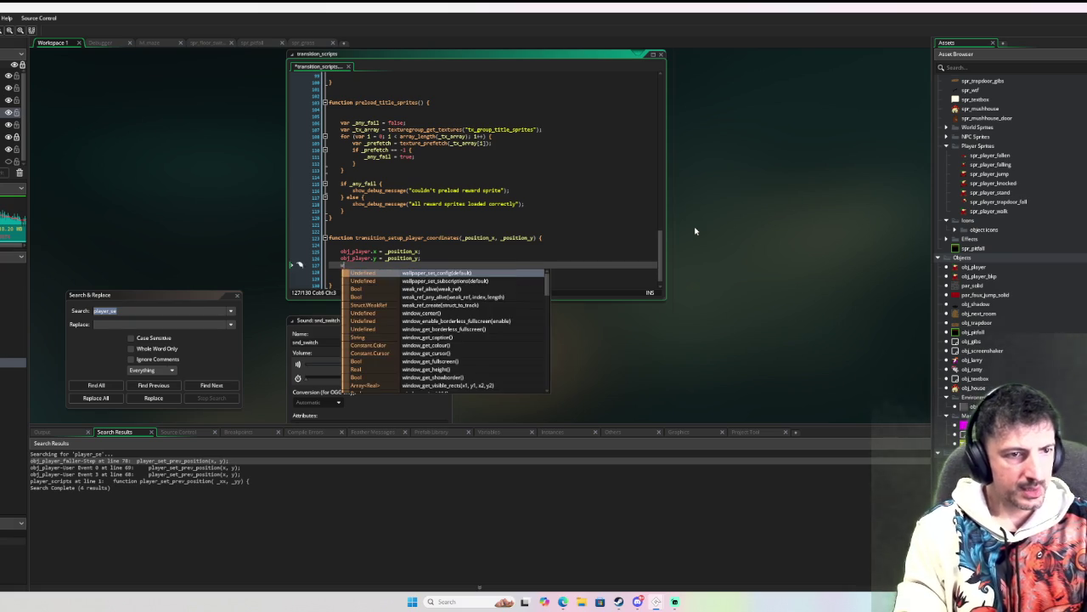
pyautogui.press('Escape')
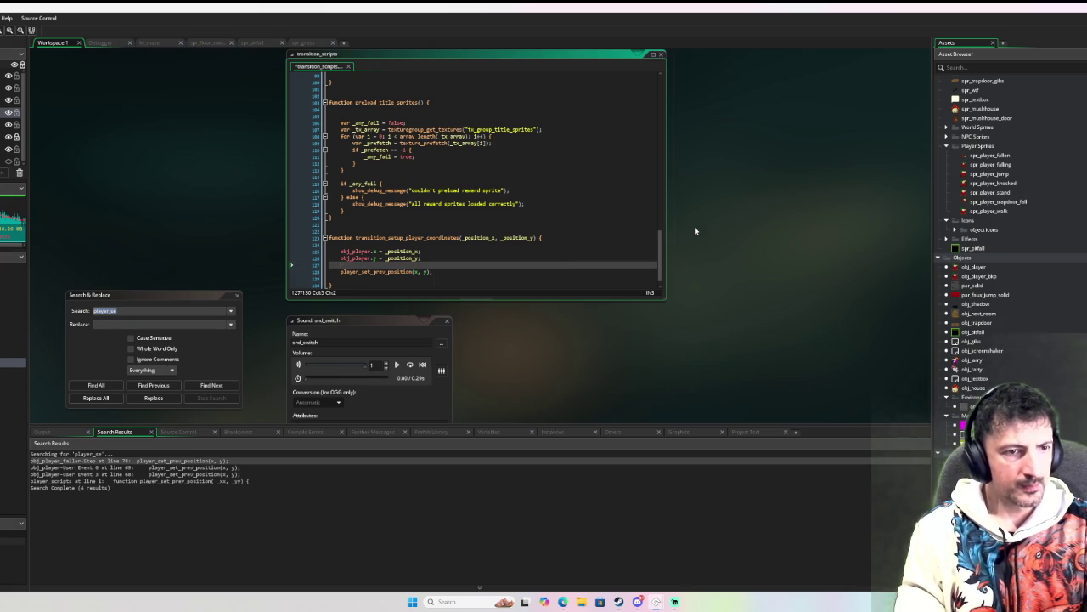
# Step: Add a with obj_player line and strip the obj_player. prefix from the x and y lines
pyautogui.press('Up')
pyautogui.press('Up')
pyautogui.press('Up')
pyautogui.press('Return')
pyautogui.press('Return')
pyautogui.press('Up')
pyautogui.write('with o')
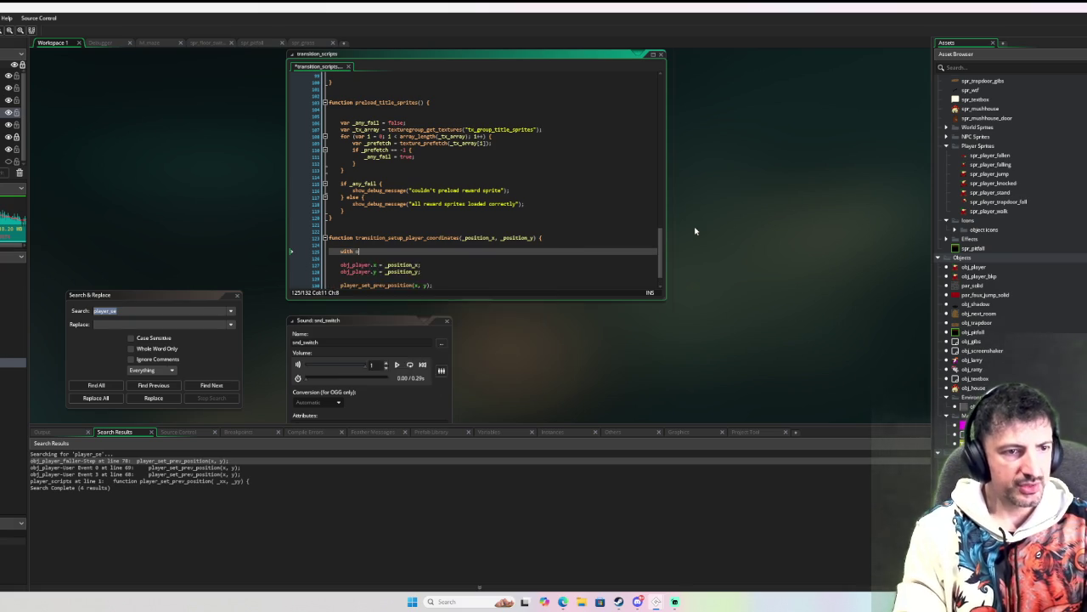
pyautogui.write('bj_player {')
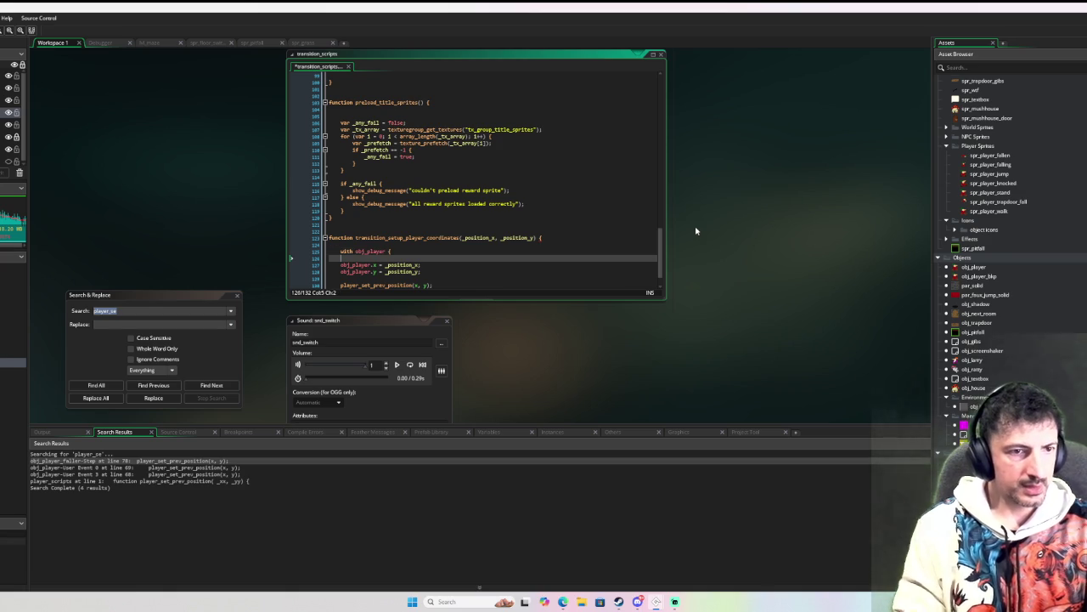
pyautogui.click(374, 264)
pyautogui.press('BackSpace')
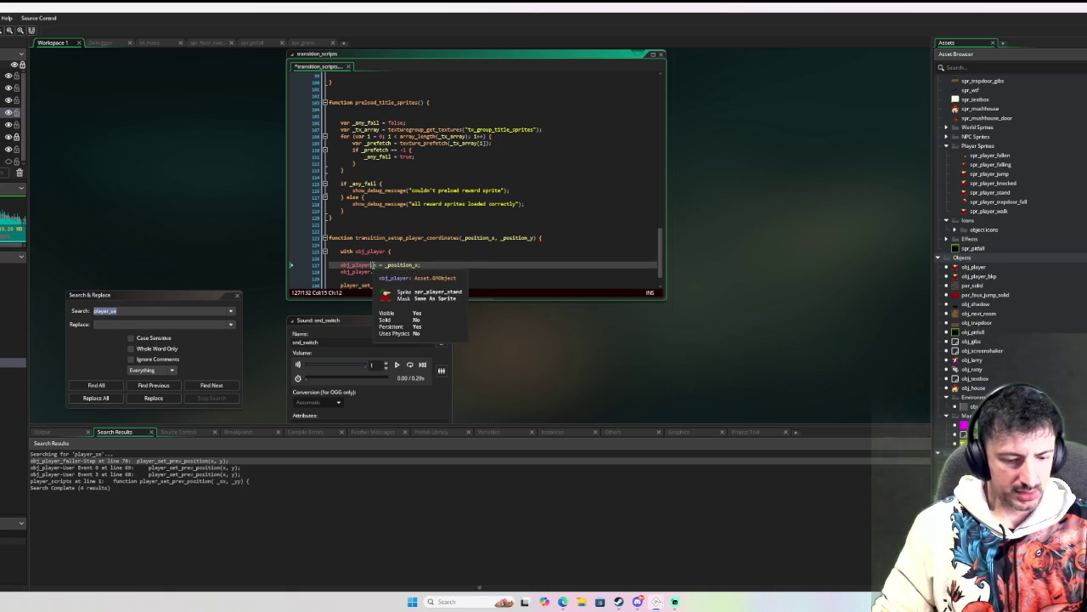
pyautogui.moveTo(373, 265); pyautogui.dragTo(357, 271)
pyautogui.press('super')
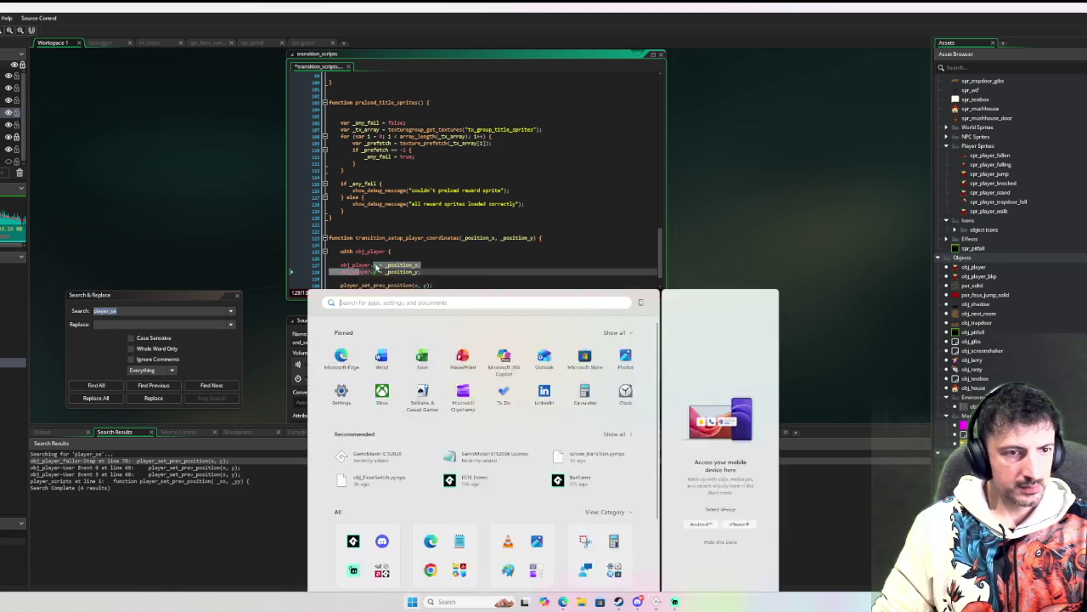
pyautogui.press('super')
pyautogui.hotkey('ctrl', 'z')
pyautogui.moveTo(375, 265); pyautogui.dragTo(341, 271)
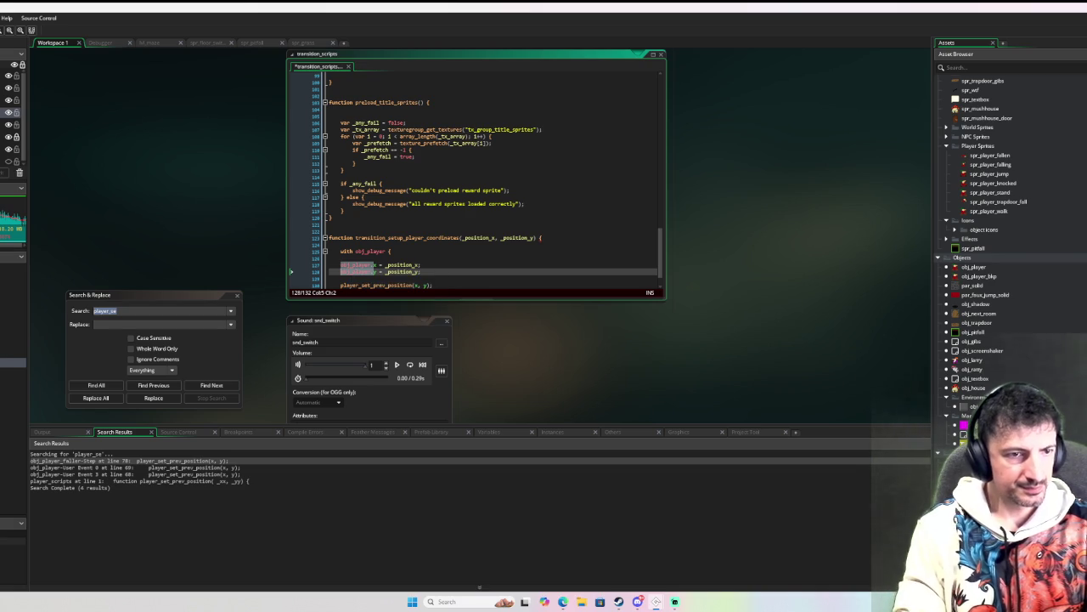
pyautogui.press('Delete')
# Step: Indent the block contents, close it with a brace, and open player_set_prev_position's definition
pyautogui.press('Tab')
pyautogui.press('Down')
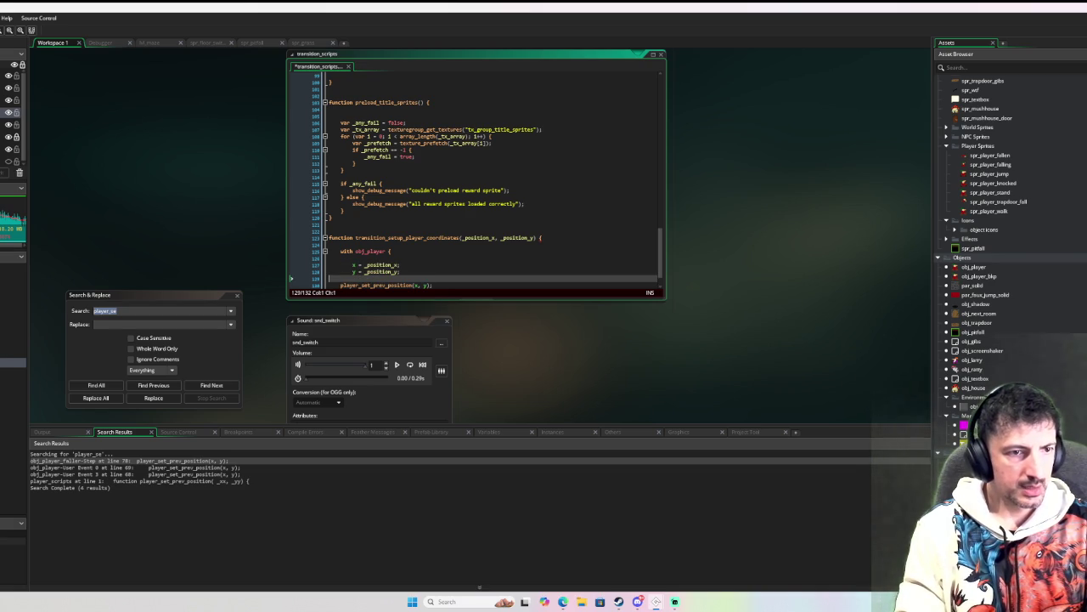
pyautogui.press('Delete')
pyautogui.press('Down')
pyautogui.write('}')
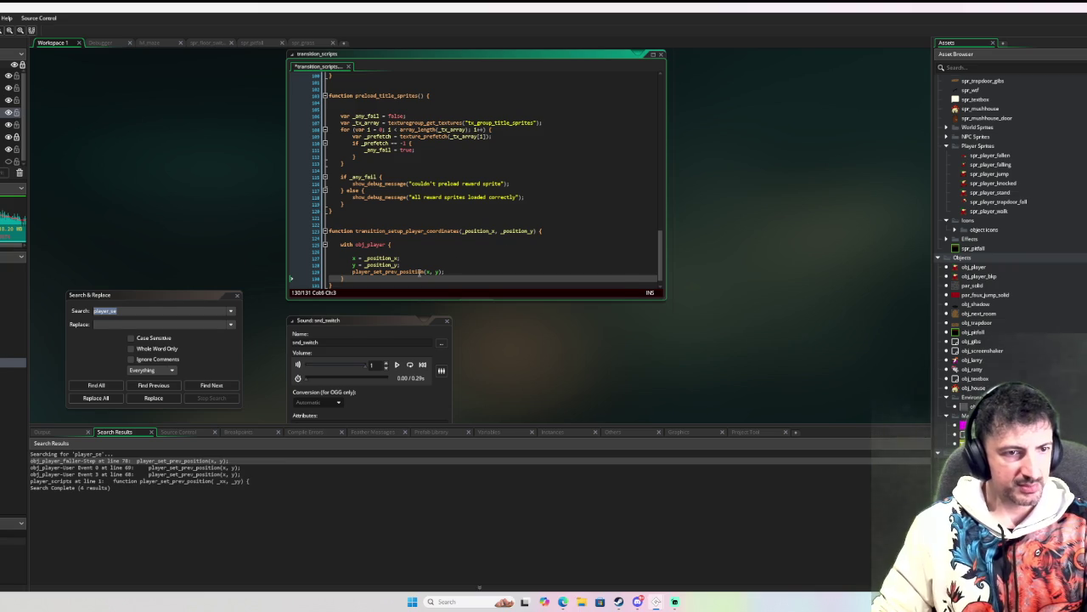
pyautogui.middleClick(418, 271)
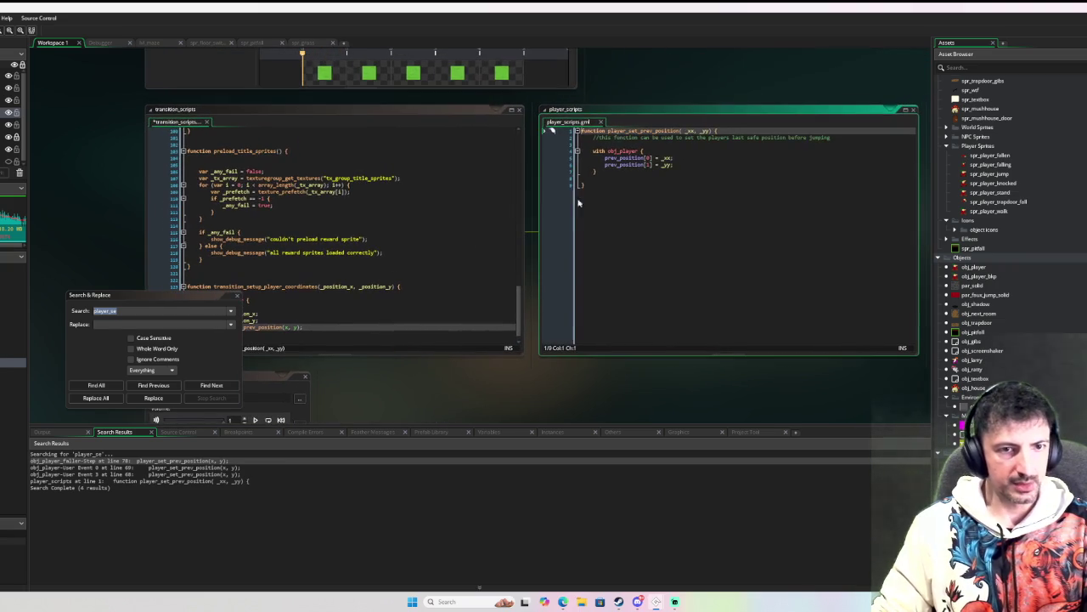
# Step: Back in transition_scripts, check the player_set_prev_position call and close the find-and-replace window
pyautogui.click(434, 237)
pyautogui.click(455, 215)
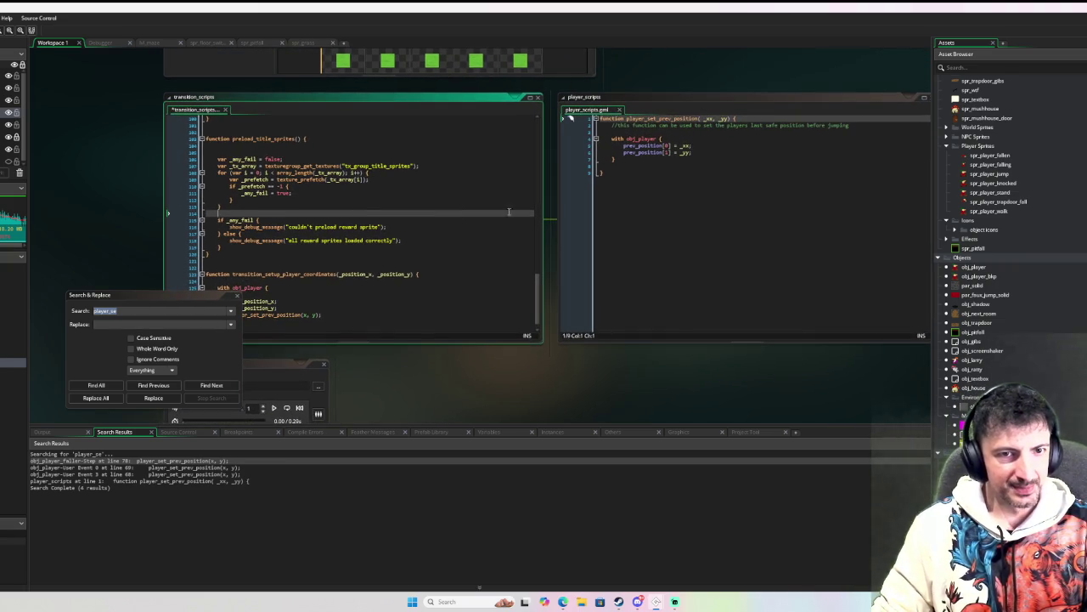
pyautogui.click(501, 208)
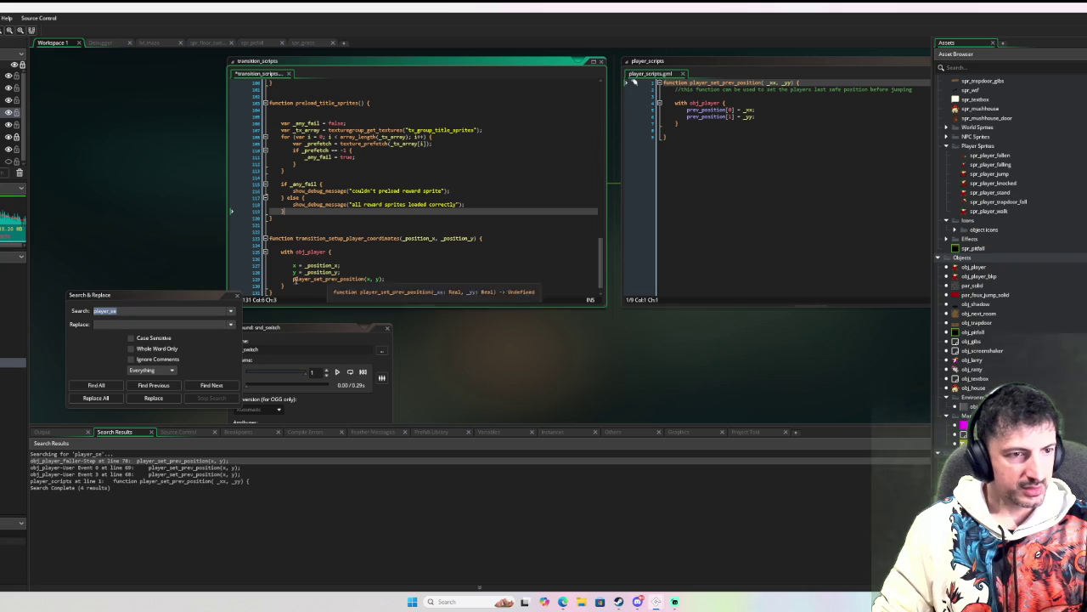
pyautogui.click(237, 295)
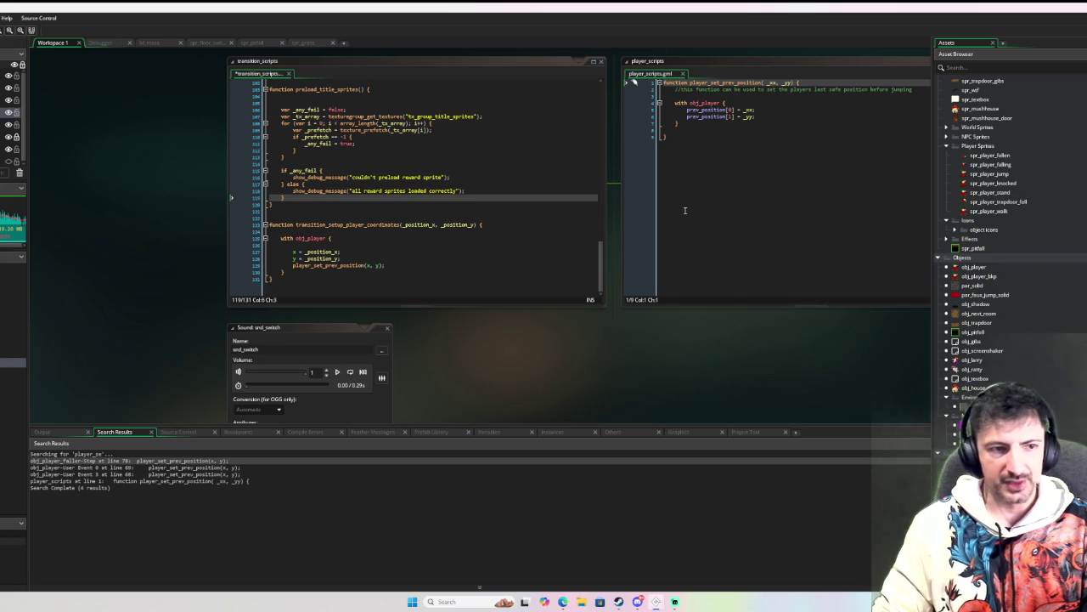
pyautogui.scroll(2, 954, 293)
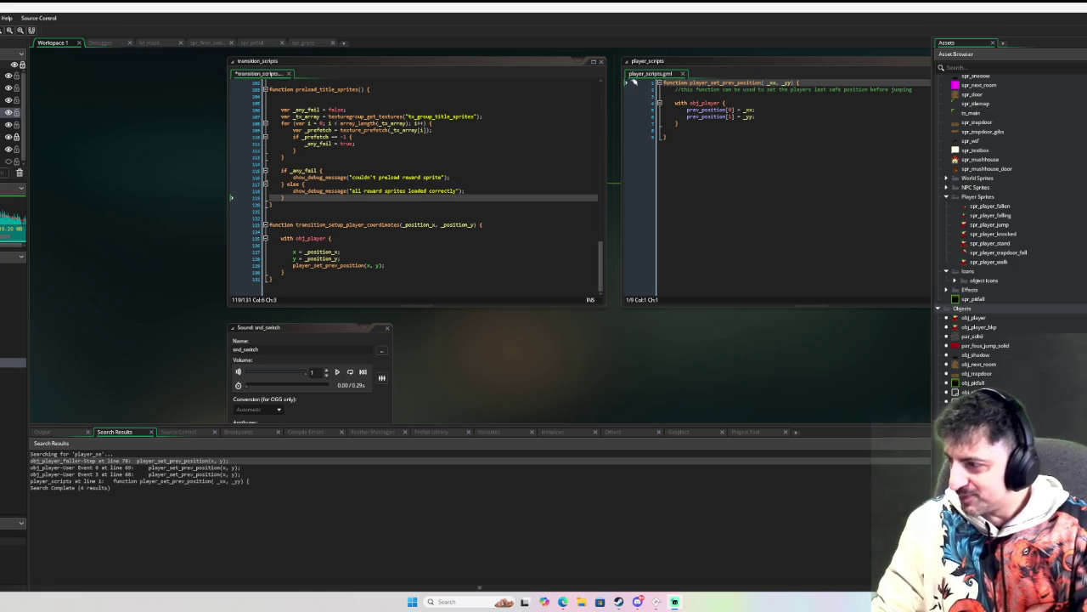
pyautogui.scroll(2, 364, 298)
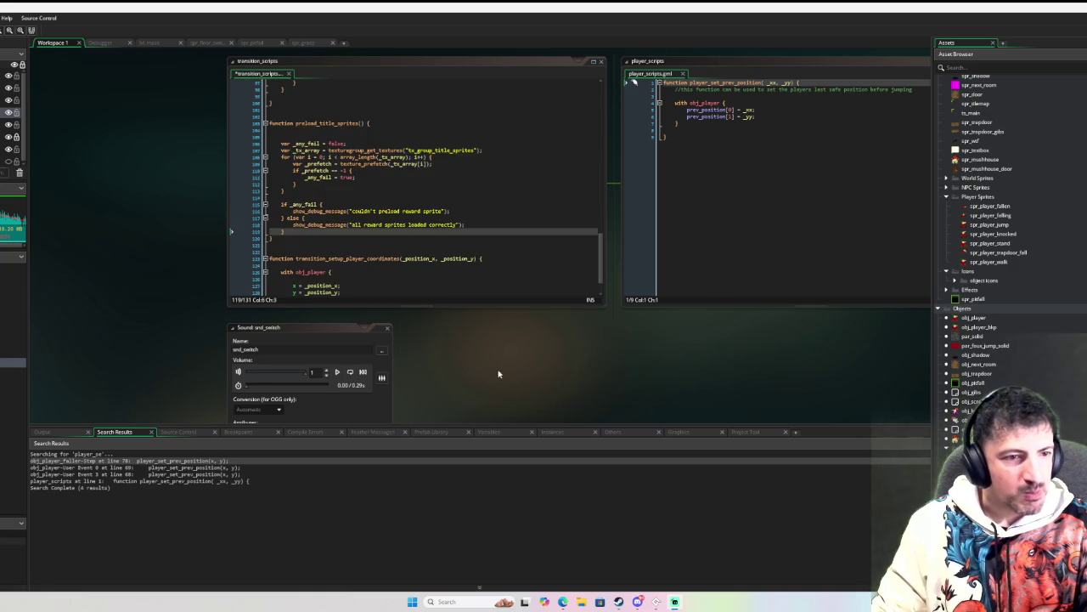
# Step: Close the snd_switch sound window and the spr_grass sprite editor
pyautogui.scroll(-3, 498, 371)
pyautogui.click(388, 254)
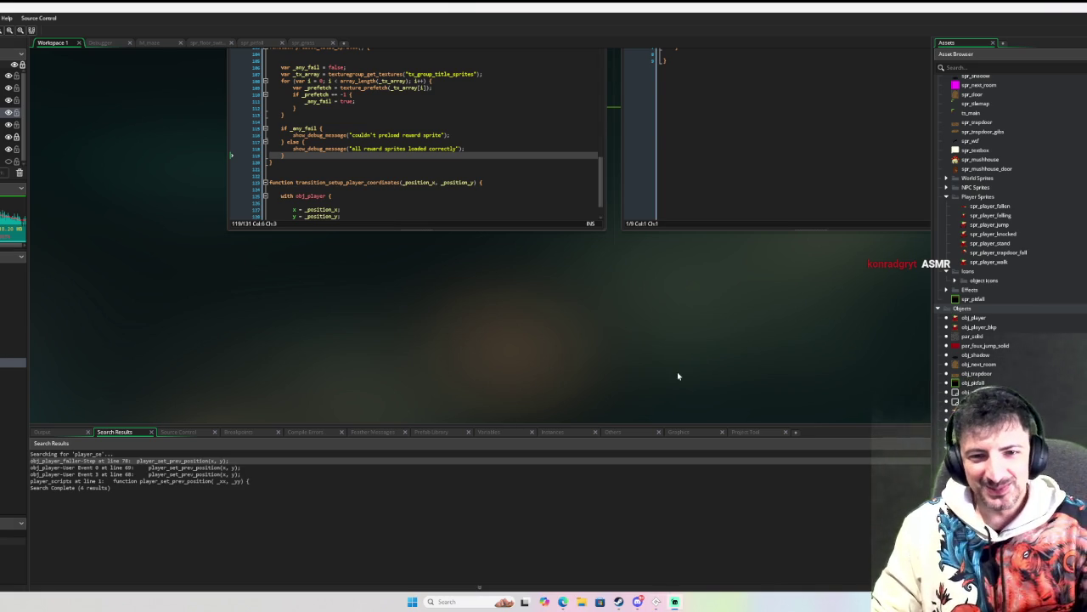
pyautogui.scroll(4, 654, 370)
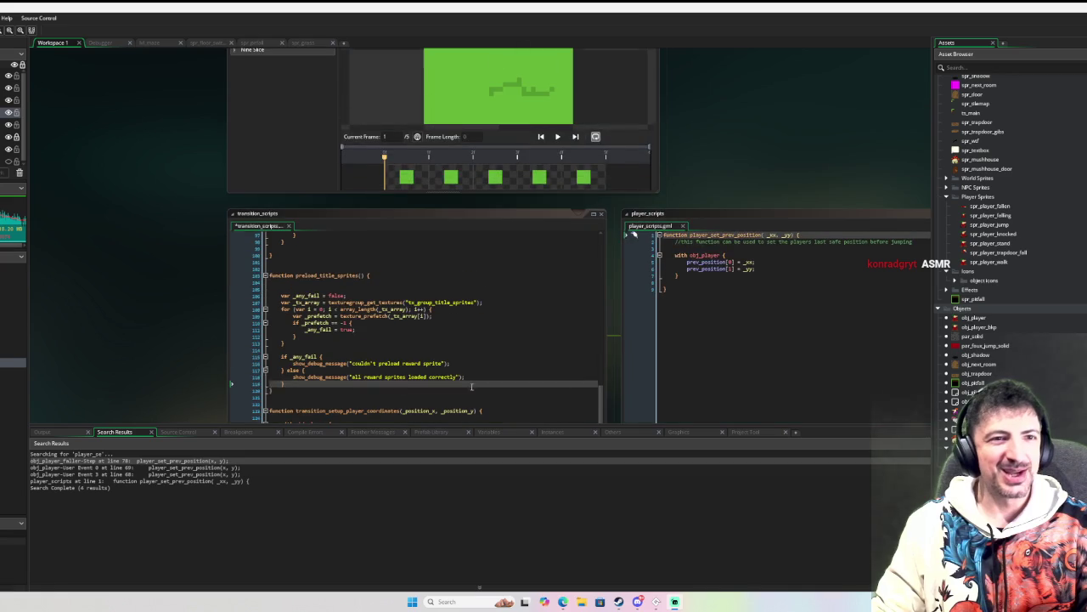
pyautogui.scroll(3, 175, 359)
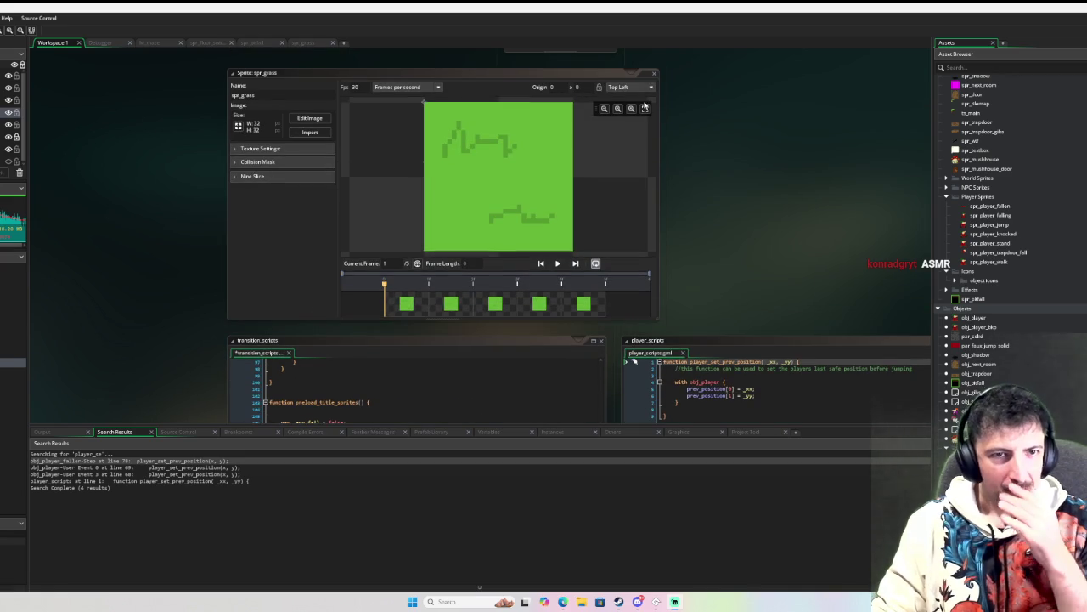
pyautogui.click(651, 71)
pyautogui.scroll(-3, 637, 144)
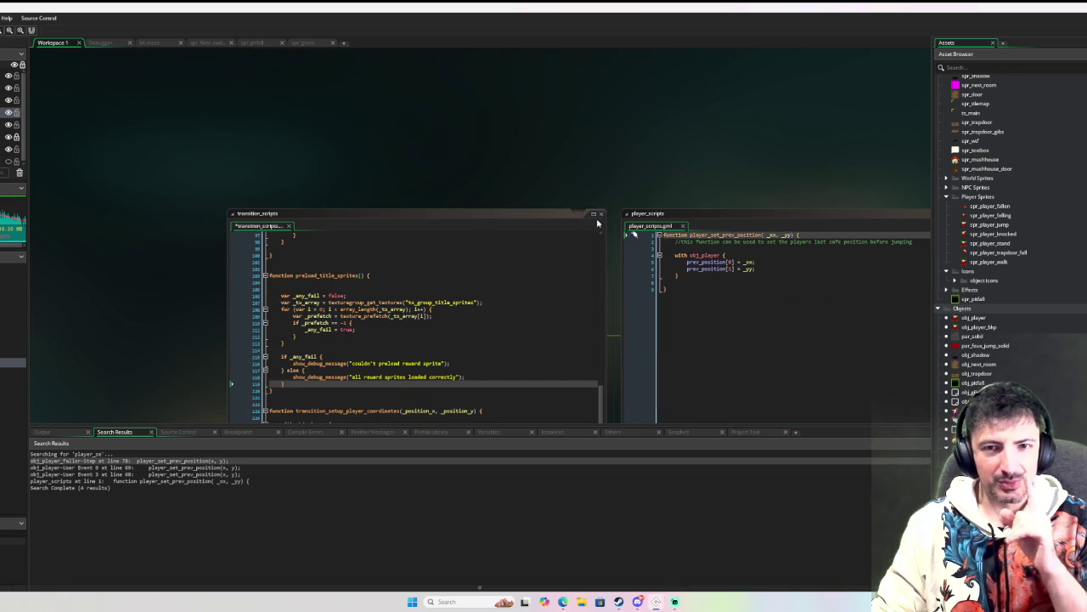
# Step: Strip the target room/x/y, image_speed and landed_on lines from obj_pitfall's Create code
pyautogui.doubleClick(974, 382)
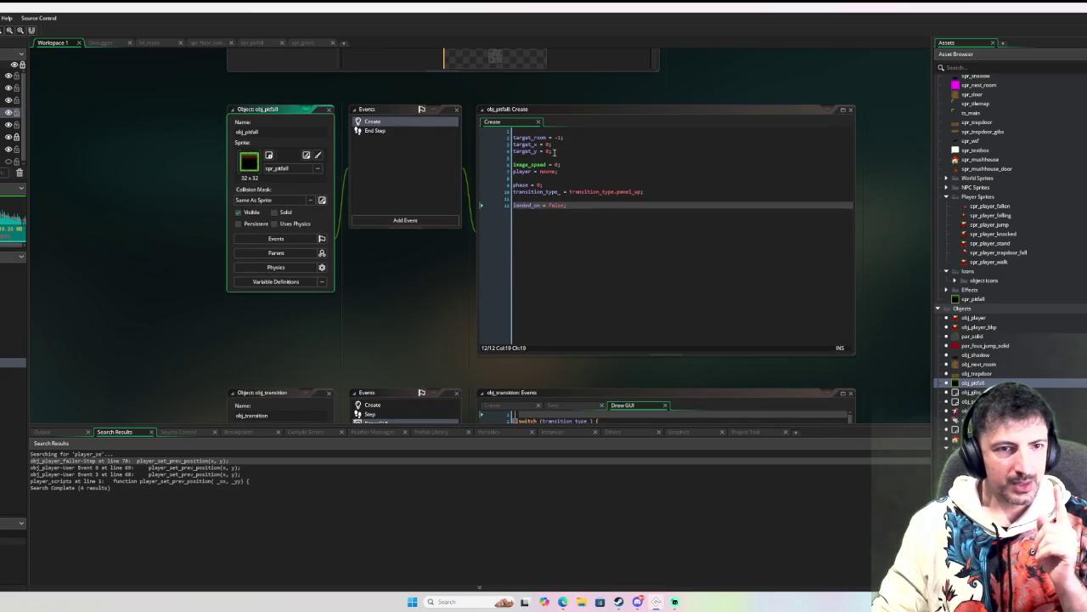
pyautogui.moveTo(557, 151); pyautogui.dragTo(508, 133)
pyautogui.press('Delete')
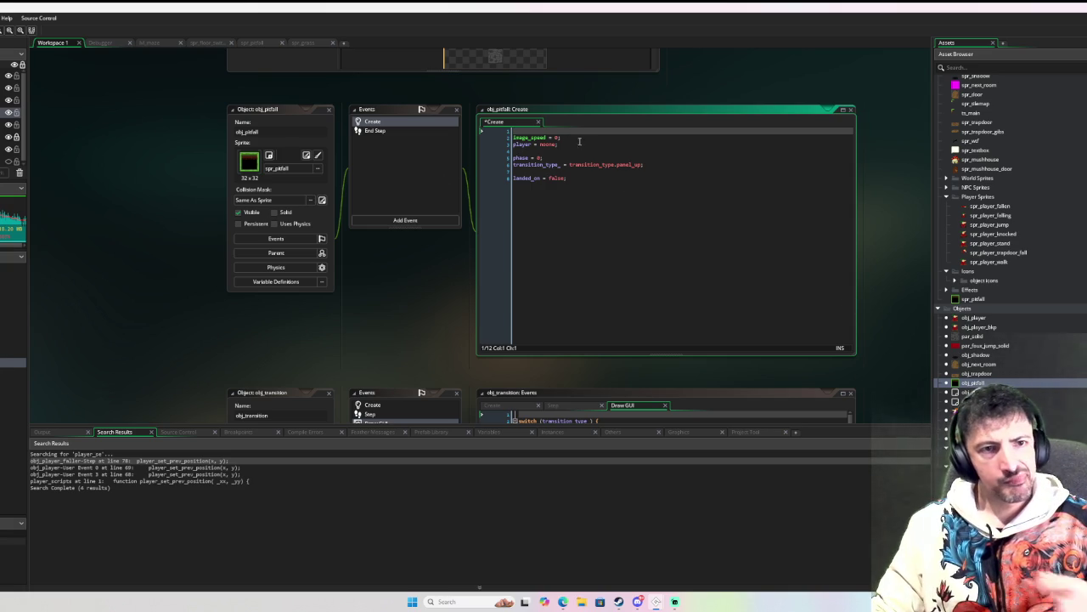
pyautogui.hotkey('shift', 'Down')
pyautogui.press('BackSpace')
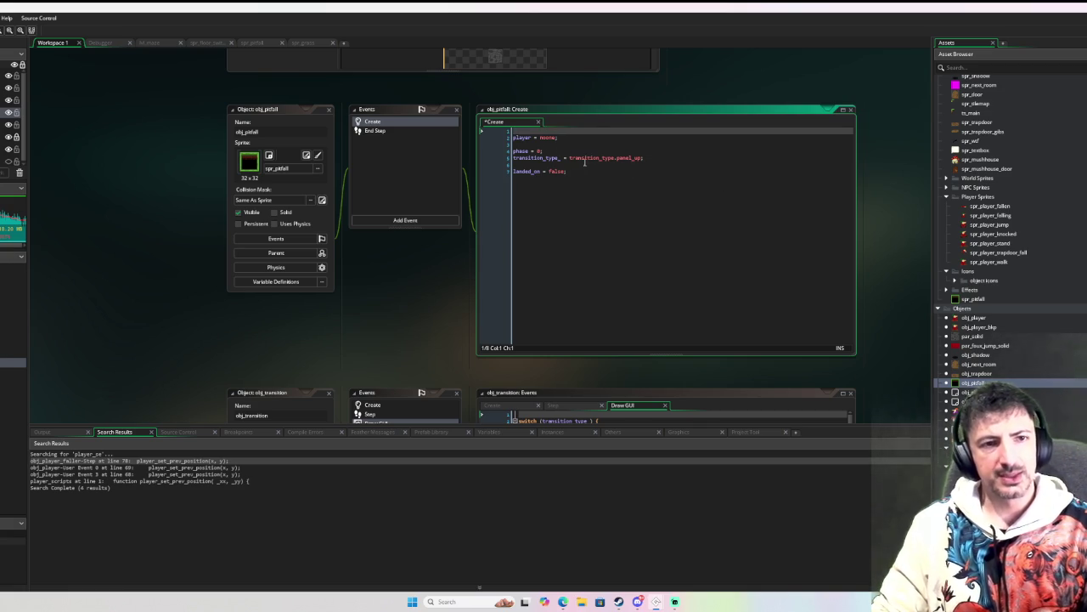
pyautogui.moveTo(586, 173); pyautogui.dragTo(498, 169)
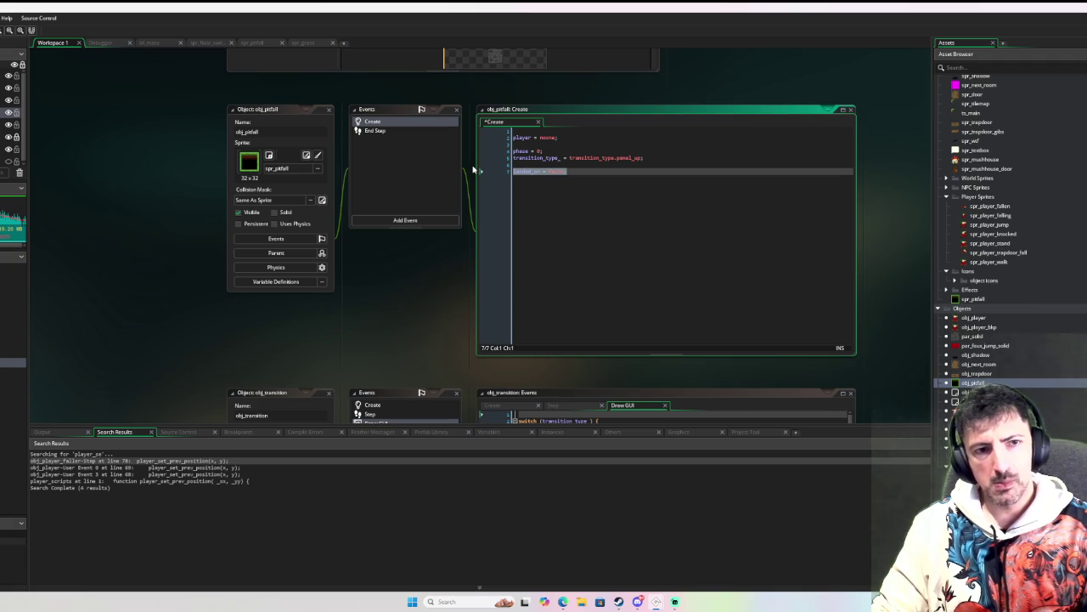
pyautogui.press('Delete')
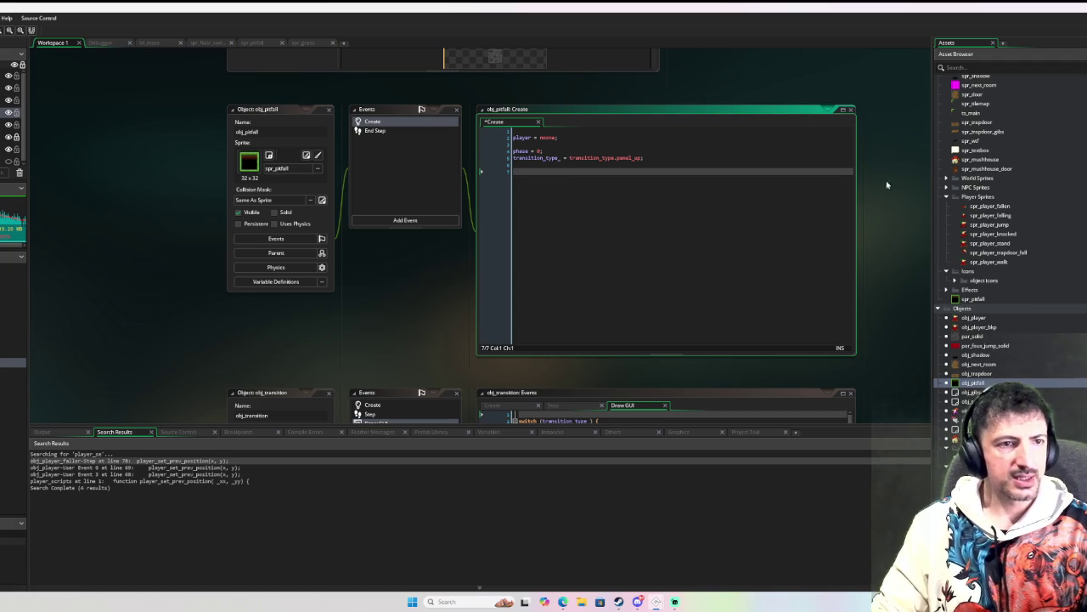
pyautogui.click(423, 131)
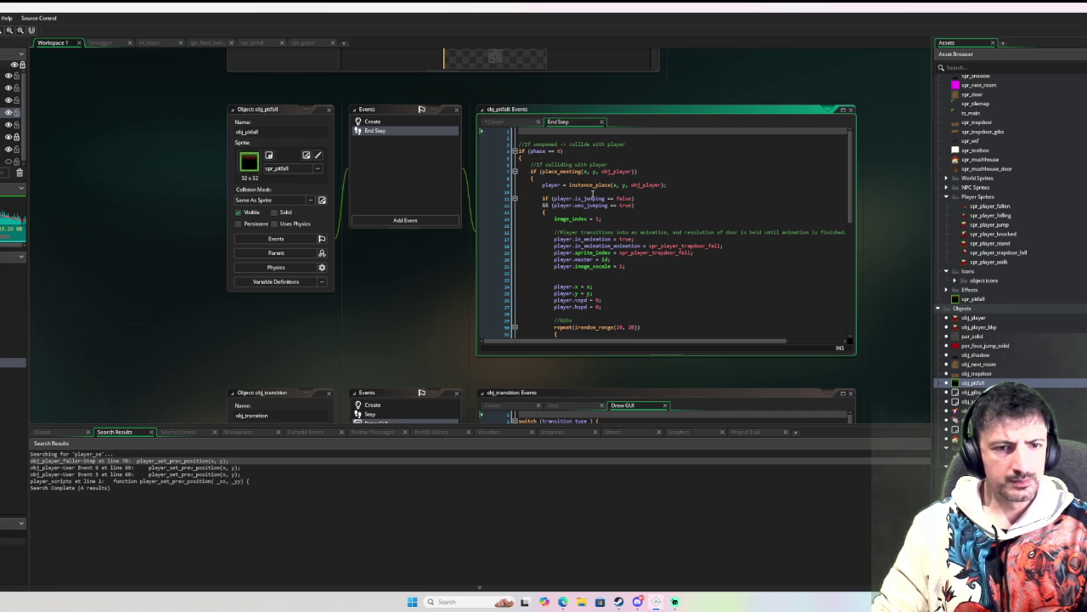
# Step: Comment out the two End Step lines that snap the player's x and y to the pit
pyautogui.scroll(-3, 593, 195)
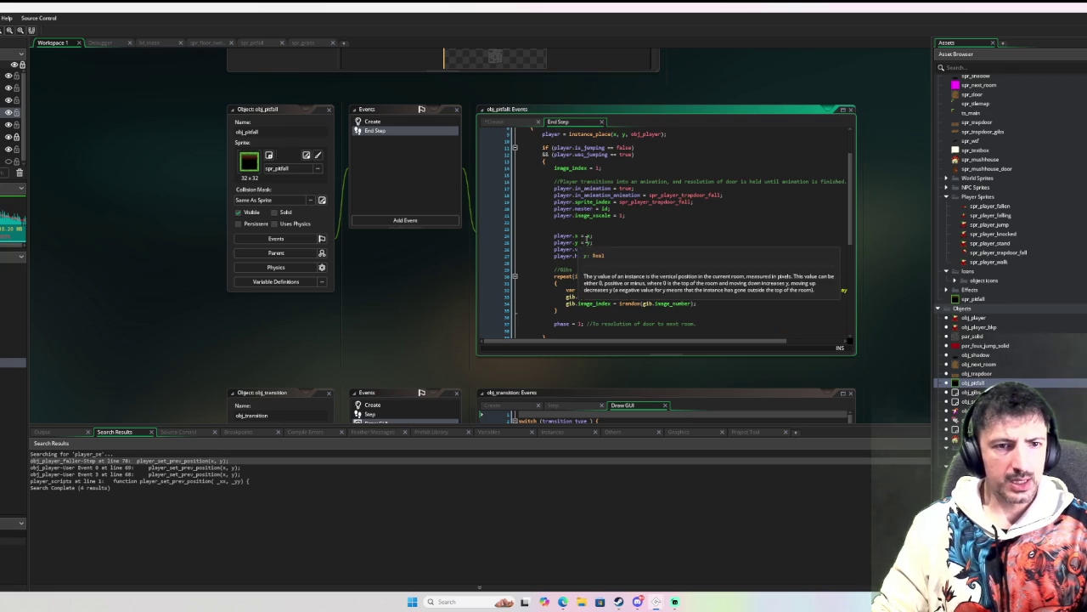
pyautogui.moveTo(595, 242); pyautogui.dragTo(554, 236)
pyautogui.hotkey('shift', 'Right')
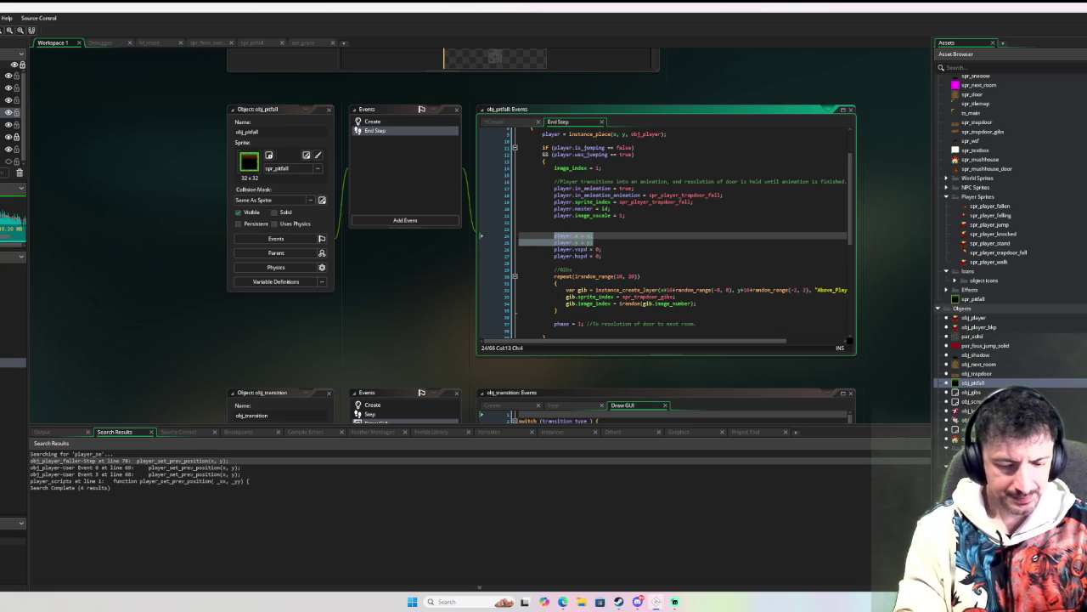
pyautogui.hotkey('ctrl', 'k')
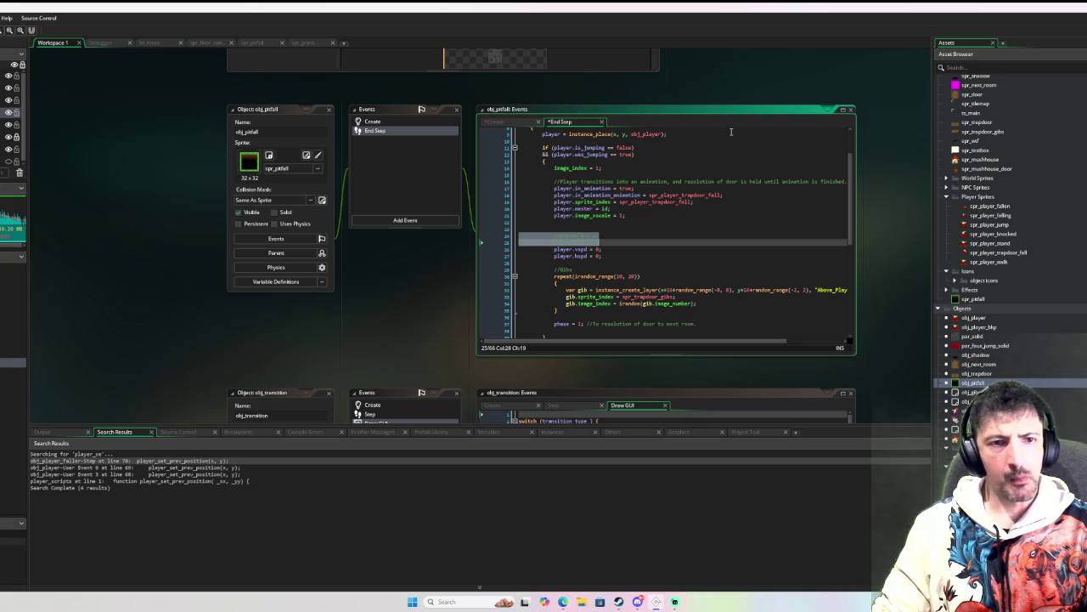
pyautogui.hotkey('ctrl', 'k')
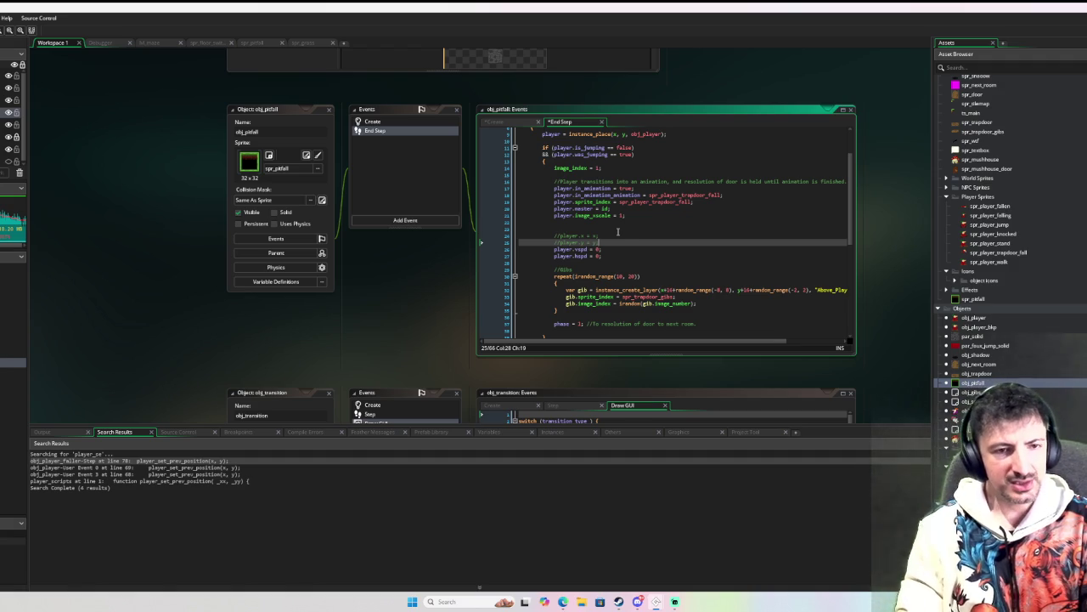
# Step: Add blank lines below the commented code and start a new 'if player.x' condition
pyautogui.press('Return')
pyautogui.press('Return')
pyautogui.press('Up')
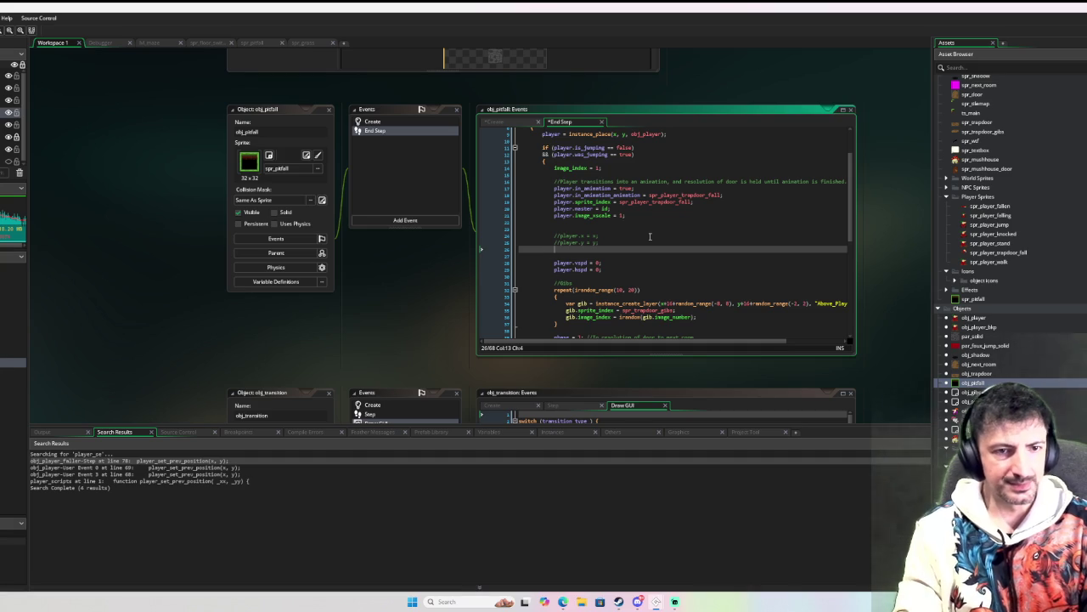
pyautogui.press('Return')
pyautogui.write('if x')
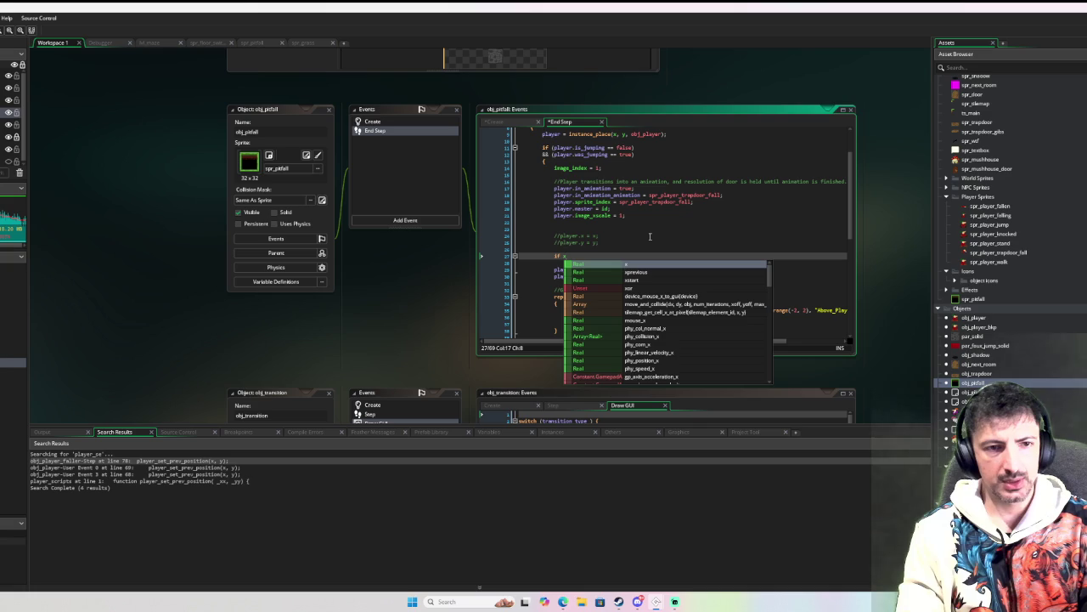
pyautogui.press('BackSpace')
pyautogui.write('player.x <')
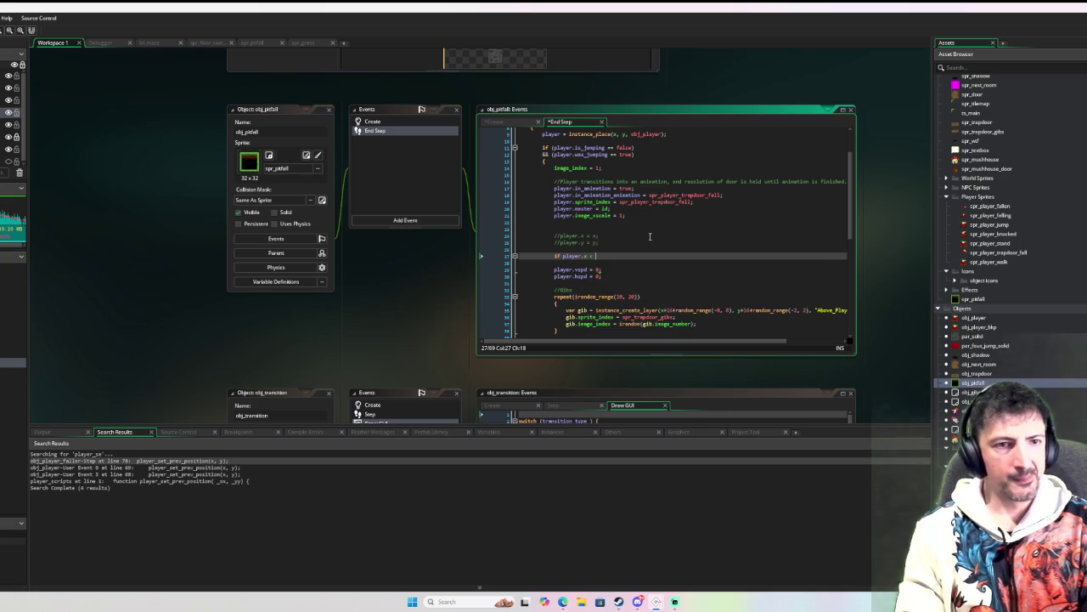
pyautogui.doubleClick(971, 300)
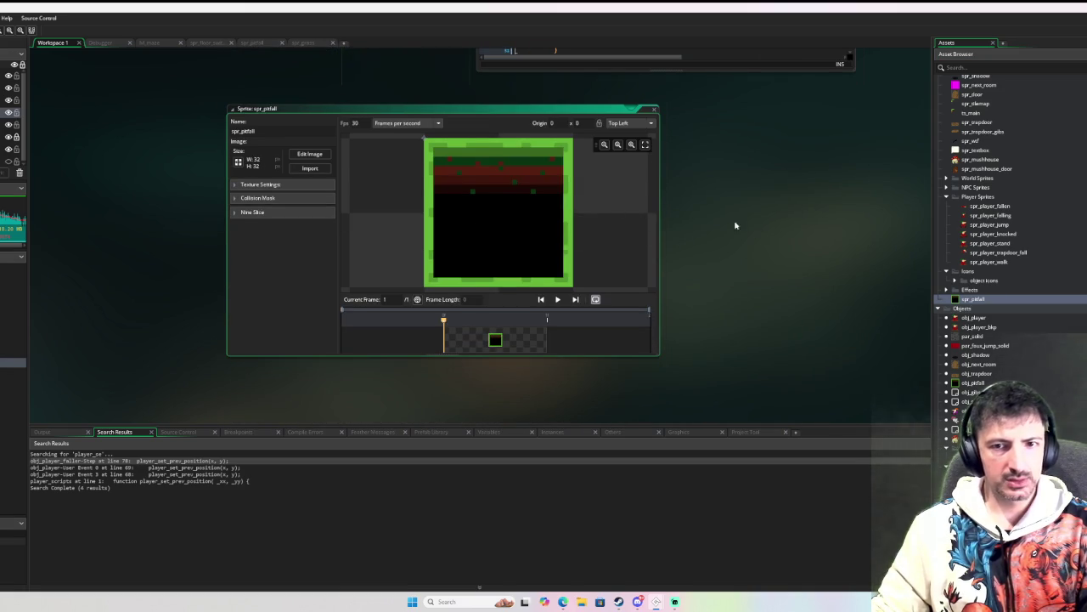
pyautogui.scroll(5, 1044, 235)
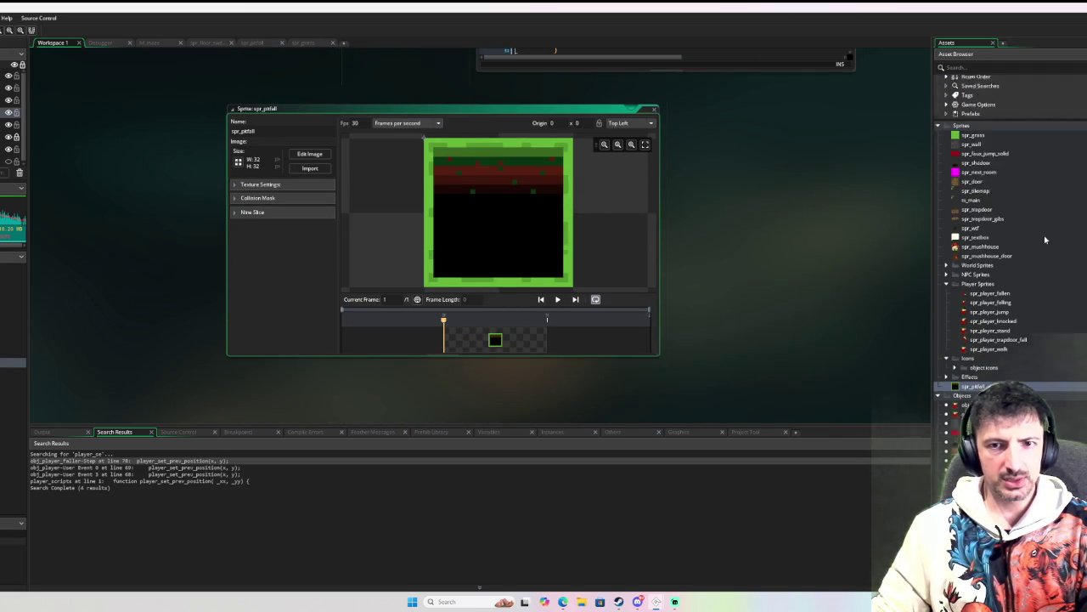
pyautogui.click(998, 164)
pyautogui.doubleClick(998, 163)
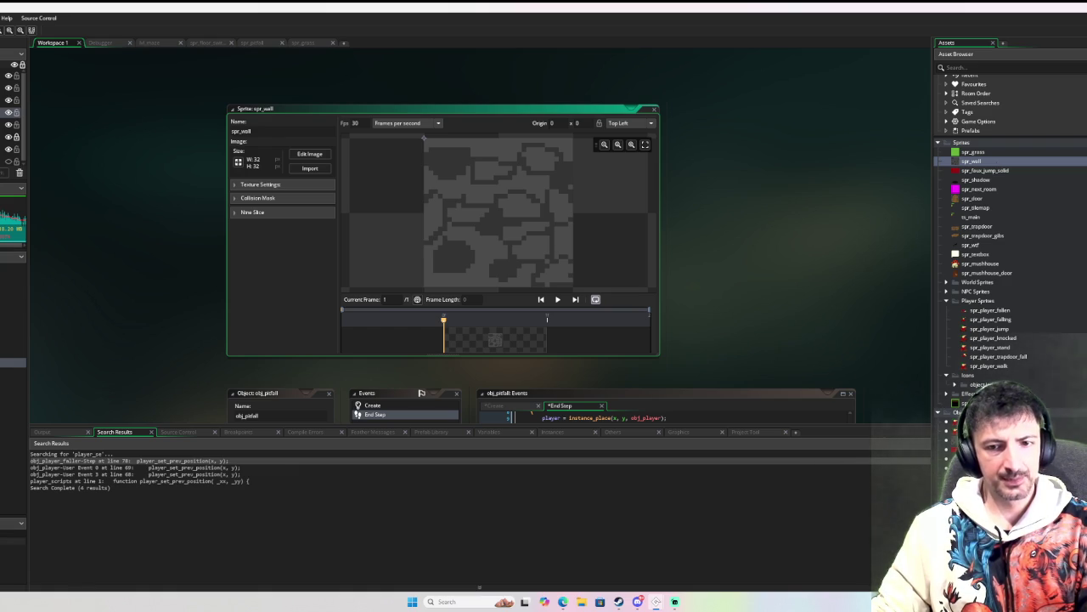
pyautogui.hotkey('ctrl', 'w')
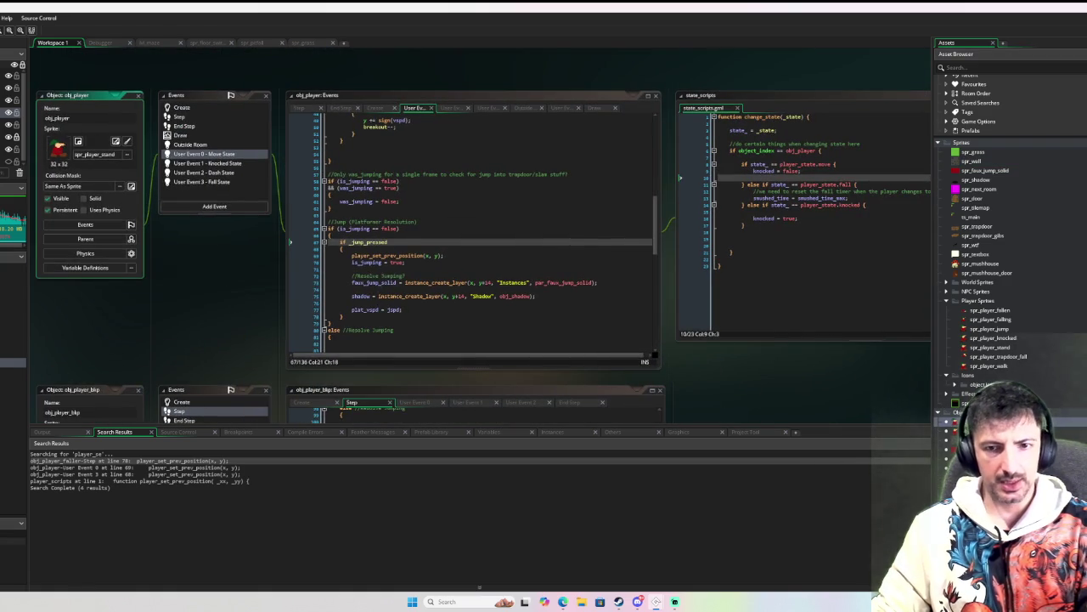
pyautogui.hotkey('ctrl', 'w')
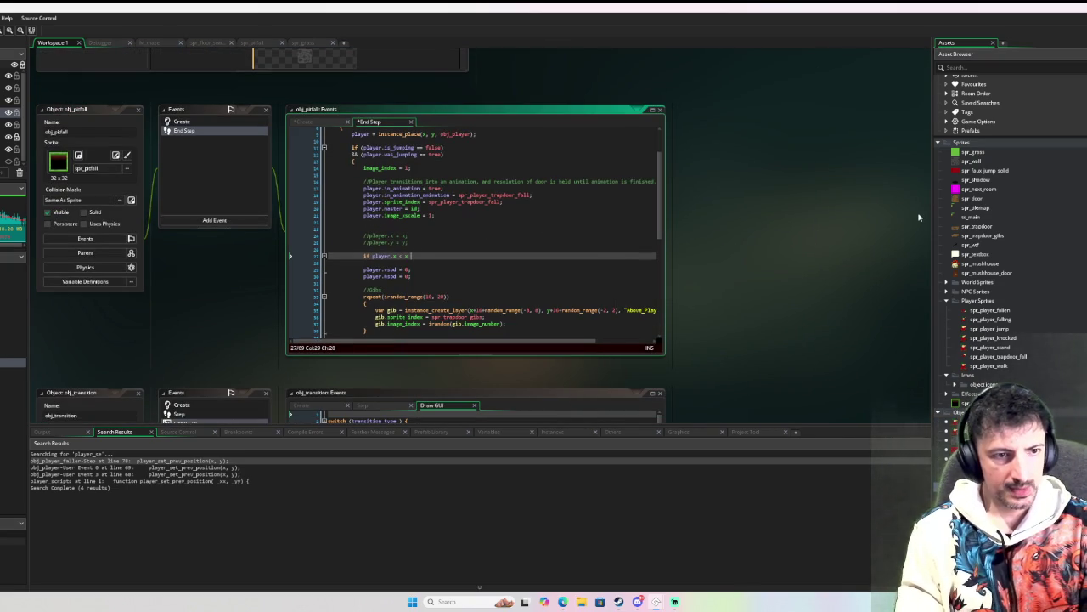
pyautogui.write('{')
# Step: Inside the if block, write player.x = x + sprite_get_width(player.sprite_index) with a .5 factor
pyautogui.press('Return')
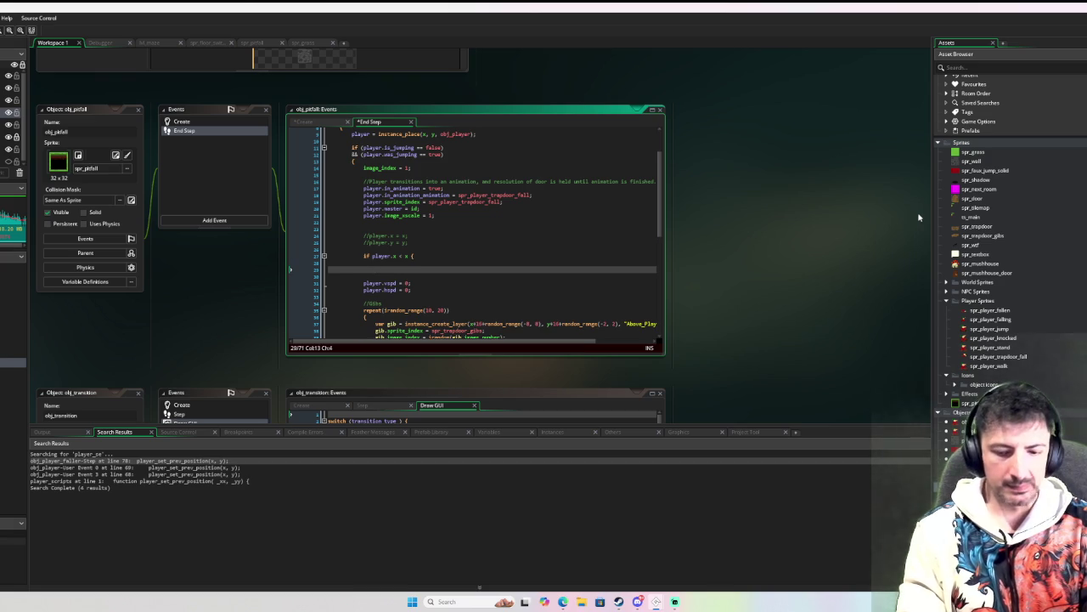
pyautogui.write('player.')
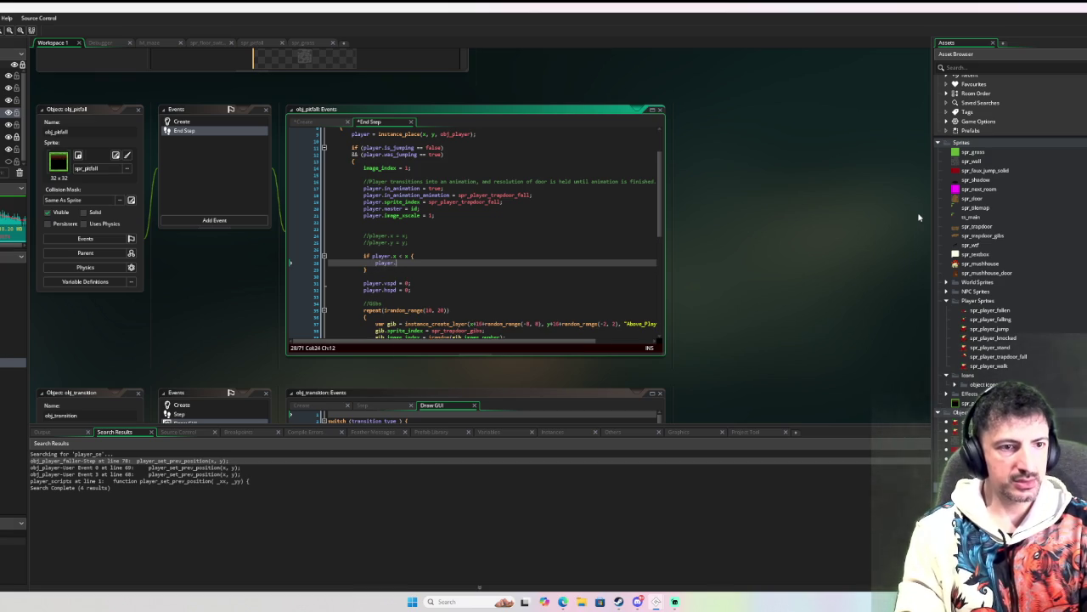
pyautogui.write('x ')
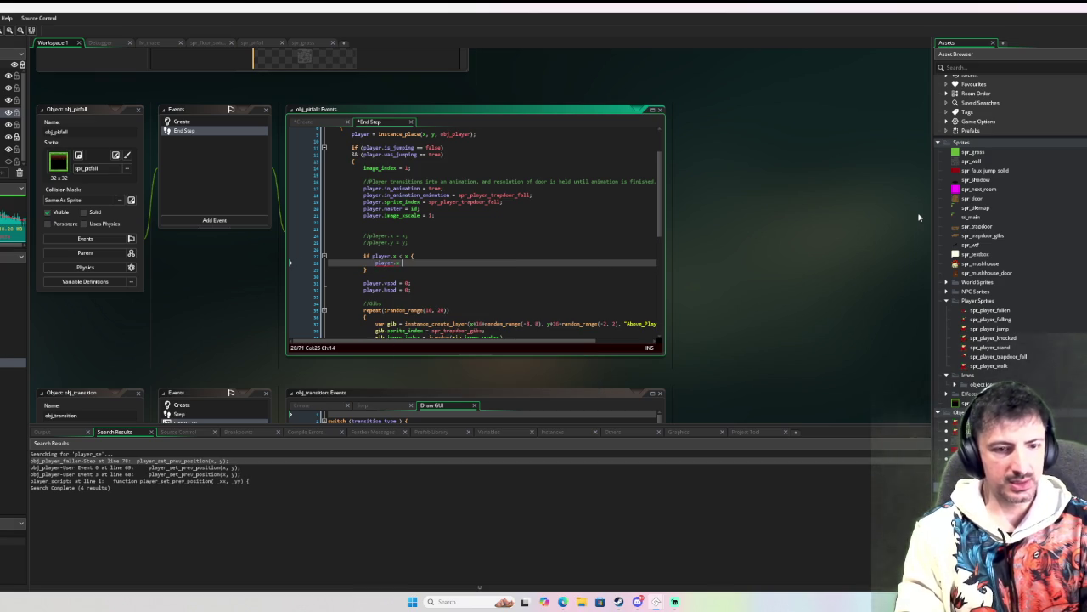
pyautogui.write('= x + ')
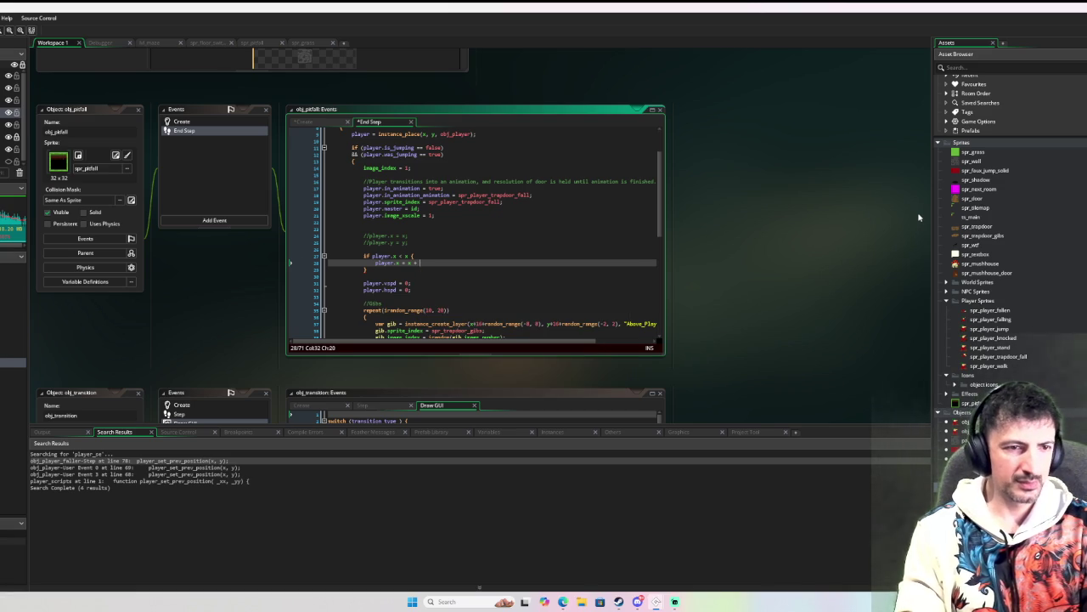
pyautogui.write('sprite_')
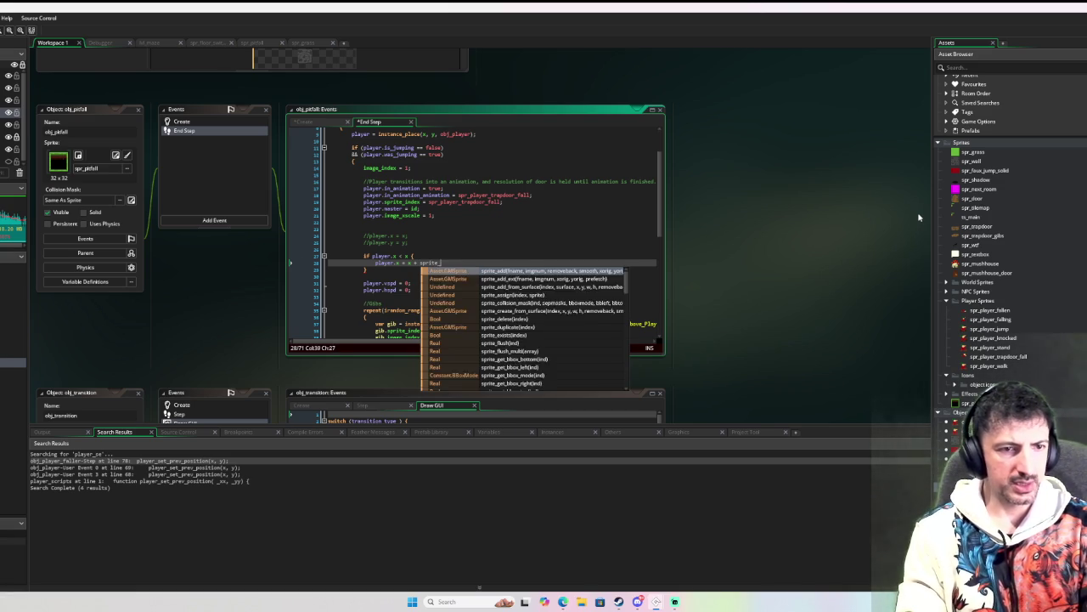
pyautogui.write('get_wi')
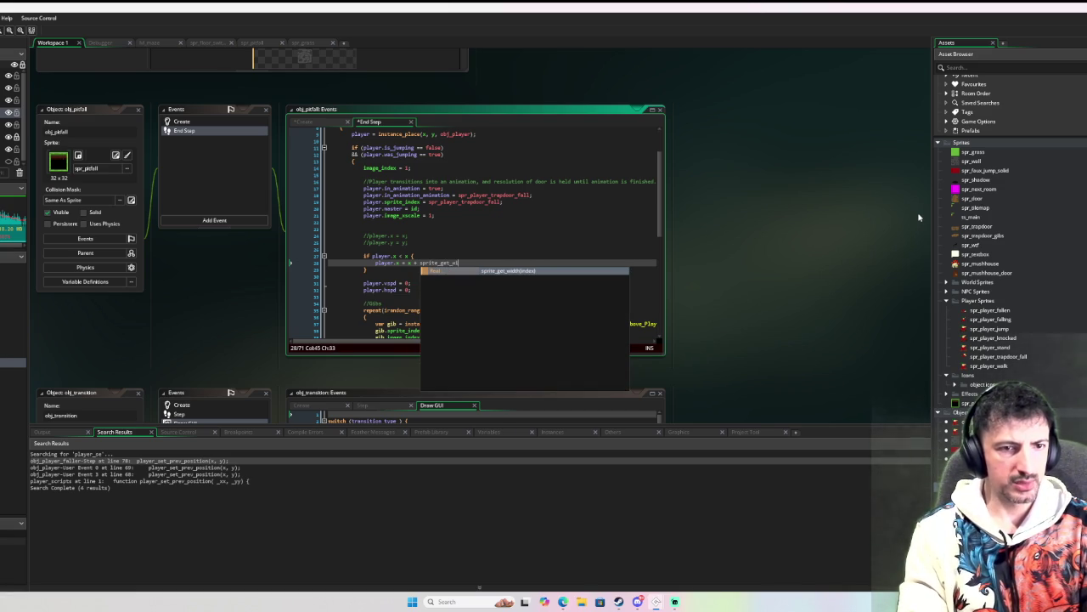
pyautogui.press('Return')
pyautogui.write('player')
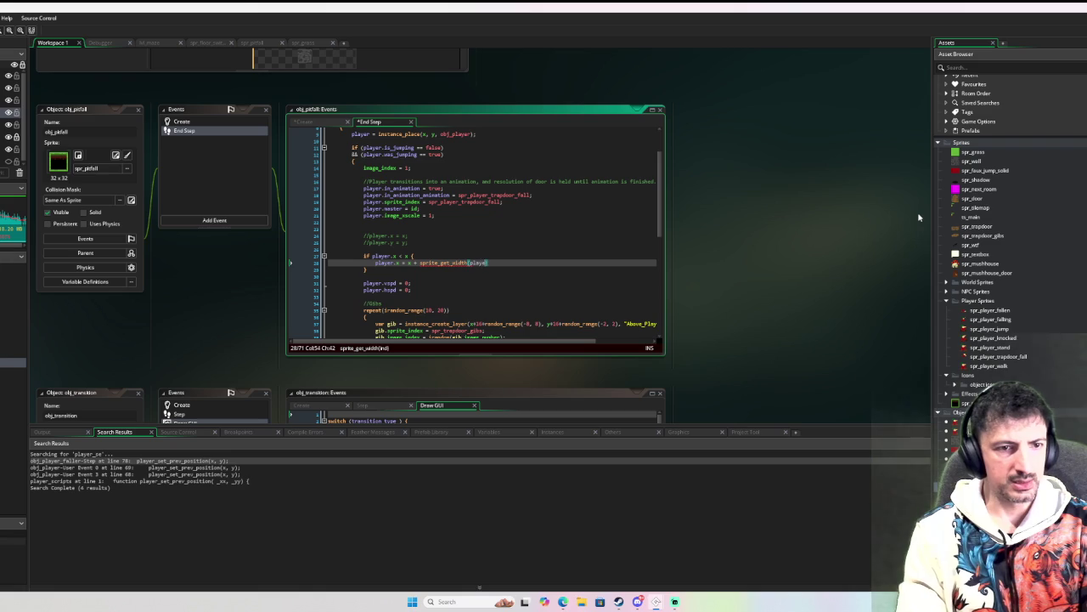
pyautogui.write('.sprite_i')
pyautogui.press('Return')
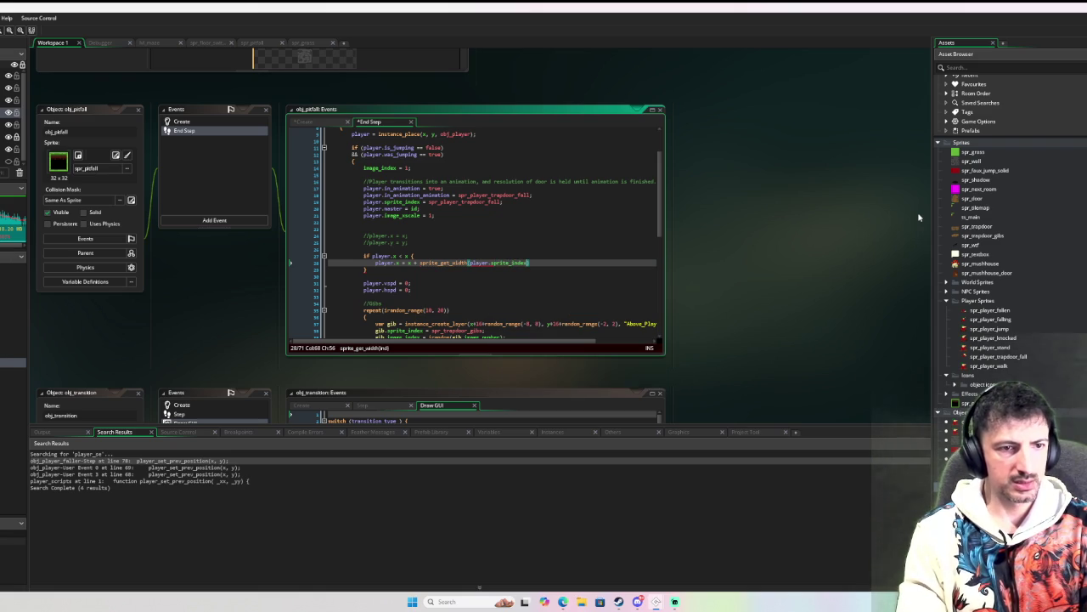
pyautogui.write(')')
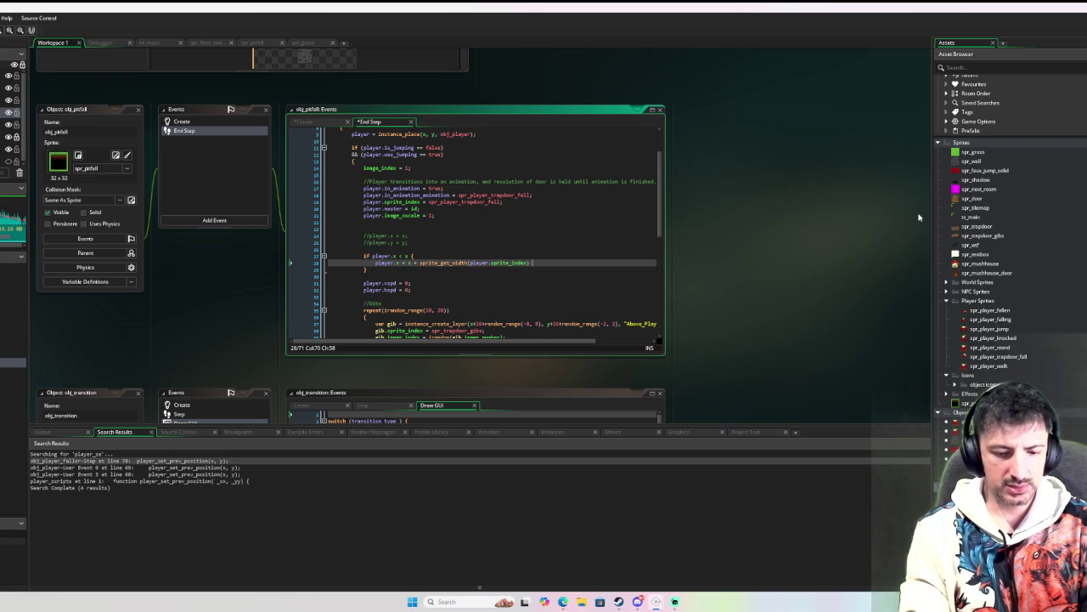
pyautogui.write('.5;')
pyautogui.write('5')
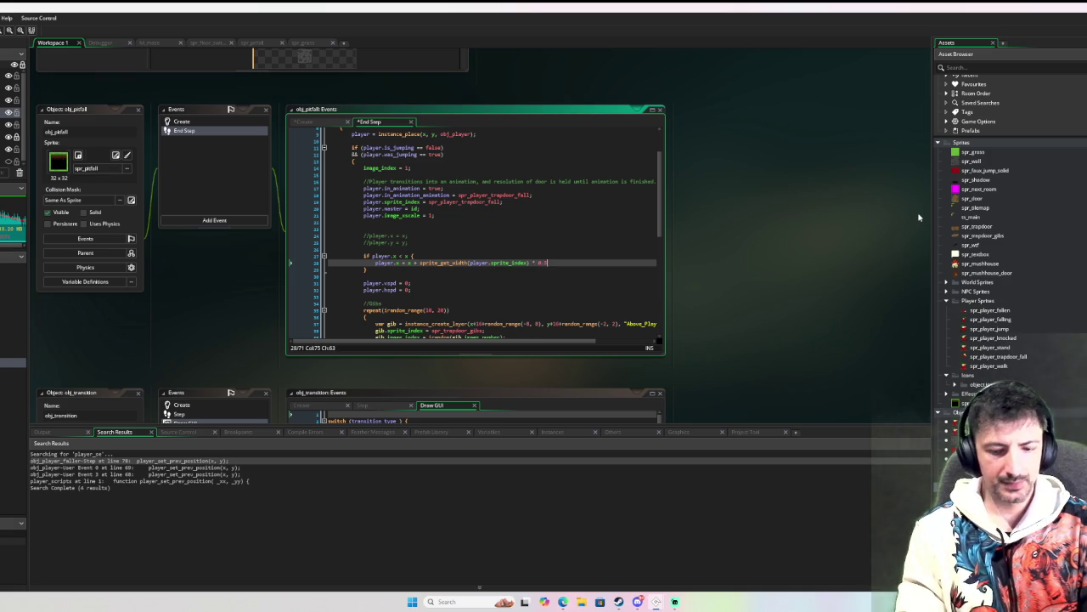
# Step: Add an else-if branch for player.x > x + sprite_width that sets player.x to x + sprite_width
pyautogui.press('Down')
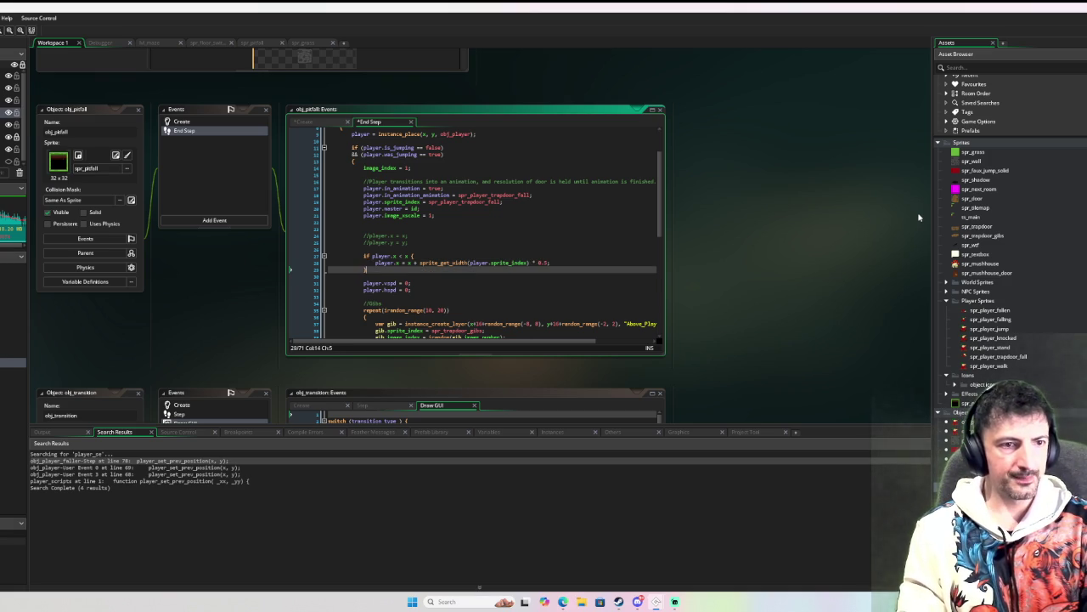
pyautogui.write('else {')
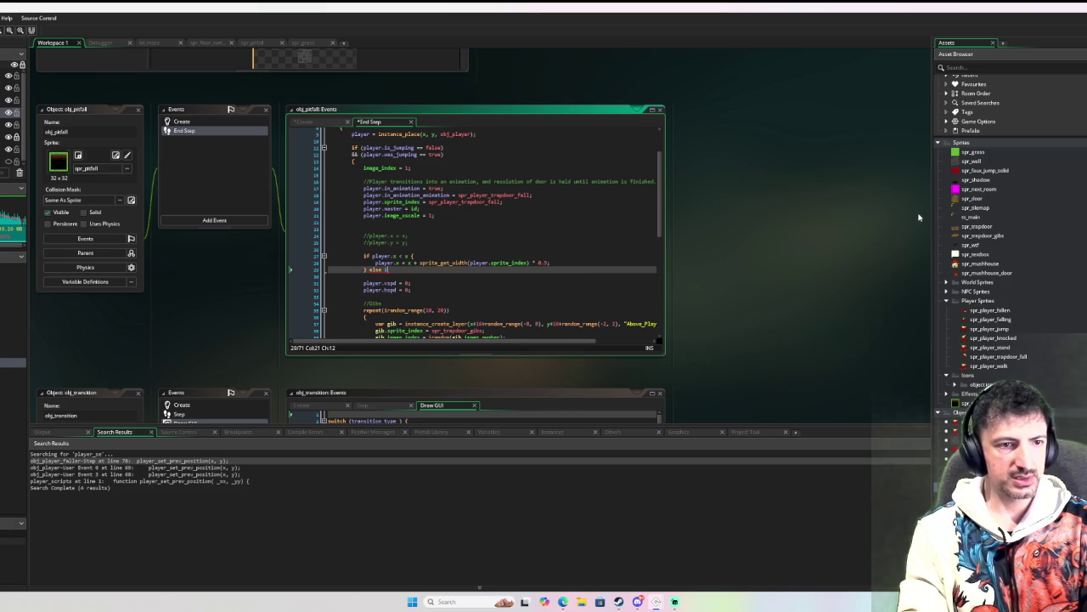
pyautogui.press('Up')
pyautogui.press('Up')
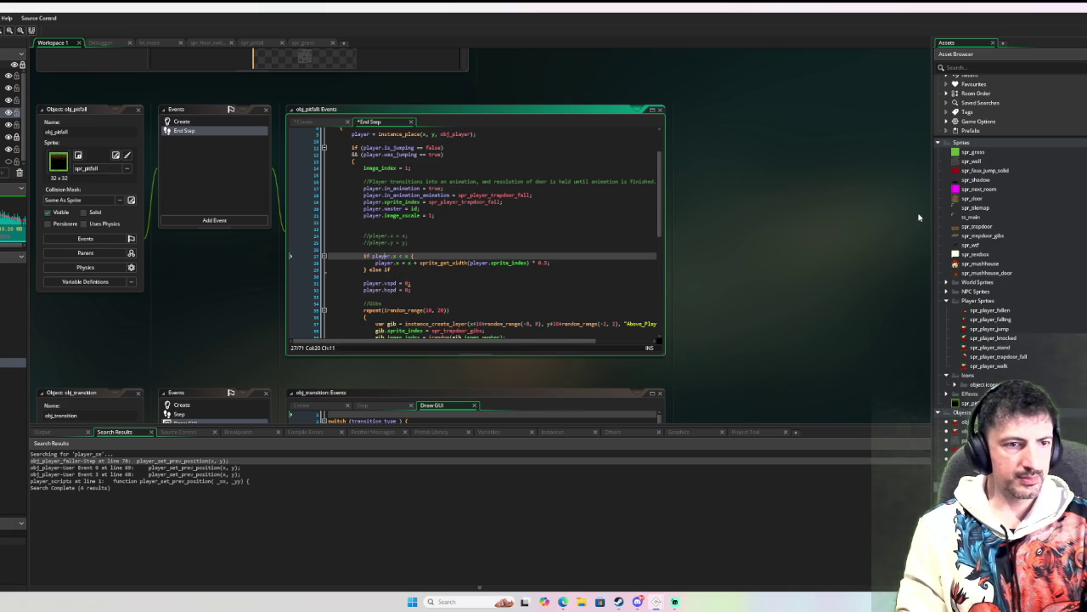
pyautogui.click(460, 269)
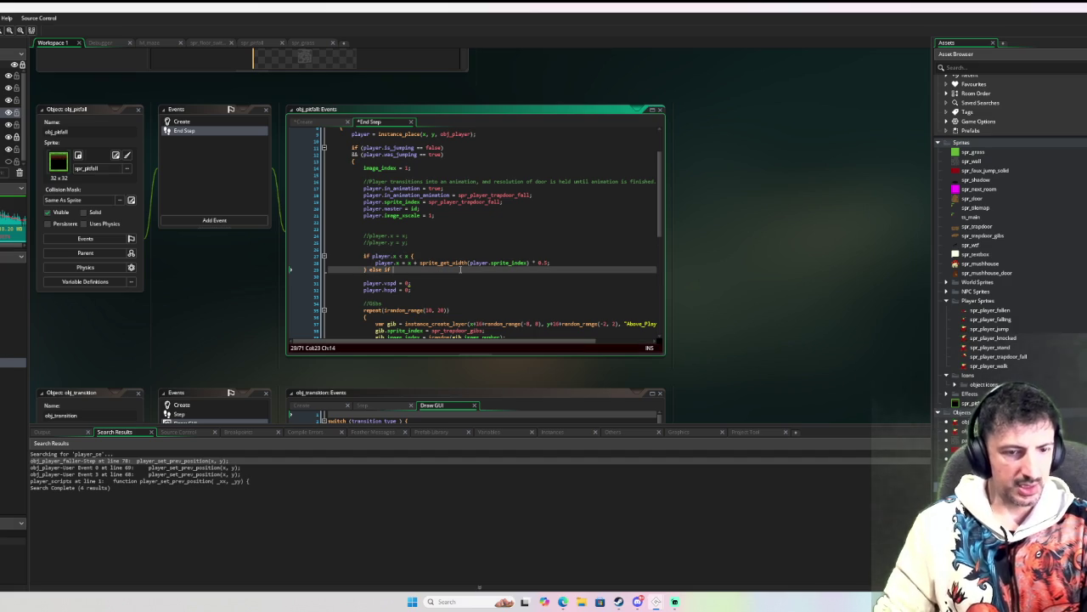
pyautogui.write('player.x ')
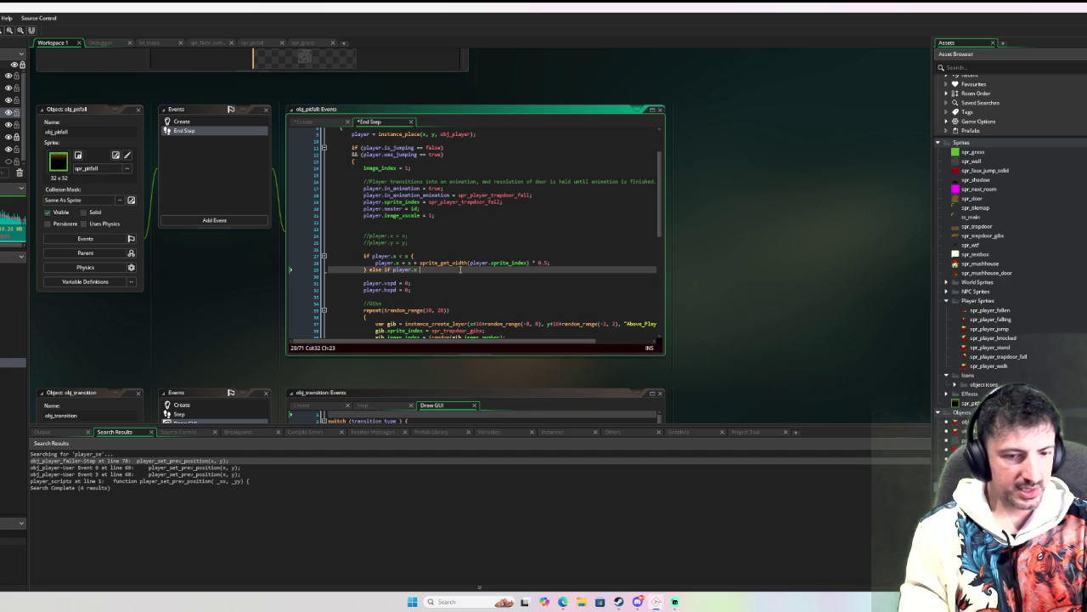
pyautogui.write('> x + sprite')
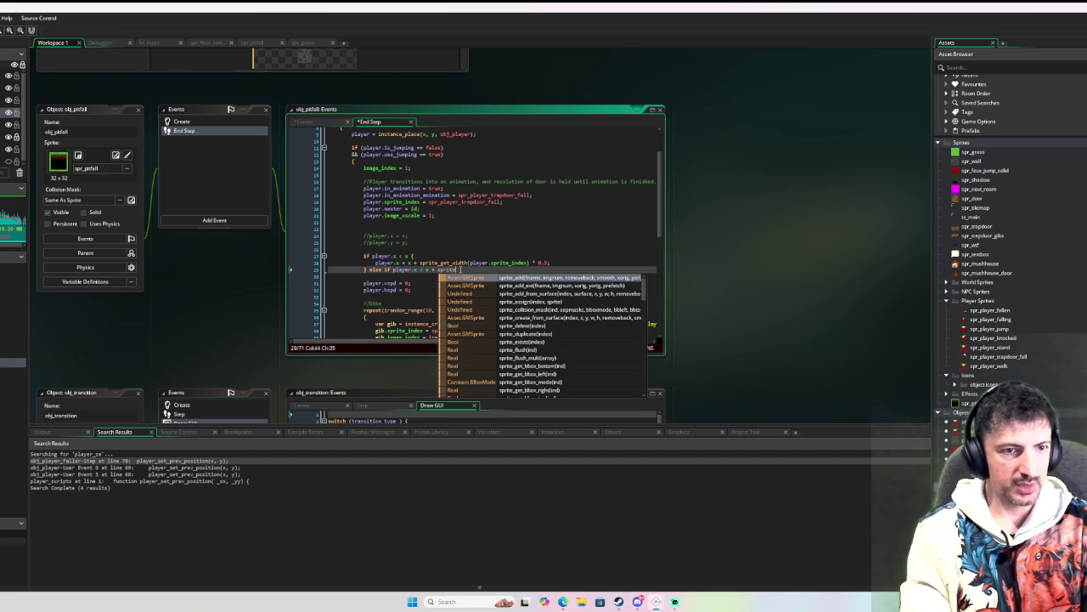
pyautogui.write('_width ')
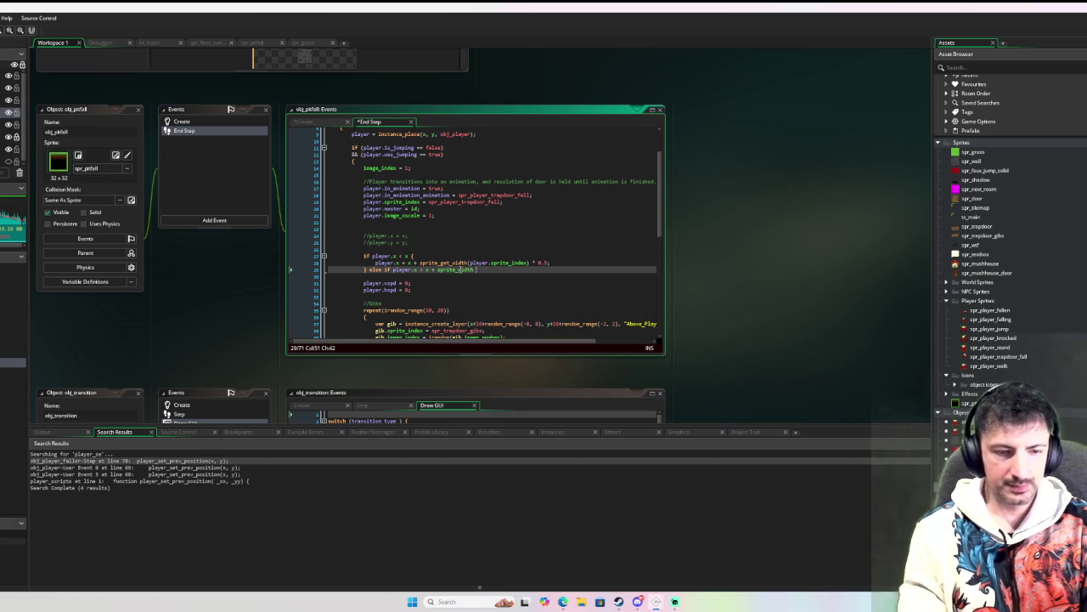
pyautogui.write('{')
pyautogui.press('Return')
pyautogui.press('Return')
pyautogui.press('Up')
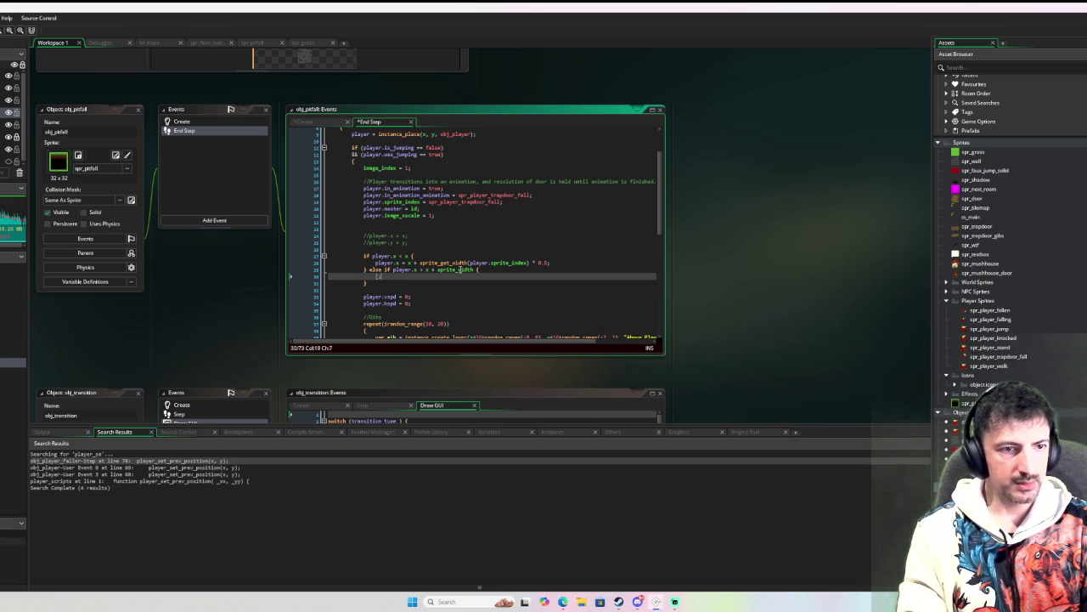
pyautogui.write('er')
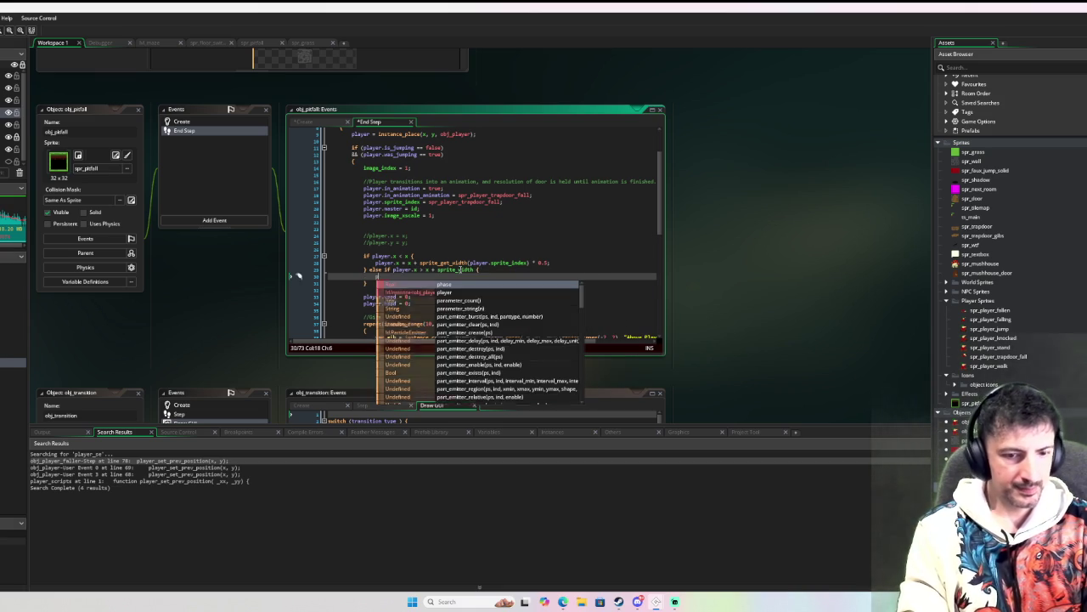
pyautogui.write('.x = ')
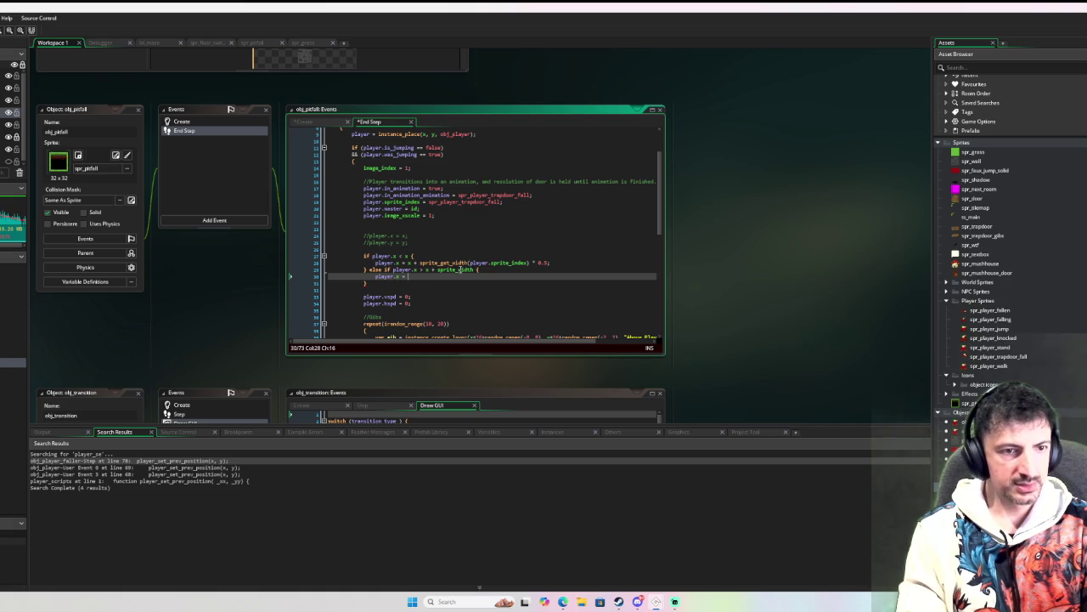
pyautogui.write('x + sprite_width -')
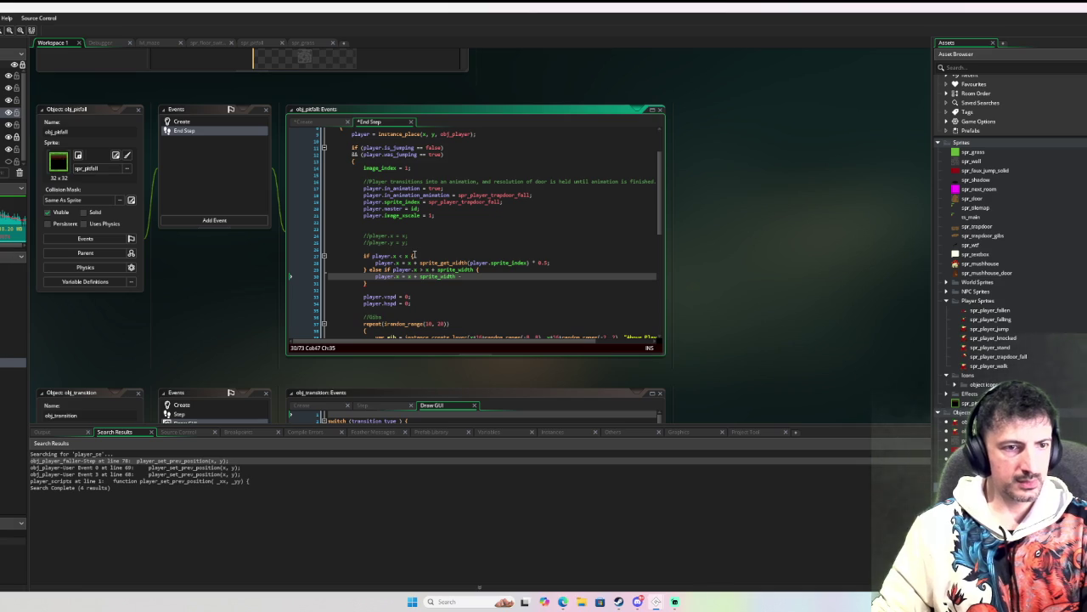
# Step: Insert blank lines above, comment out the whole if/else block, and run the game
pyautogui.click(412, 250)
pyautogui.press('Return')
pyautogui.press('Return')
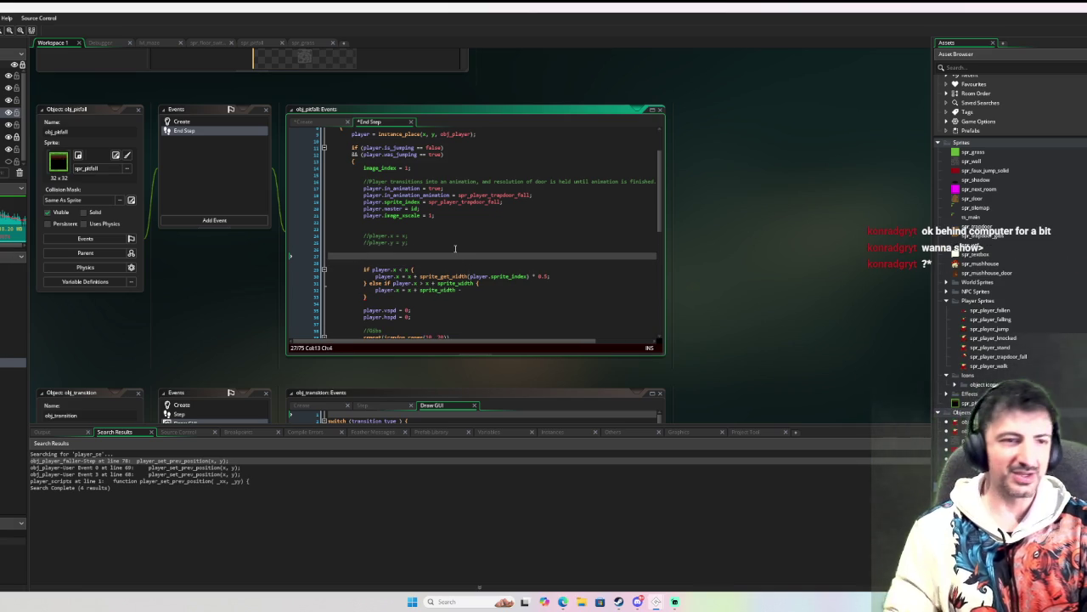
pyautogui.moveTo(379, 299); pyautogui.dragTo(366, 263)
pyautogui.hotkey('ctrl', 'k')
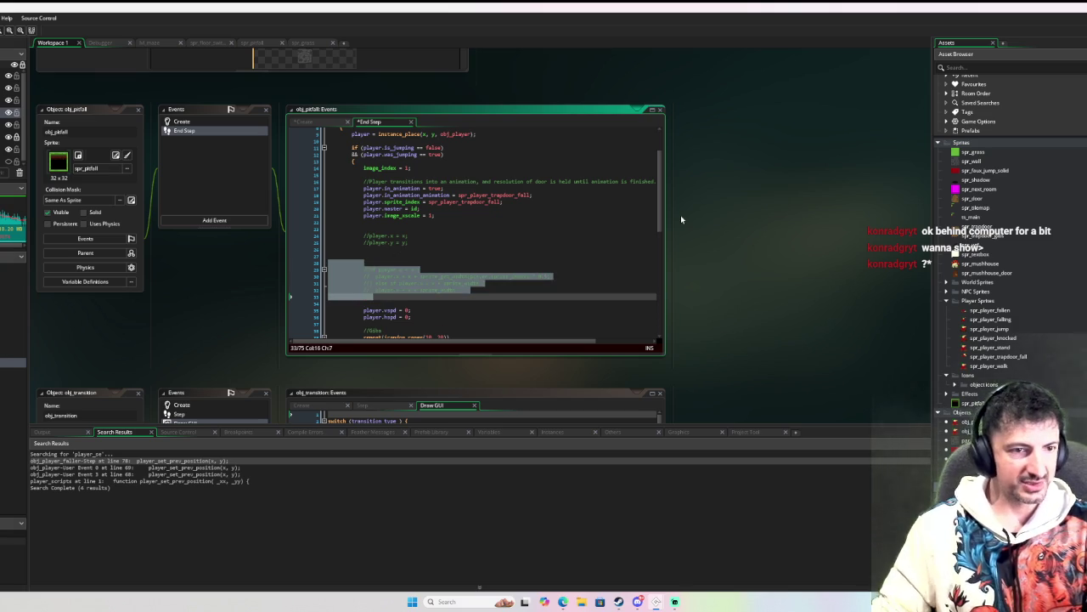
pyautogui.press('F6')
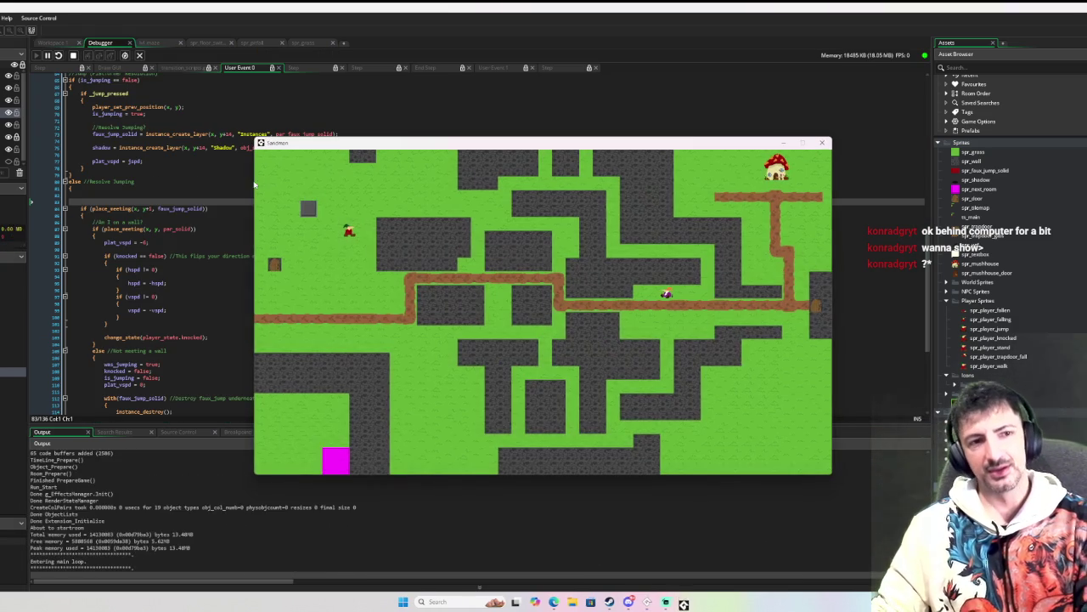
# Step: Walk the player around the grass and along the dirt path in all directions
pyautogui.press('Down')
pyautogui.press('Right')
pyautogui.press('Up')
pyautogui.press('Left')
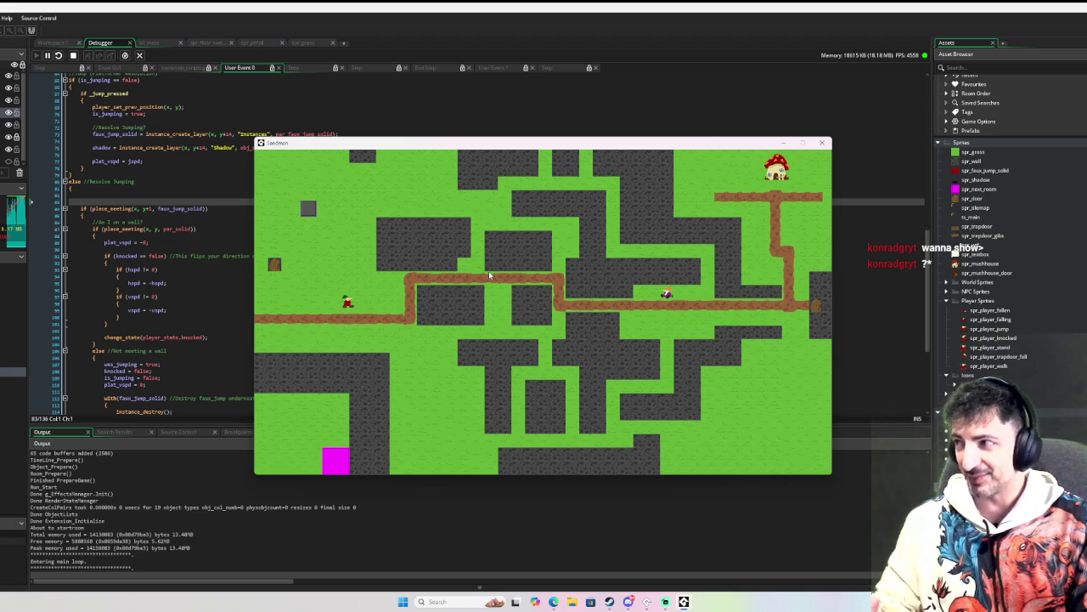
pyautogui.press('Right')
pyautogui.press('Left')
pyautogui.press('Right')
pyautogui.press('Up')
pyautogui.press('Down')
pyautogui.press('Up')
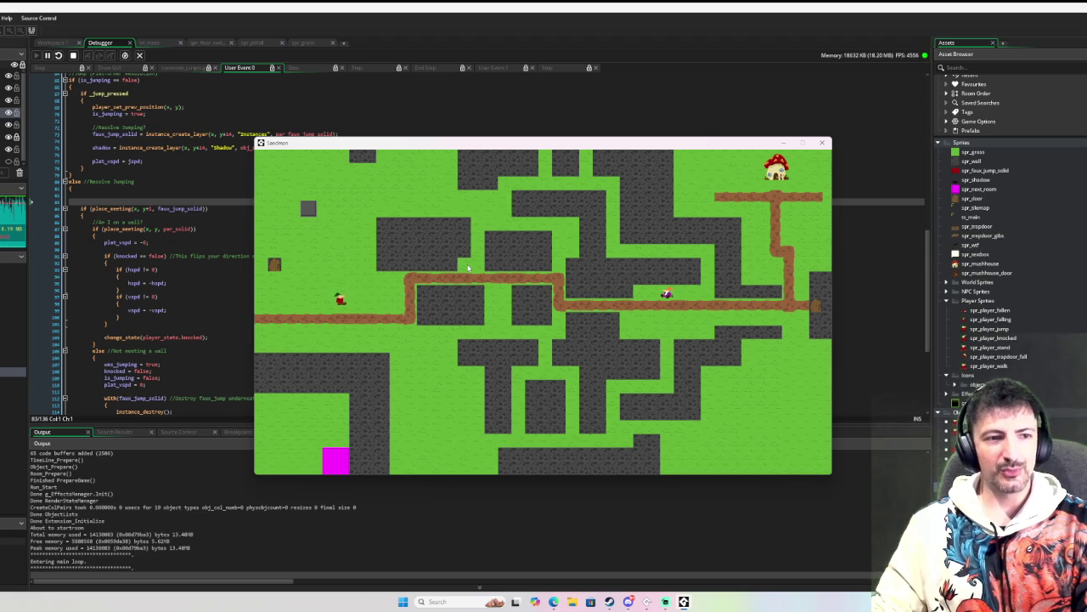
pyautogui.press('Down')
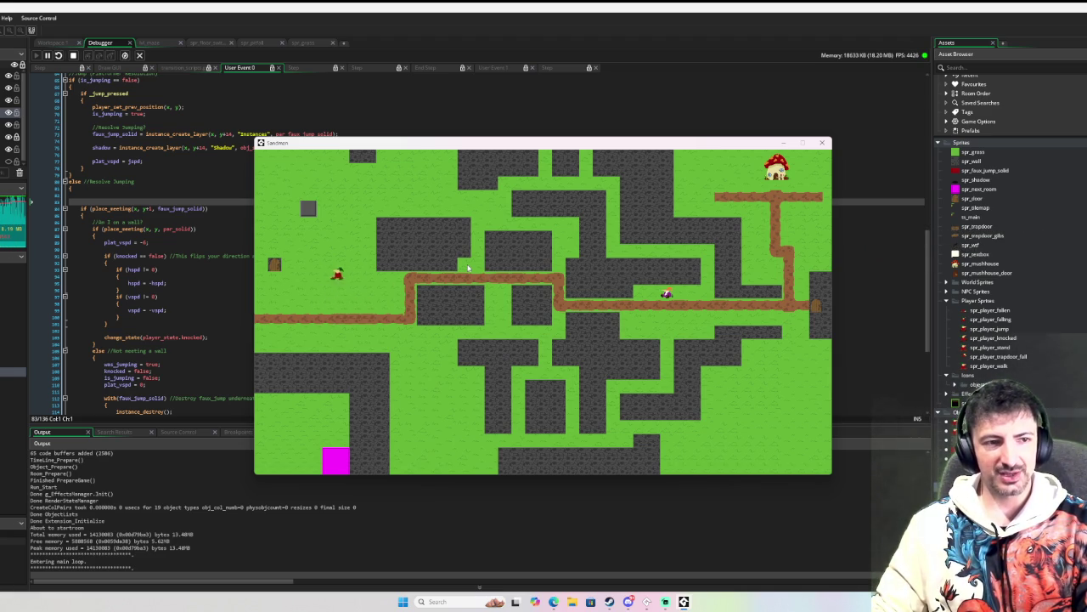
pyautogui.press('Down')
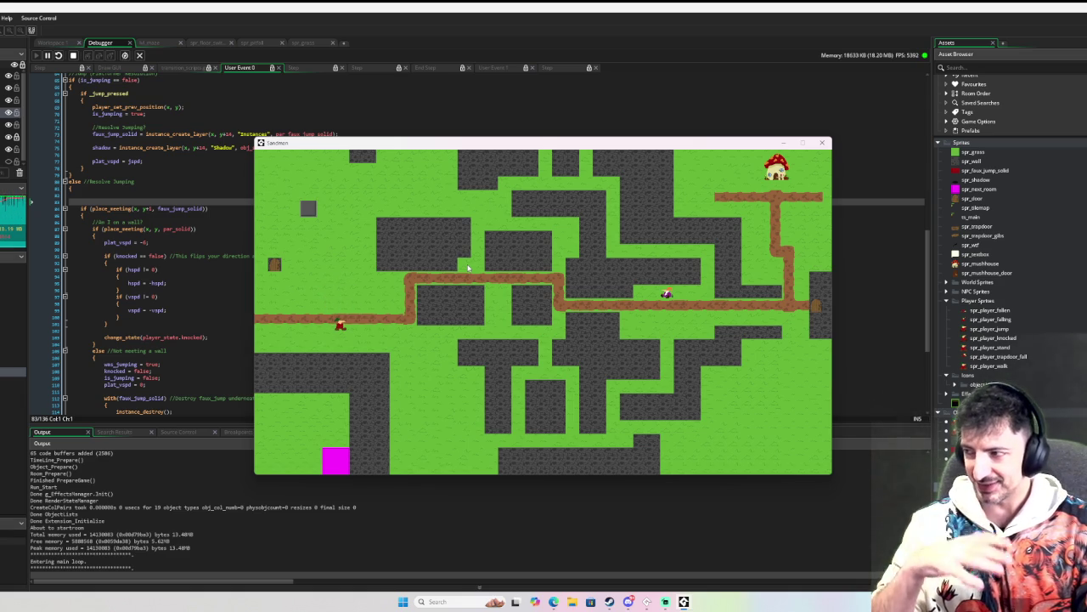
pyautogui.press('Up')
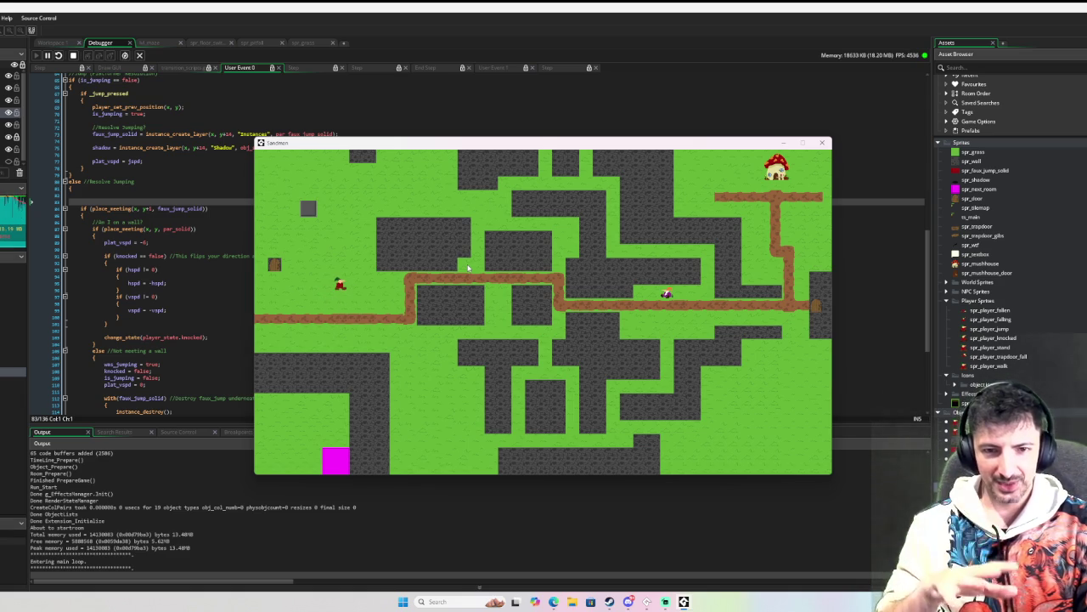
pyautogui.press('Down')
pyautogui.press('Right')
pyautogui.press('Left')
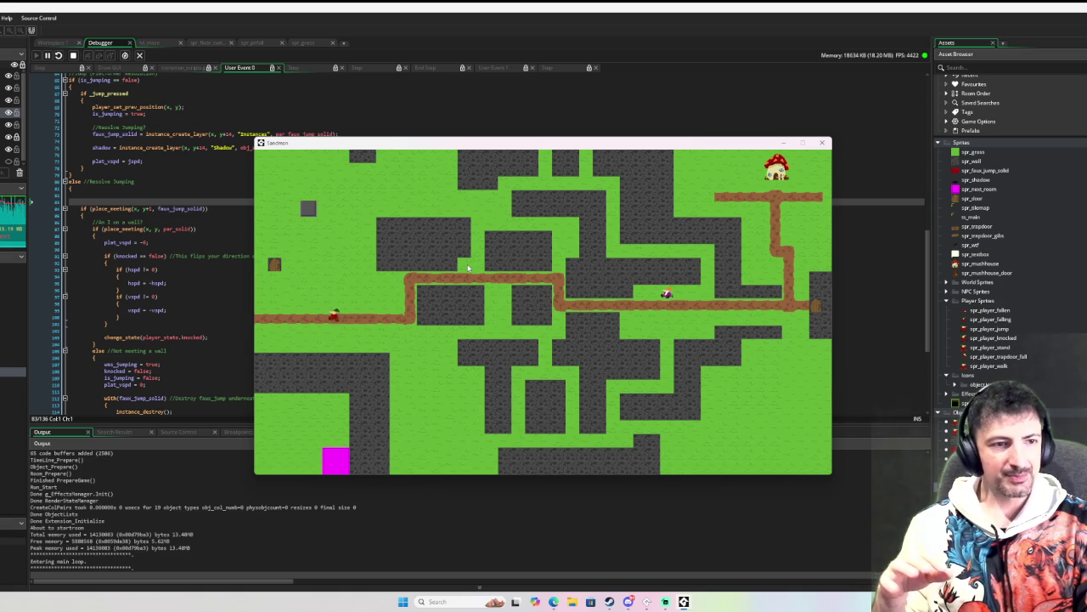
# Step: Jump repeatedly on the dirt path and grass while moving left and right
pyautogui.press('space')
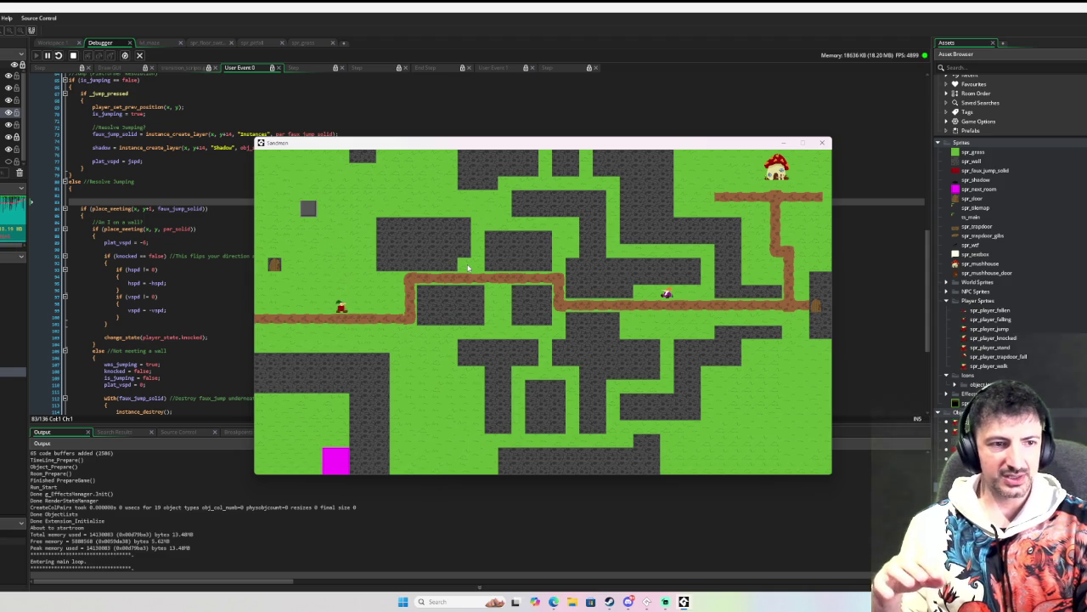
pyautogui.press('space')
pyautogui.press('space')
pyautogui.press('space')
pyautogui.press('space')
pyautogui.press('space')
pyautogui.press('space')
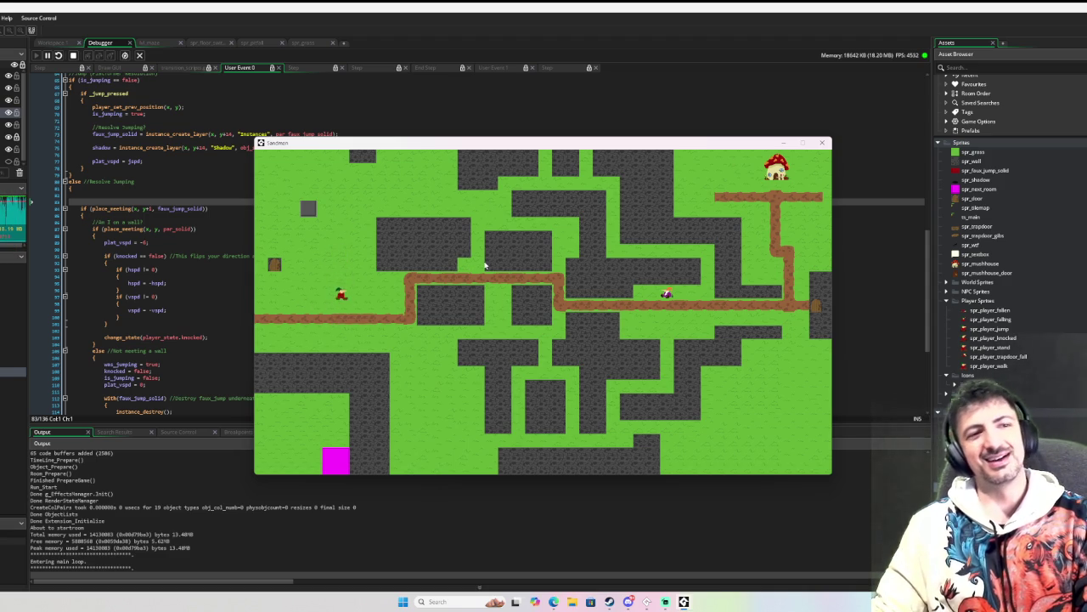
pyautogui.press('space')
pyautogui.press('Left')
pyautogui.press('space')
pyautogui.press('Right')
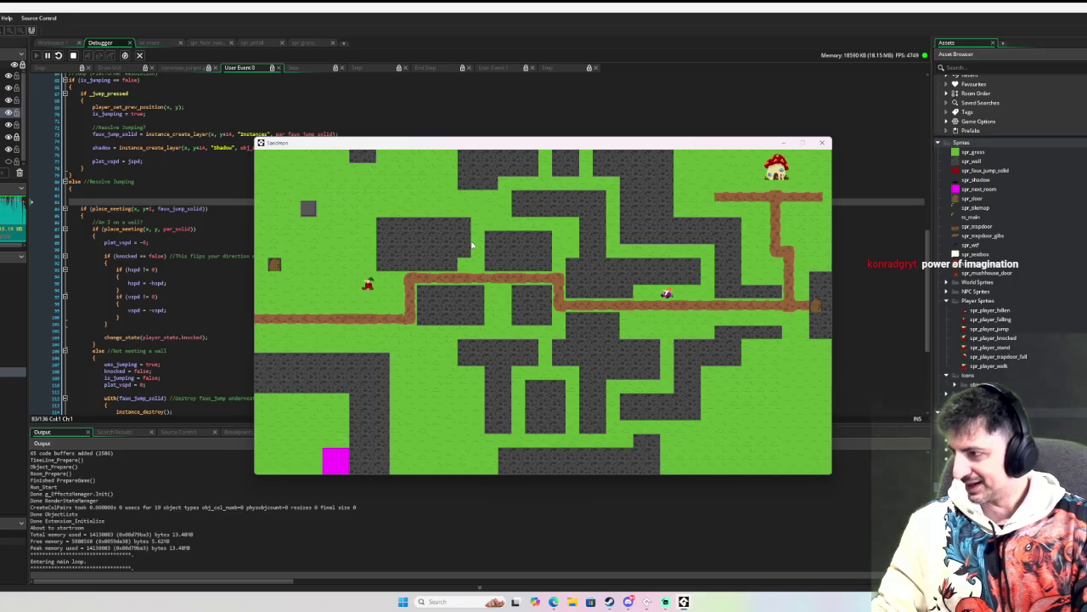
pyautogui.press('Right')
pyautogui.press('space')
pyautogui.press('space')
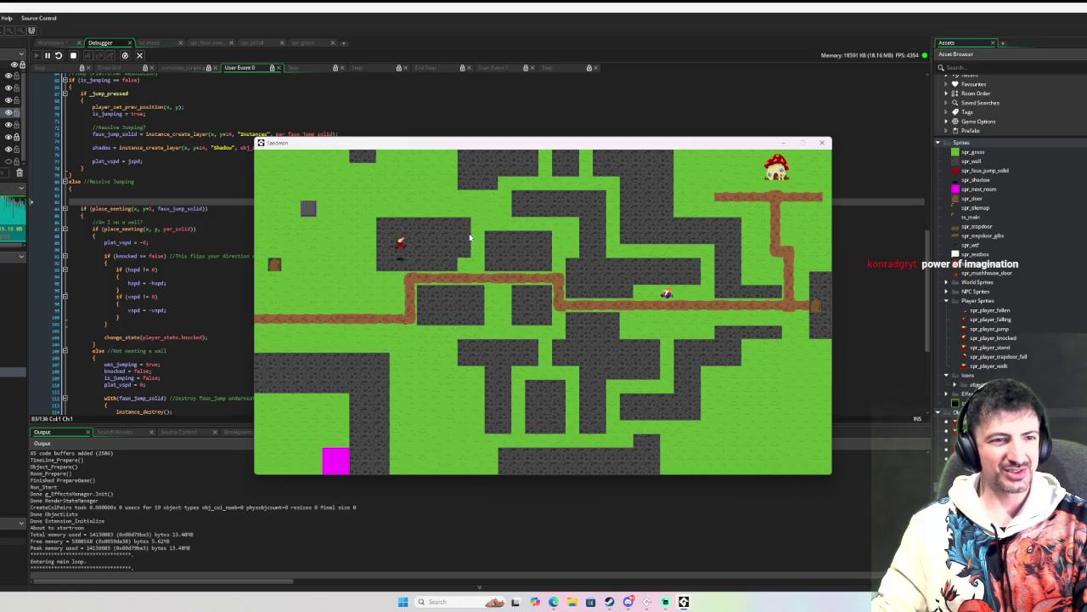
pyautogui.press('Left')
pyautogui.press('space')
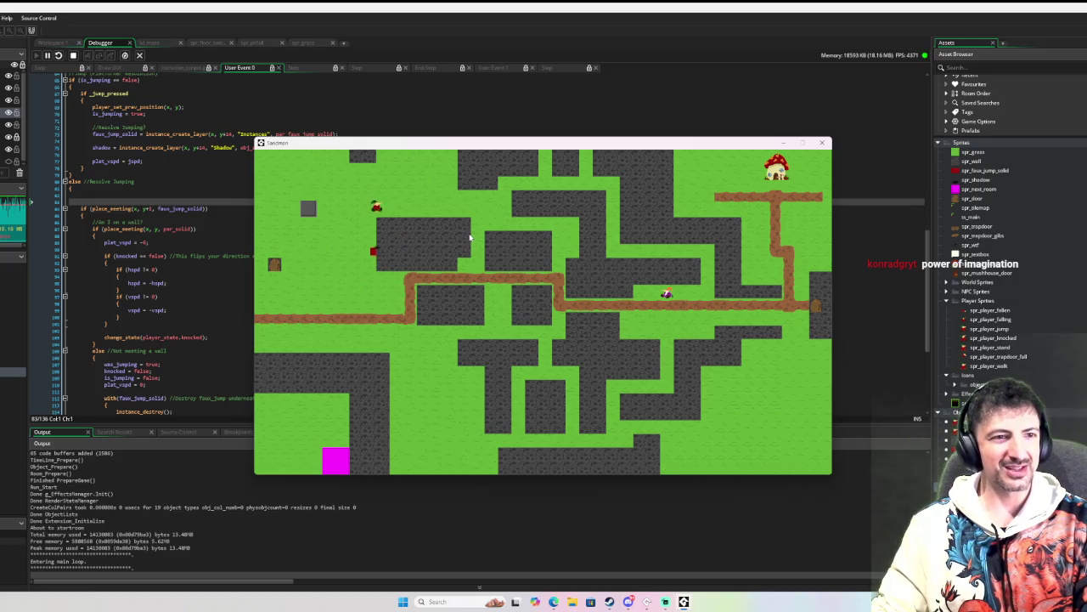
# Step: Climb onto the wall, come back down, and walk right along the path to the character
pyautogui.press('Left')
pyautogui.press('Up')
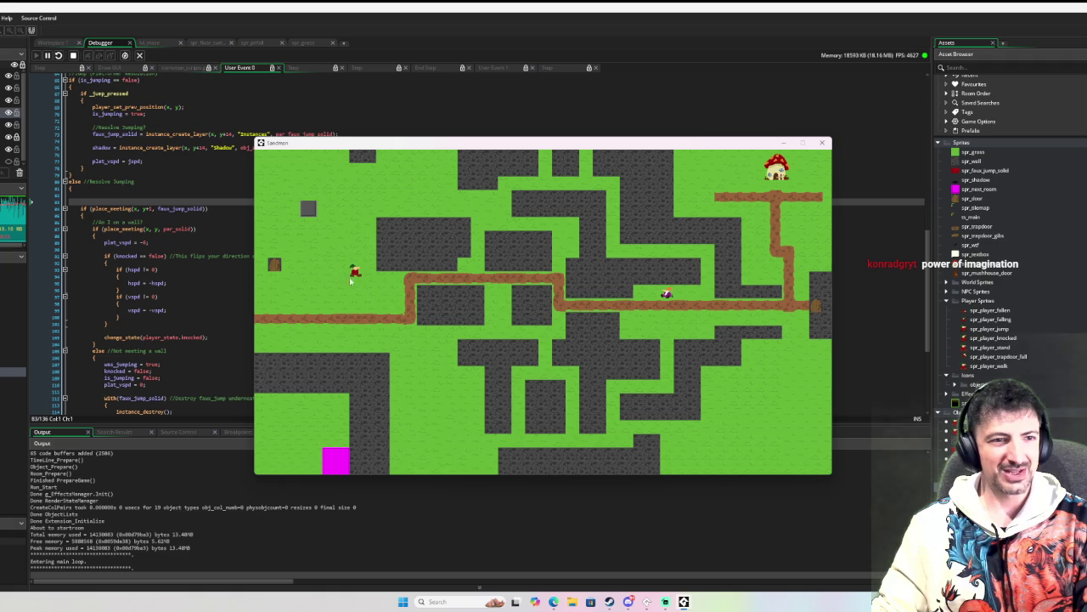
pyautogui.press('Right')
pyautogui.press('Down')
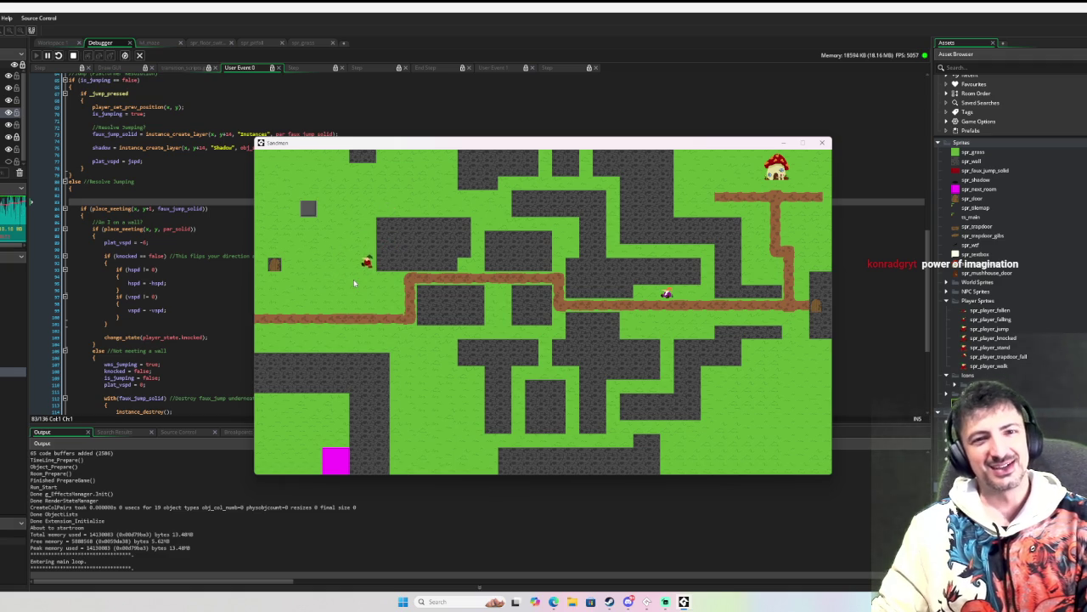
pyautogui.press('Right')
pyautogui.press('Left')
pyautogui.press('Right')
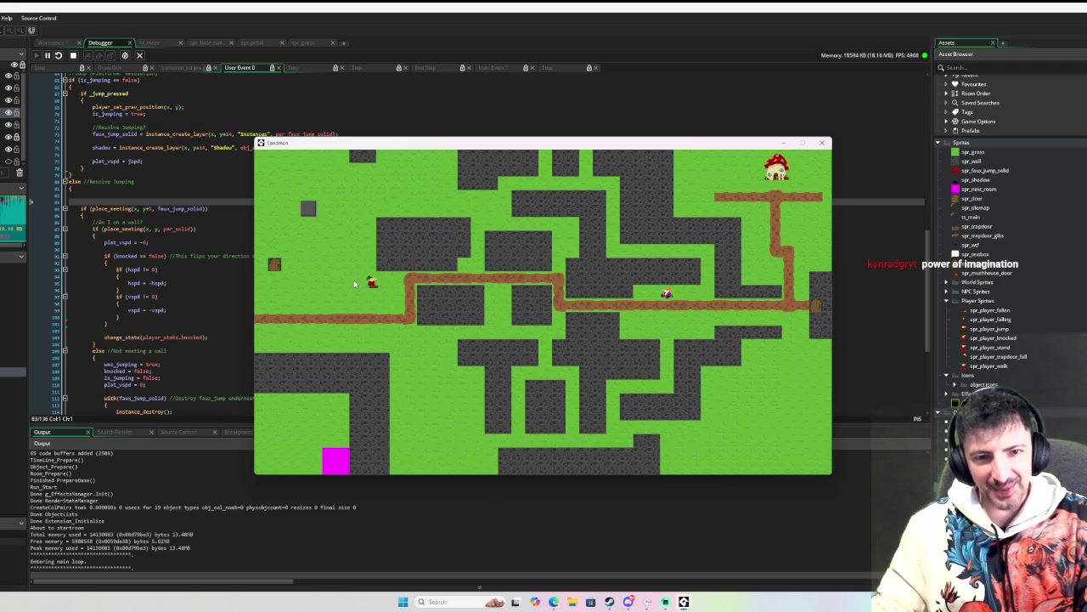
pyautogui.press('Right')
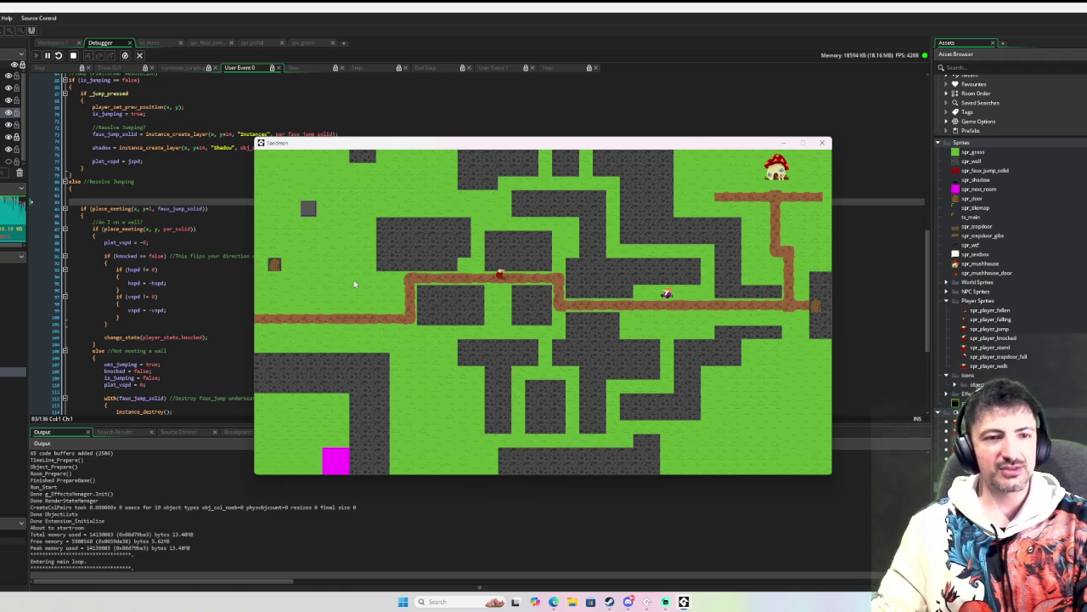
pyautogui.press('Down')
pyautogui.press('Right')
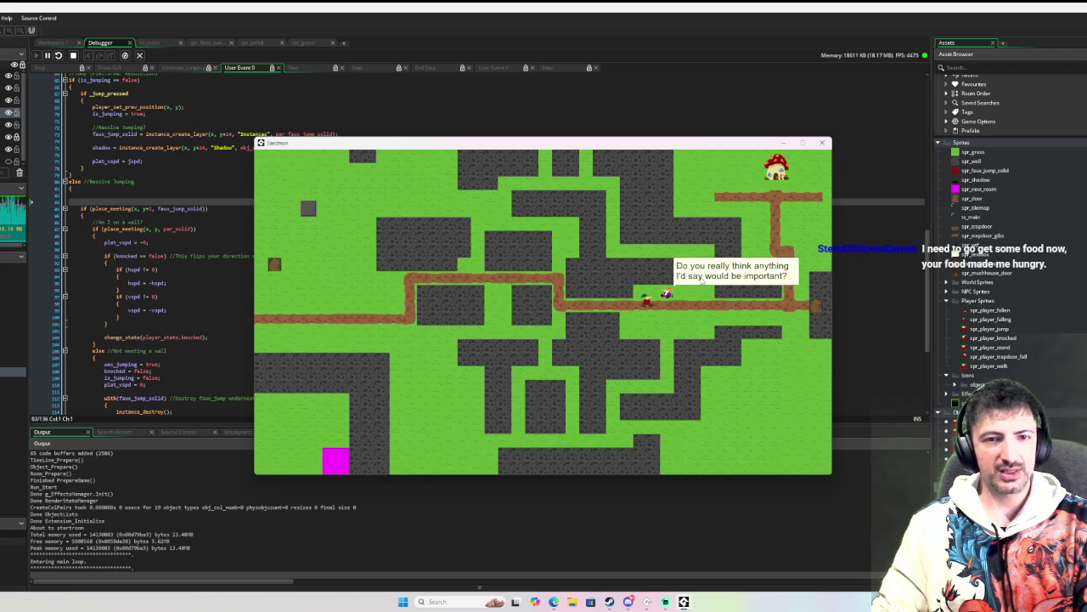
# Step: Cycle through the character's dialogue twice, then walk right to the door to change rooms
pyautogui.press('Right')
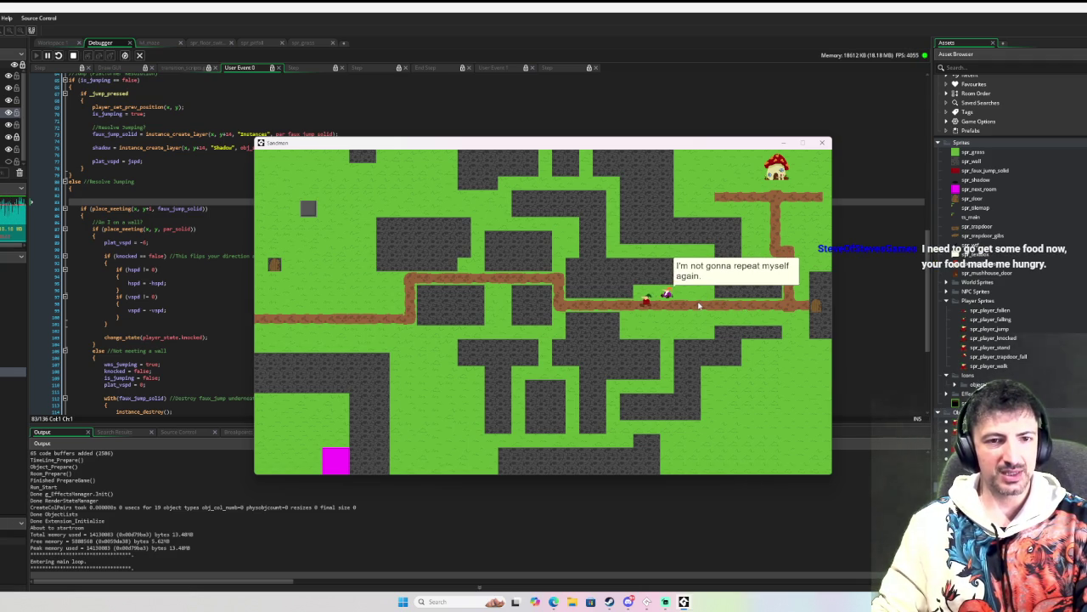
pyautogui.press('Left')
pyautogui.press('Right')
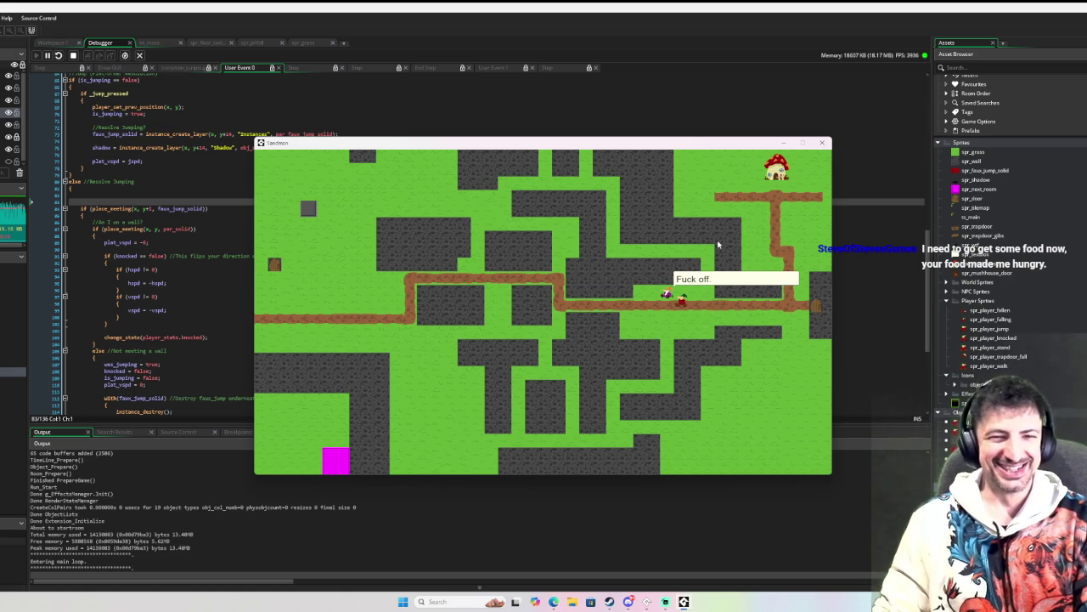
pyautogui.press('Right')
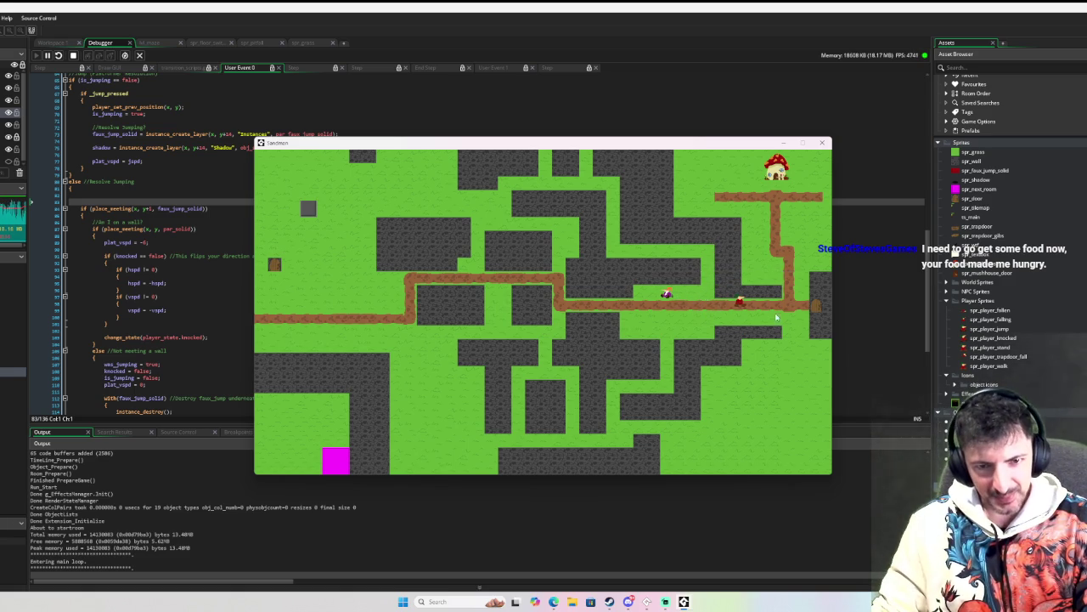
pyautogui.press('Right')
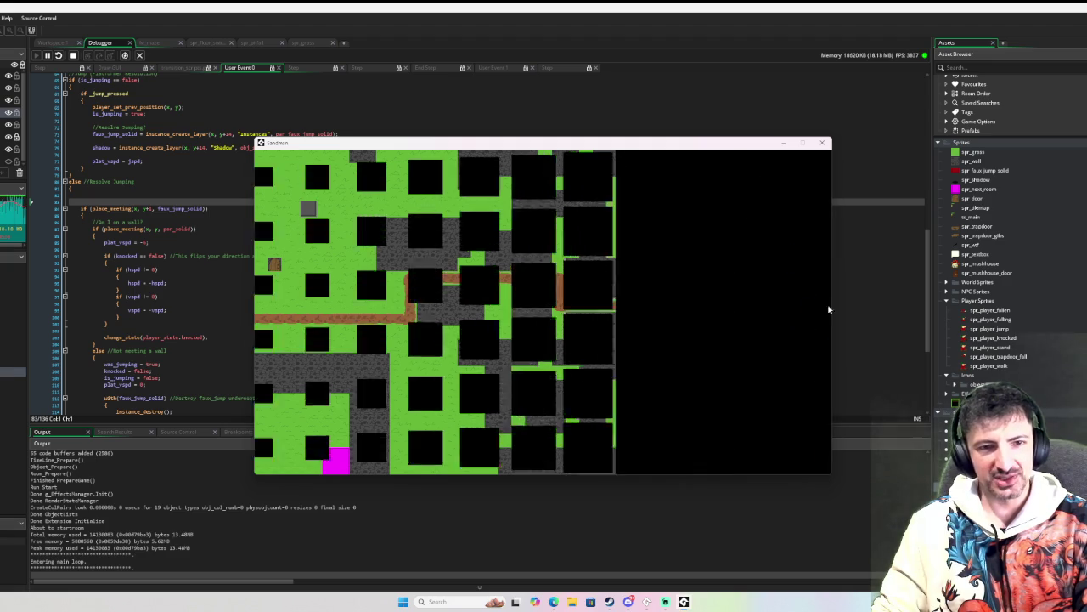
# Step: Step onto the wooden box to fall through the pit, then jump off the magenta block to return
pyautogui.press('Right')
pyautogui.press('Right')
pyautogui.press('space')
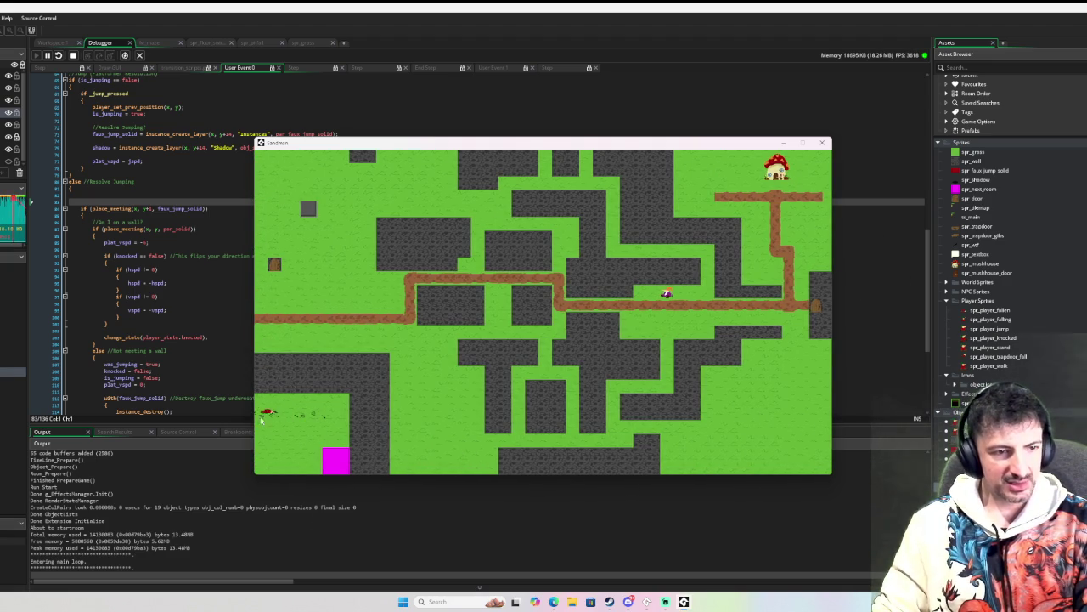
pyautogui.press('Right')
pyautogui.press('Down')
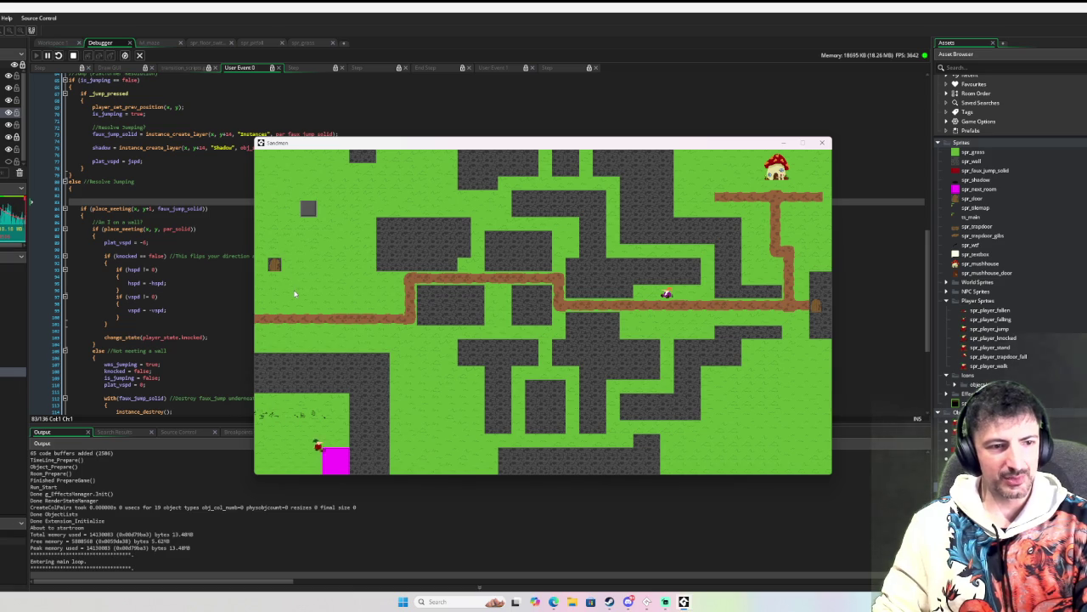
pyautogui.press('Down')
pyautogui.press('Left')
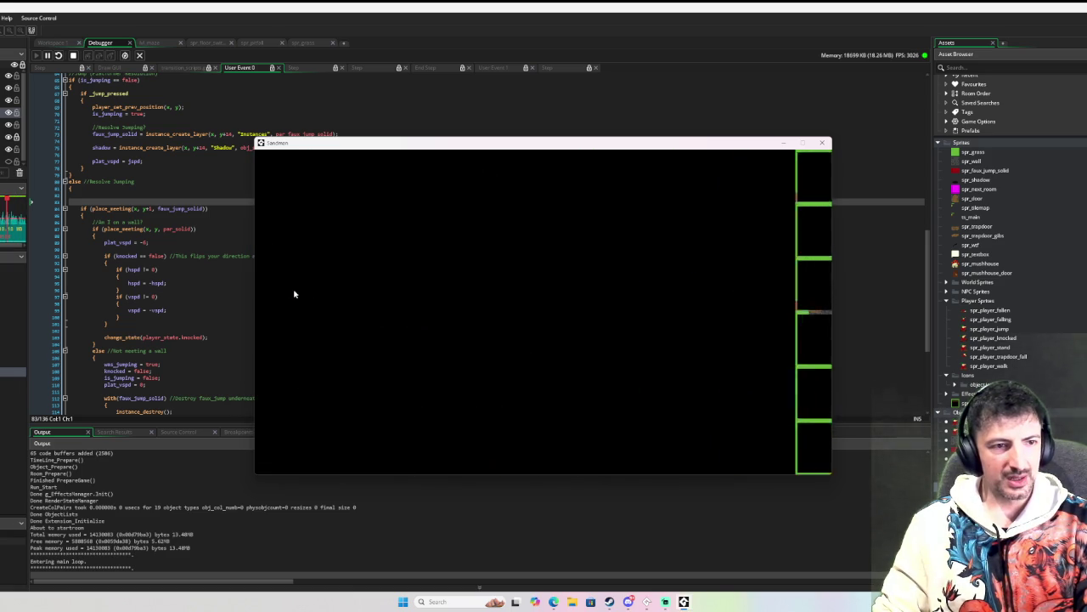
pyautogui.press('Right')
pyautogui.press('space')
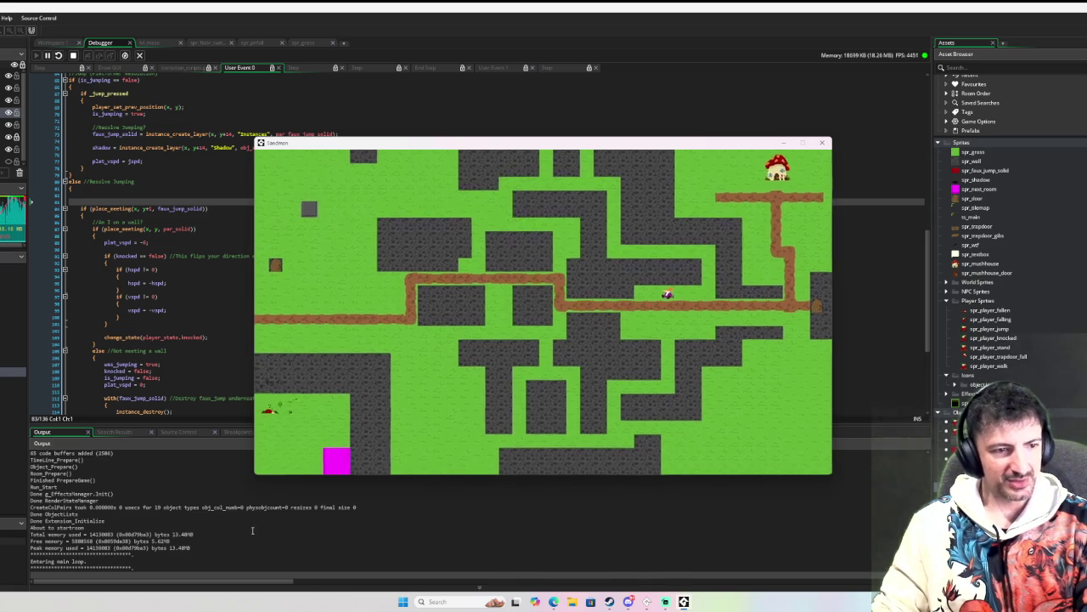
# Step: Walk the player along the ledge and jump up toward the top-left area
pyautogui.press('Right')
pyautogui.press('Left')
pyautogui.press('Right')
pyautogui.press('Right')
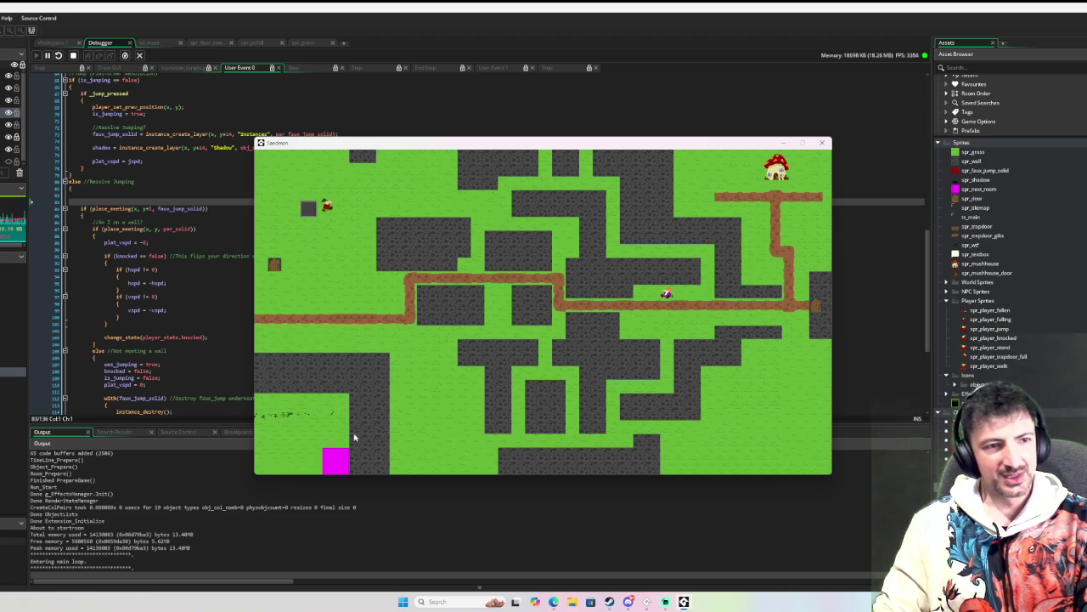
pyautogui.press('Left')
pyautogui.press('Up')
pyautogui.press('Right')
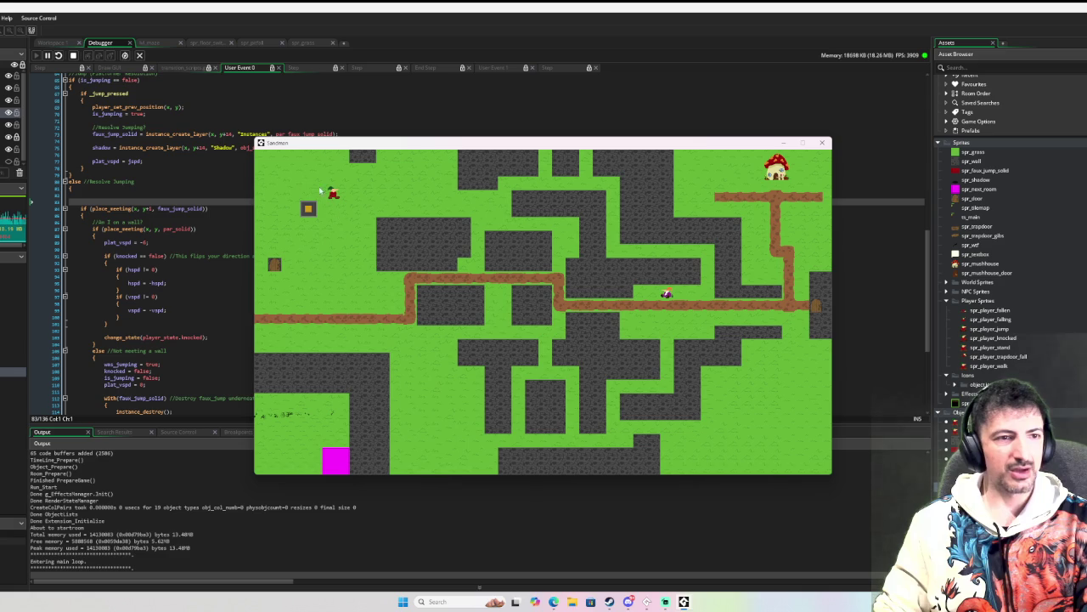
# Step: Move the player down onto the dirt path, then pause the game and refocus it
pyautogui.press('Down')
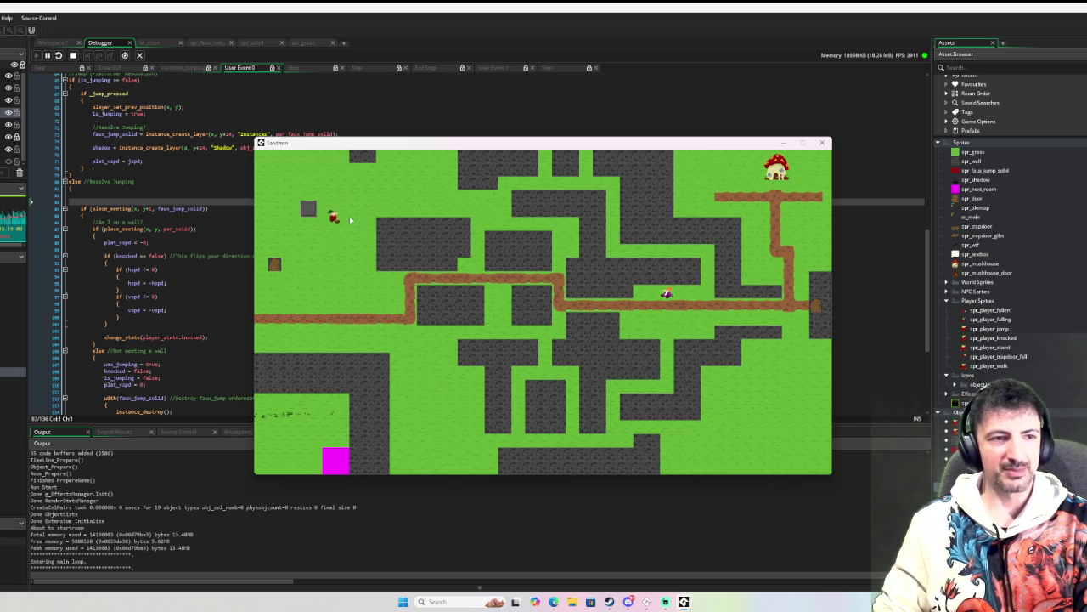
pyautogui.press('Down')
pyautogui.press('Left')
pyautogui.press('Down')
pyautogui.press('Right')
pyautogui.press('Down')
pyautogui.press('Left')
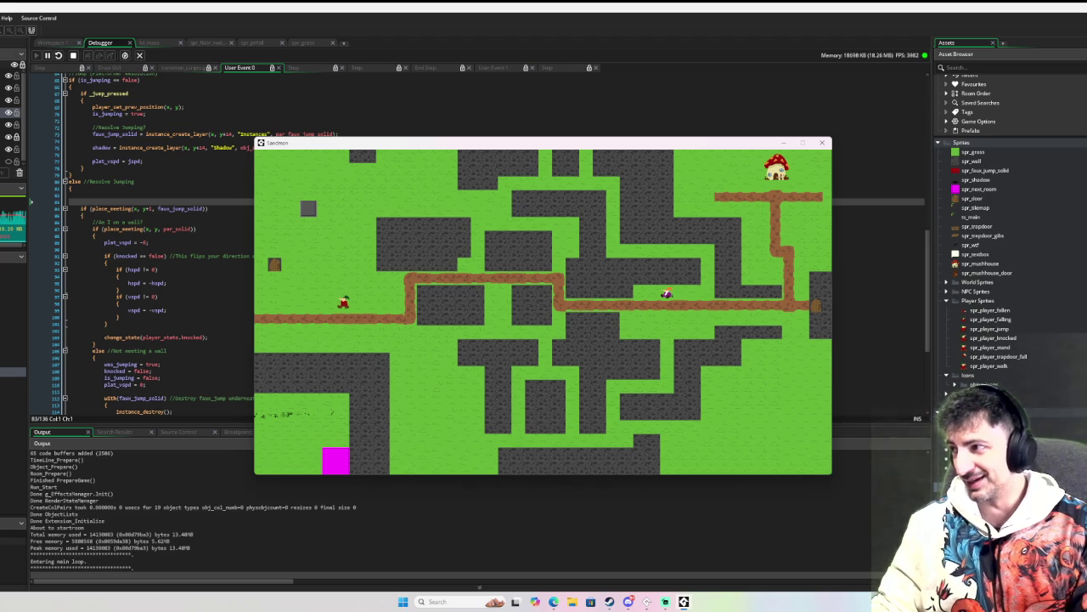
pyautogui.click(916, 418)
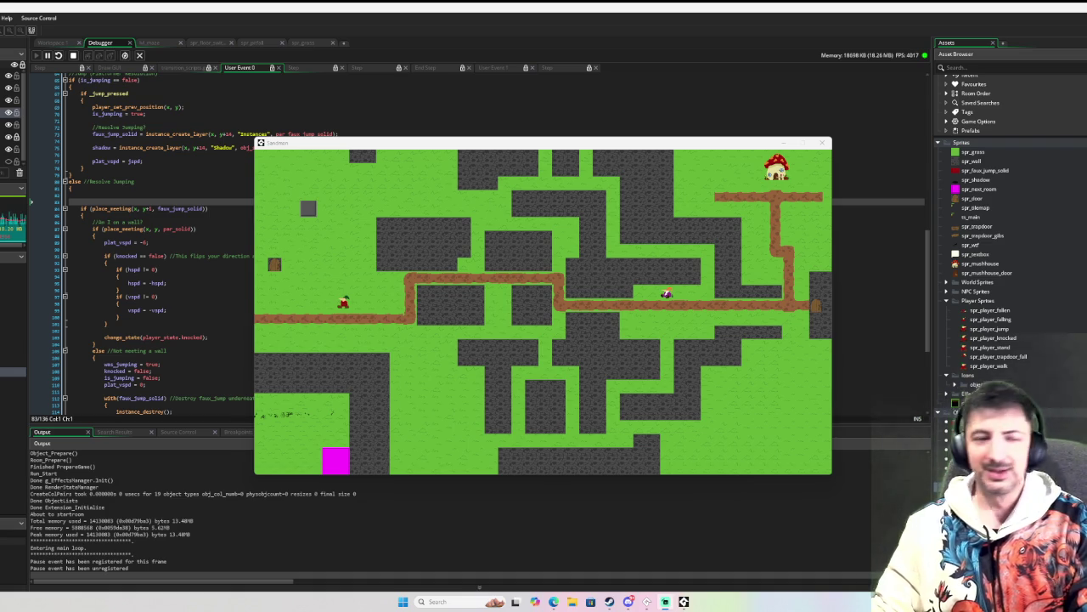
pyautogui.click(587, 322)
# Step: Walk the player up, down, left and right to test movement in the maze
pyautogui.press('Left')
pyautogui.press('Up')
pyautogui.press('Down')
pyautogui.press('Right')
pyautogui.press('Up')
pyautogui.press('Down')
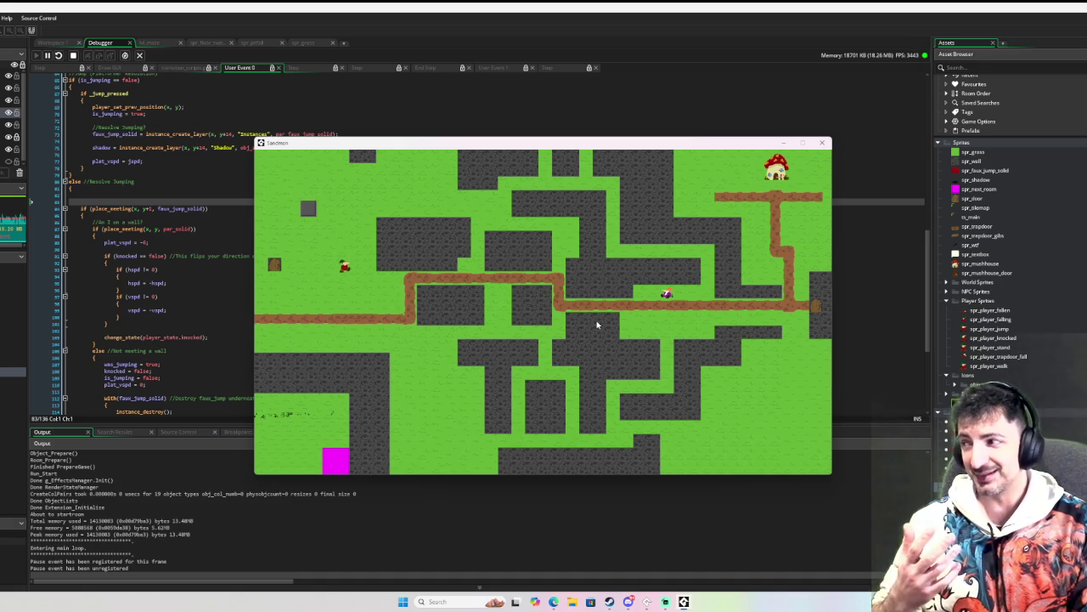
pyautogui.press('Up')
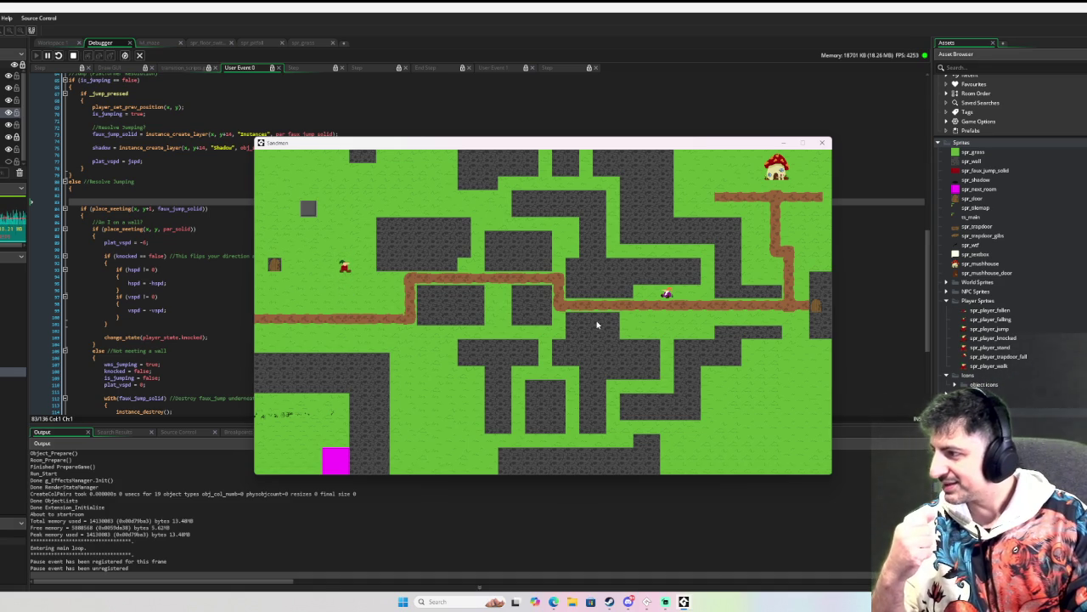
pyautogui.press('Down')
pyautogui.press('Right')
pyautogui.press('Left')
pyautogui.press('Up')
pyautogui.press('Down')
pyautogui.press('Up')
pyautogui.press('Down')
pyautogui.press('Right')
pyautogui.press('Up')
pyautogui.press('Down')
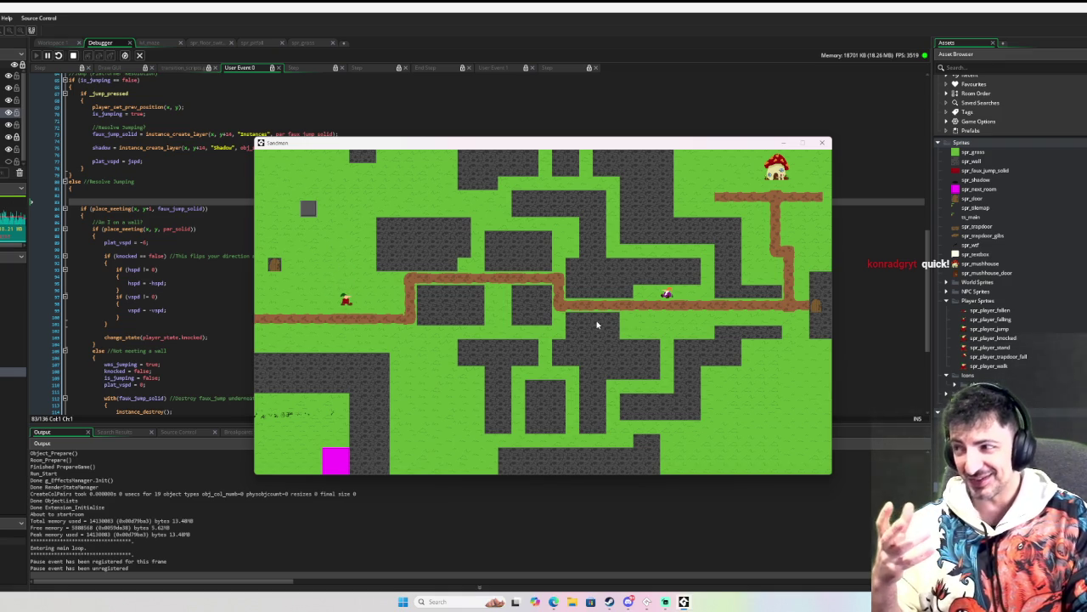
pyautogui.press('Up')
pyautogui.press('Down')
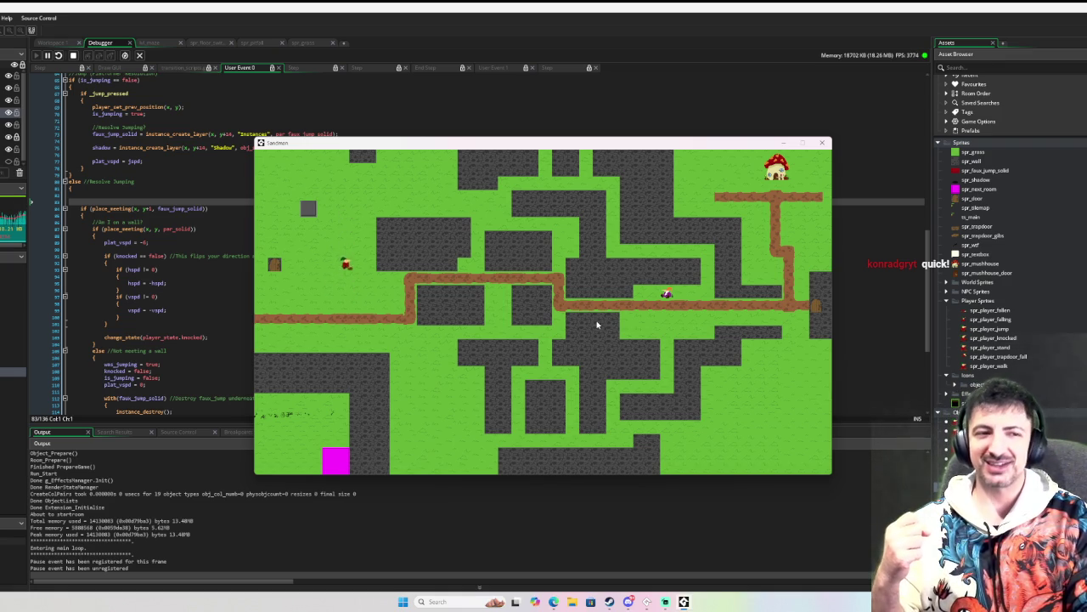
# Step: Step the player off the dirt path, then walk back and forth along it
pyautogui.press('Down')
pyautogui.press('Left')
pyautogui.press('Up')
pyautogui.press('Down')
pyautogui.press('Right')
pyautogui.press('Left')
pyautogui.press('Right')
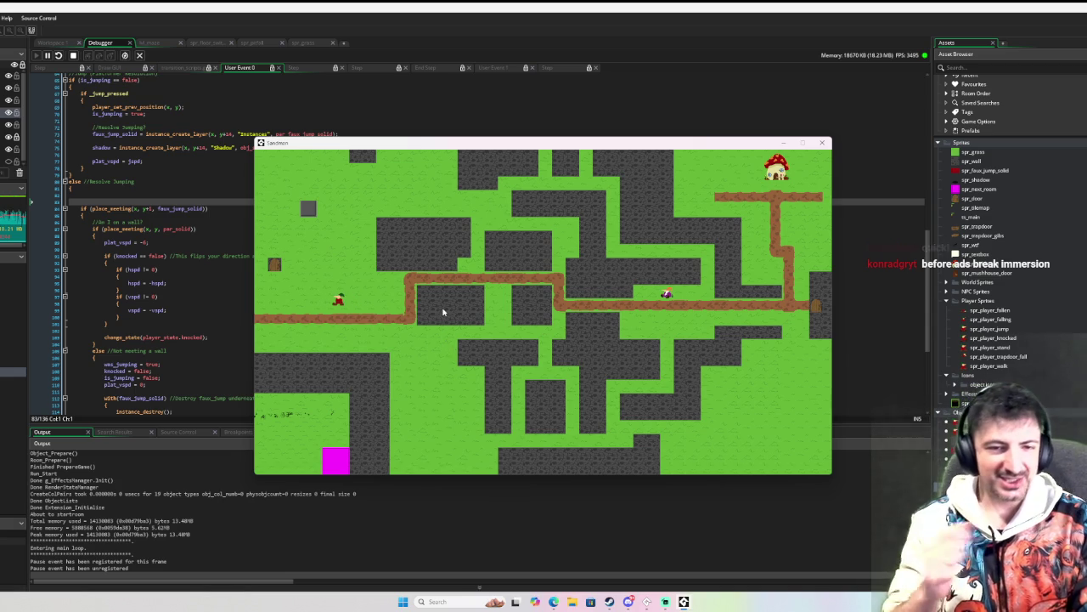
pyautogui.press('Right')
pyautogui.press('Down')
pyautogui.press('Left')
pyautogui.press('Left')
pyautogui.press('Left')
pyautogui.press('Up')
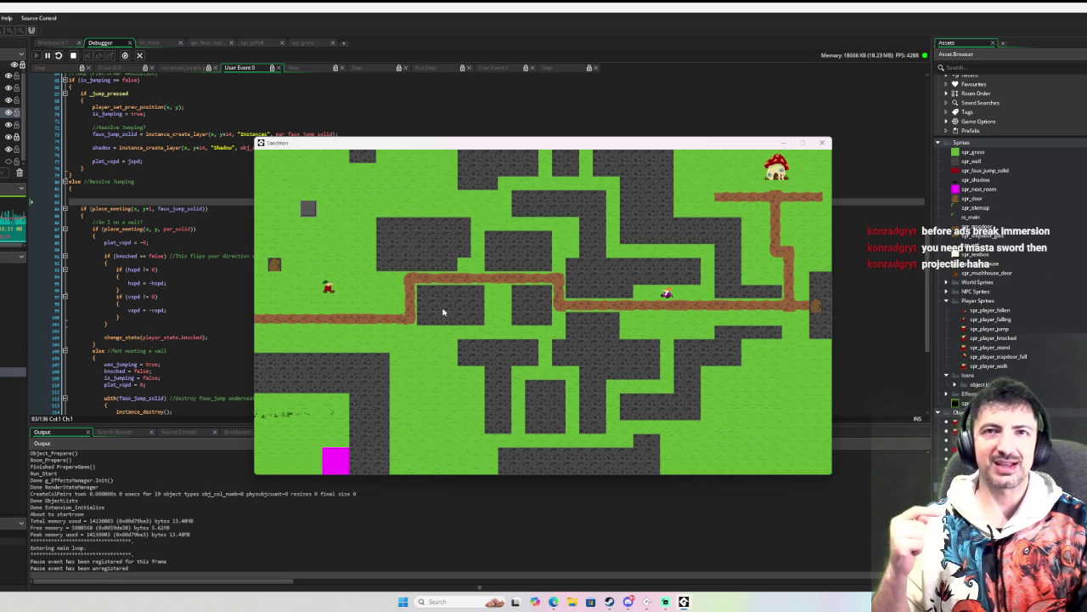
pyautogui.press('Down')
pyautogui.press('Right')
pyautogui.press('Left')
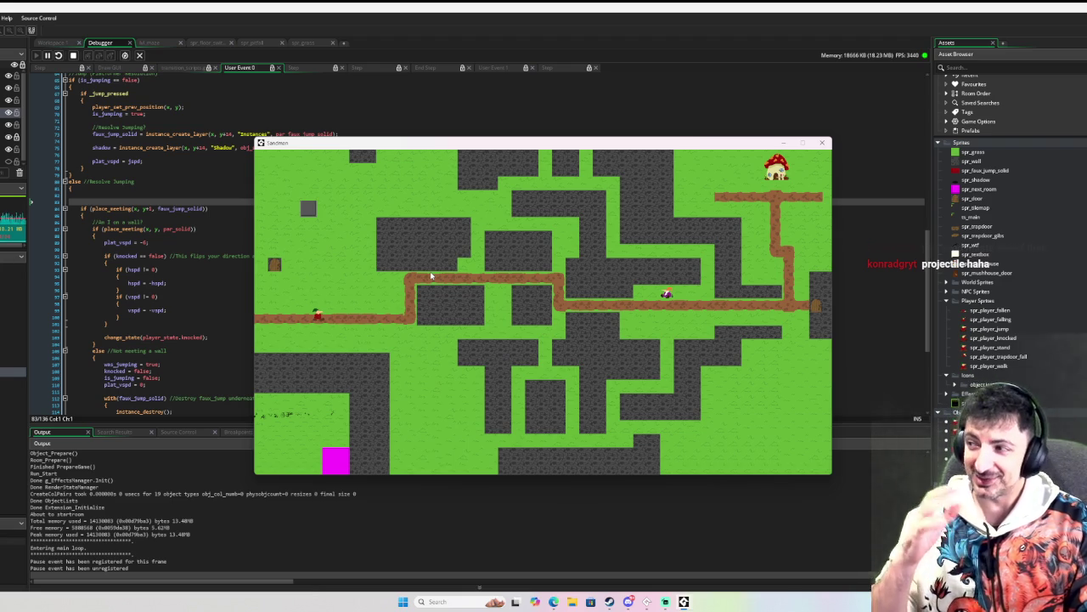
pyautogui.press('Left')
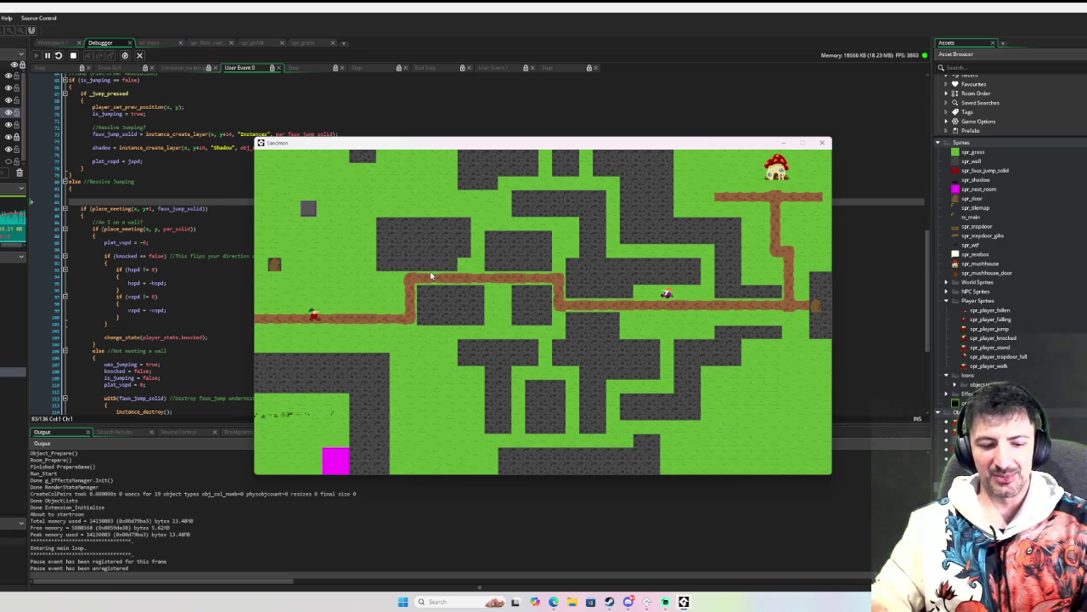
pyautogui.press('Right')
pyautogui.press('Left')
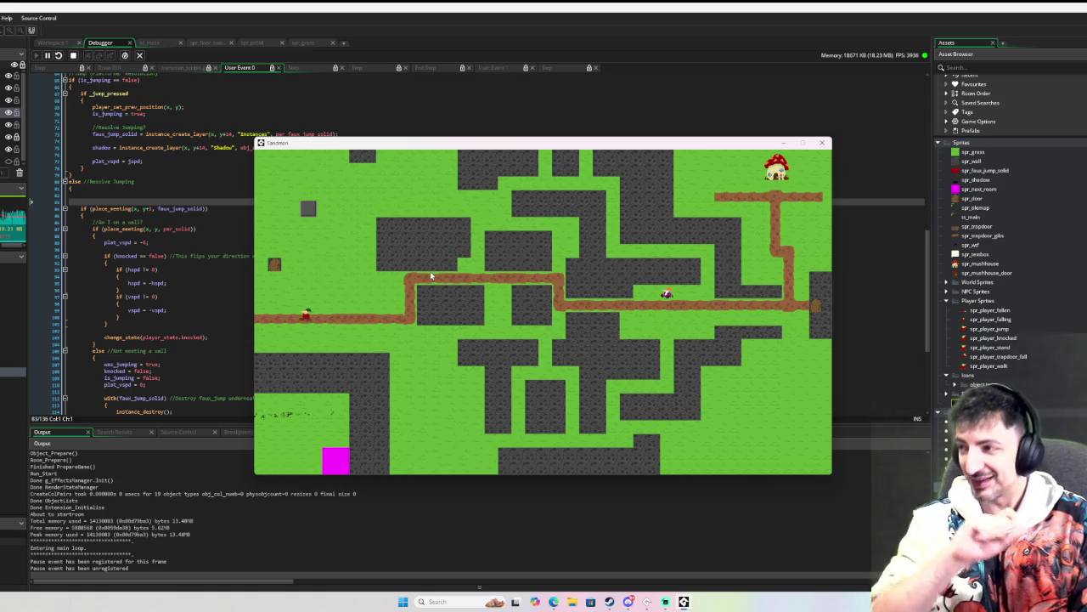
pyautogui.press('Left')
pyautogui.press('Right')
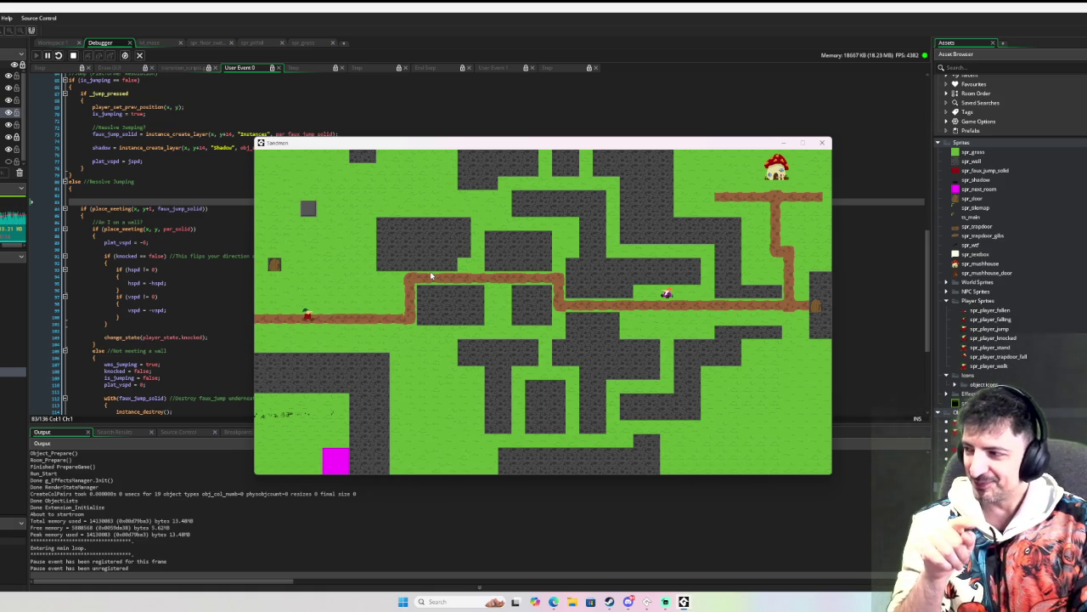
# Step: Jump the player right and back left, then follow the path right and down
pyautogui.press('Right')
pyautogui.press('Up')
pyautogui.press('space')
pyautogui.press('Right')
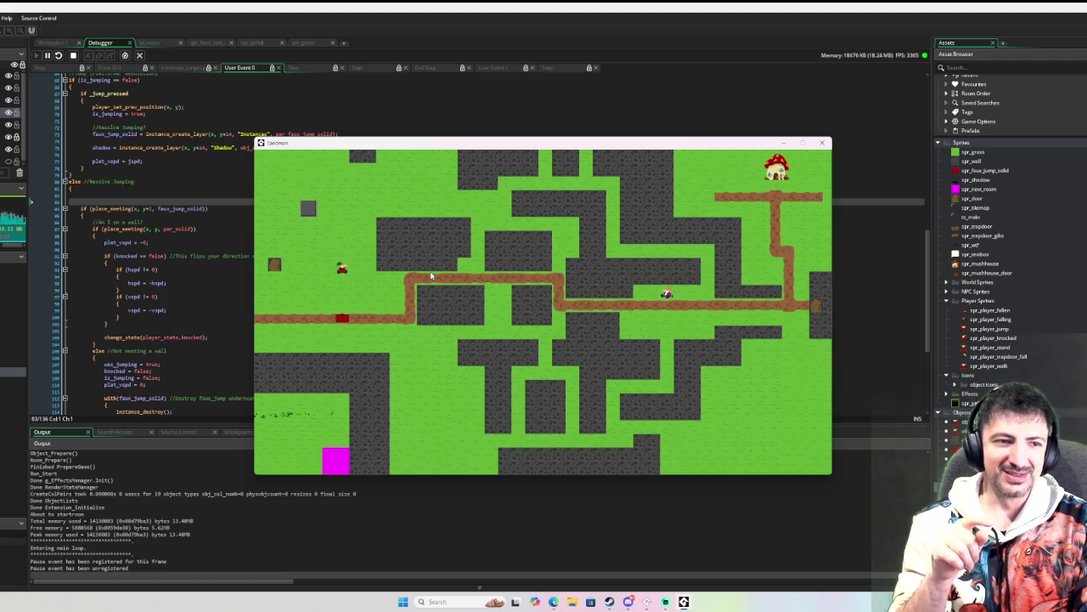
pyautogui.press('Down')
pyautogui.press('Left')
pyautogui.press('Up')
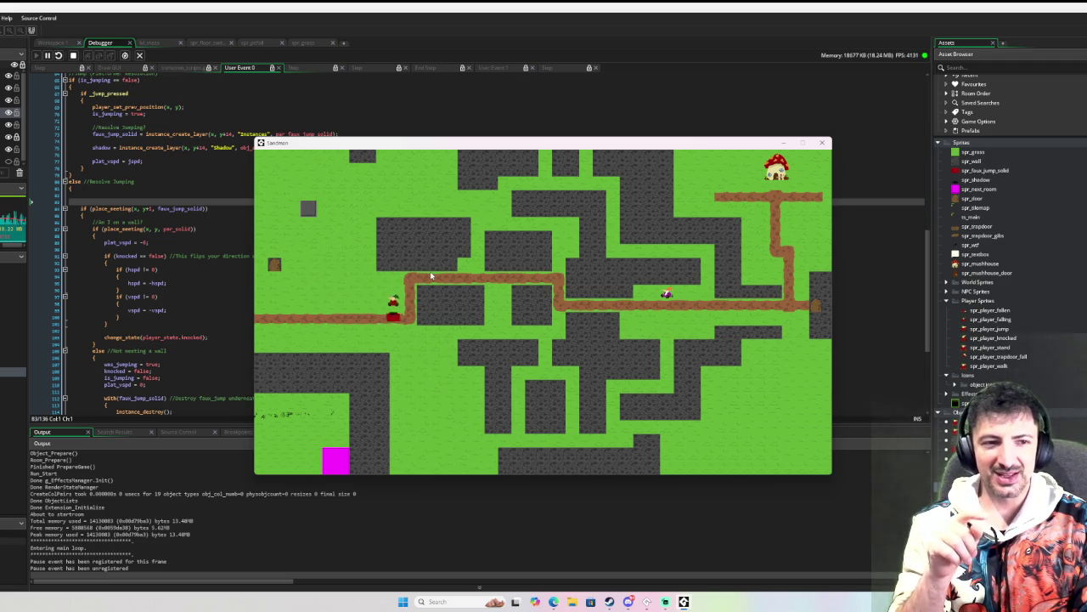
pyautogui.press('space')
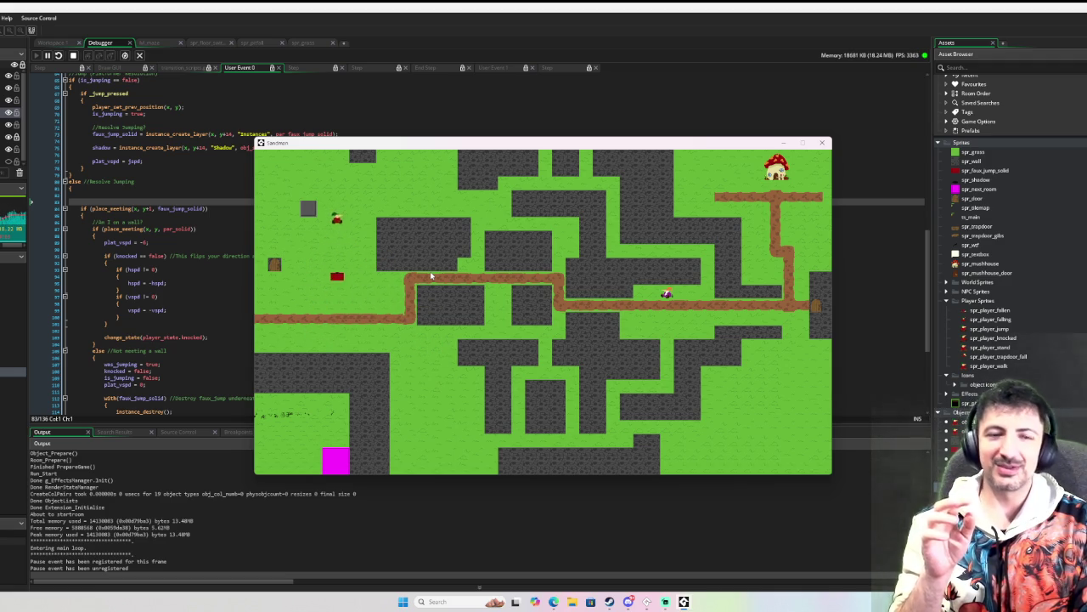
pyautogui.press('Right')
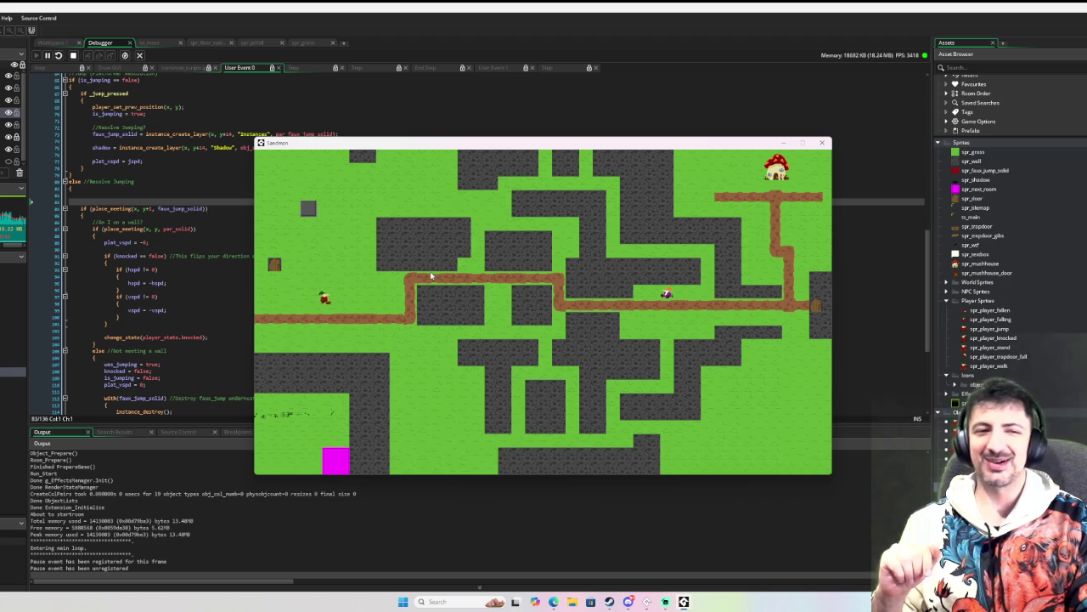
pyautogui.press('Left')
pyautogui.press('Down')
pyautogui.press('Right')
pyautogui.press('Up')
pyautogui.press('space')
pyautogui.press('Right')
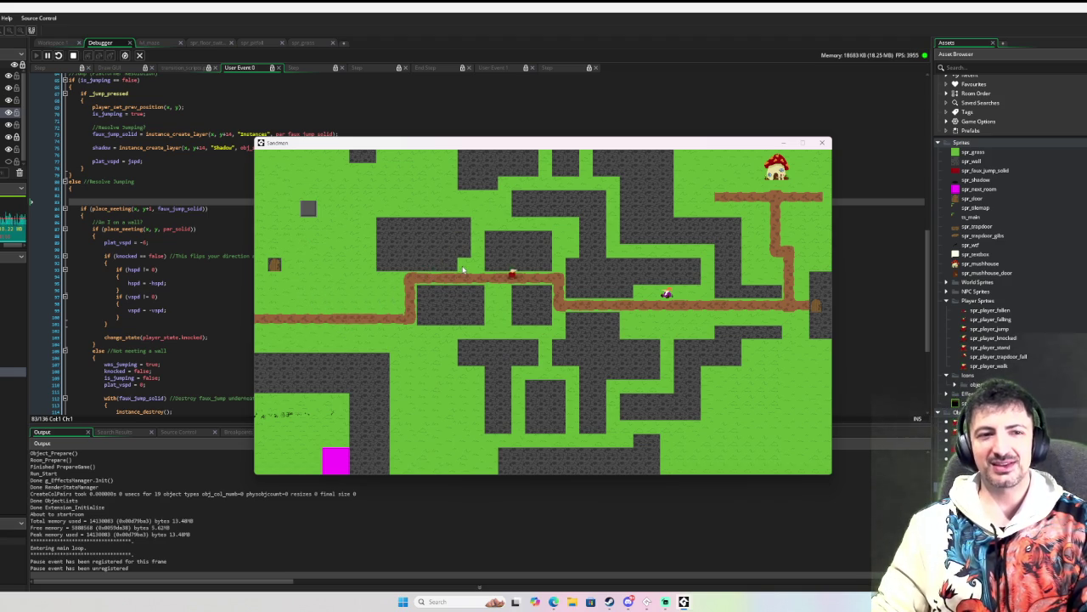
pyautogui.press('Down')
# Step: Walk the player back and forth past the NPC to trigger its line
pyautogui.press('Right')
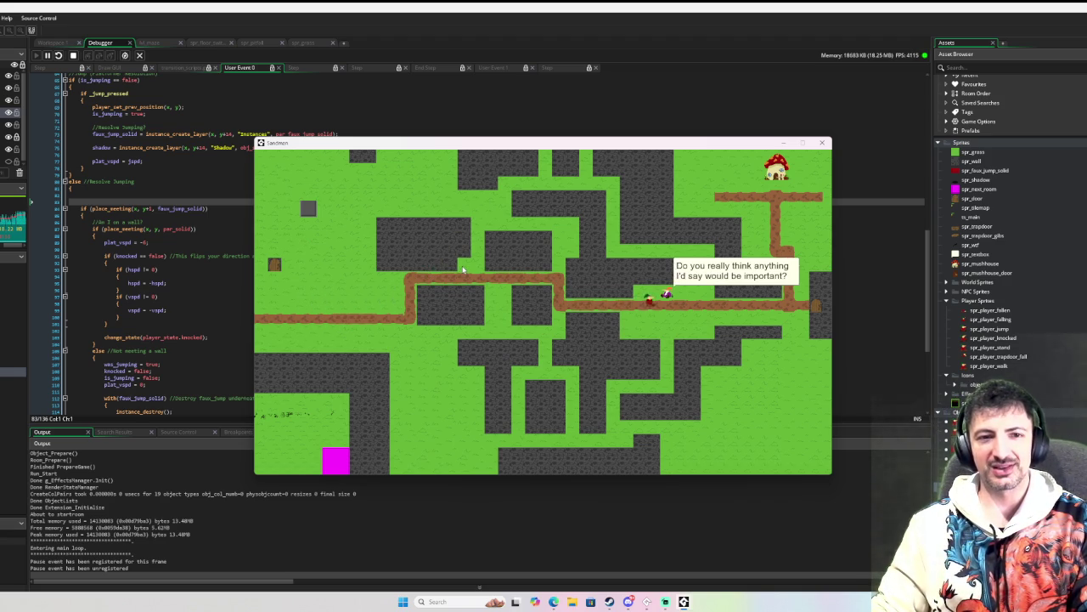
pyautogui.press('Left')
pyautogui.press('Right')
pyautogui.press('Left')
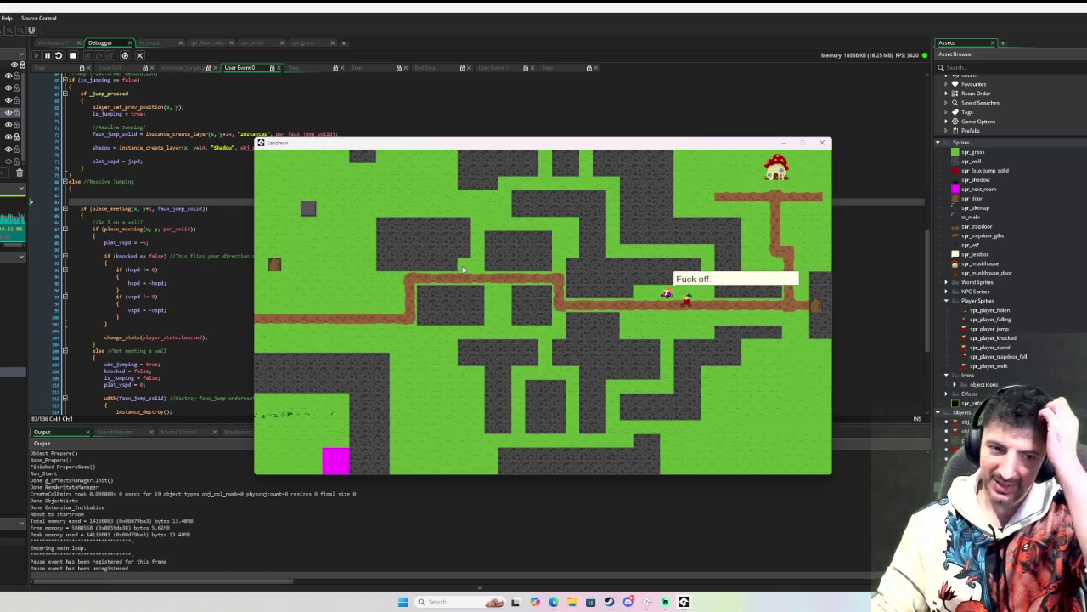
pyautogui.press('Left')
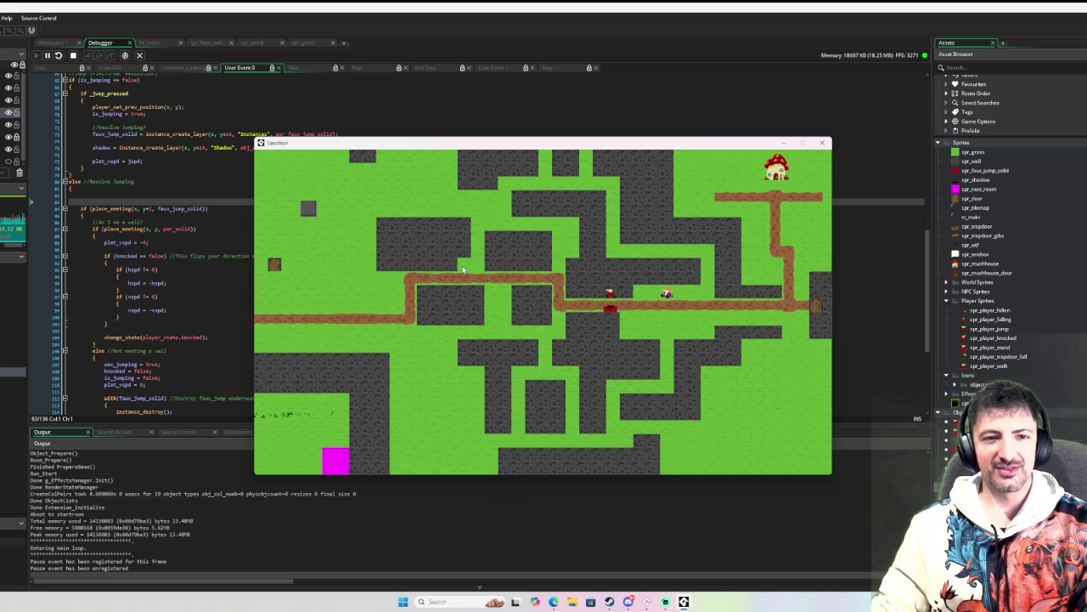
pyautogui.press('Right')
pyautogui.press('Right')
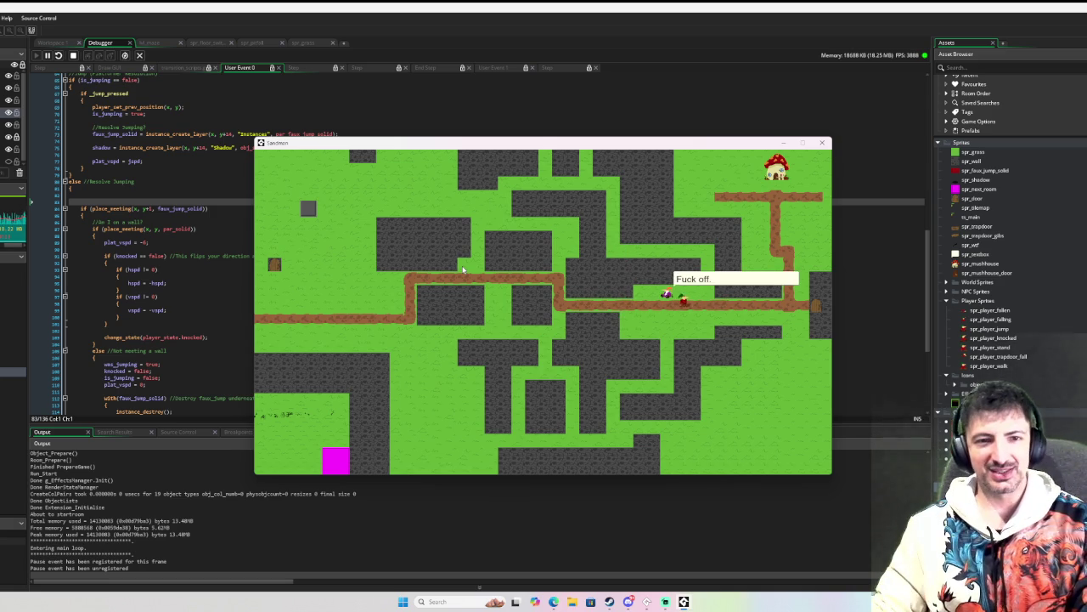
pyautogui.press('Right')
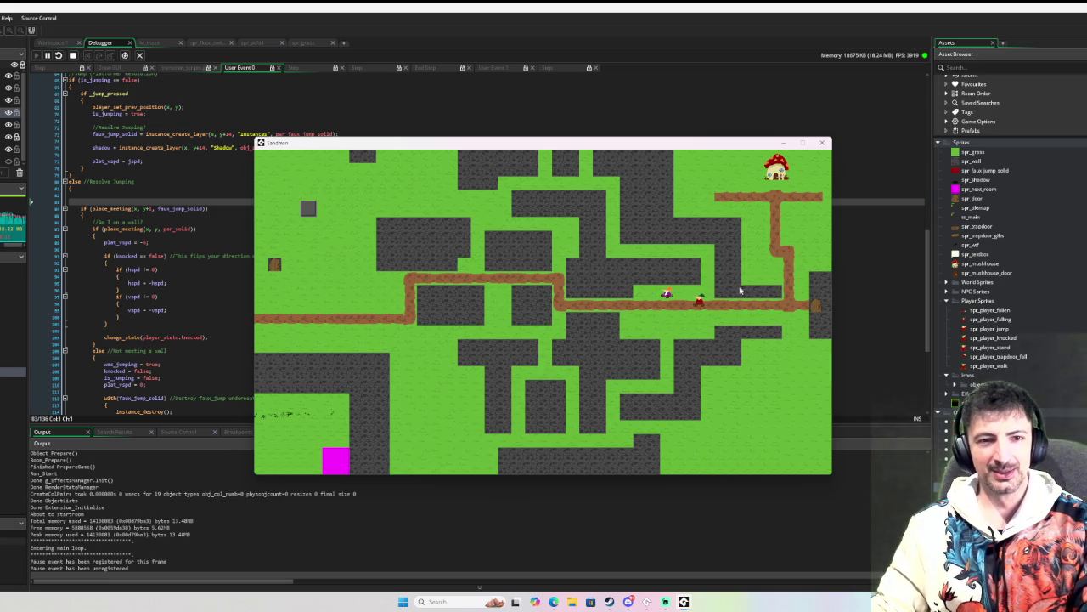
pyautogui.press('Left')
pyautogui.press('Left')
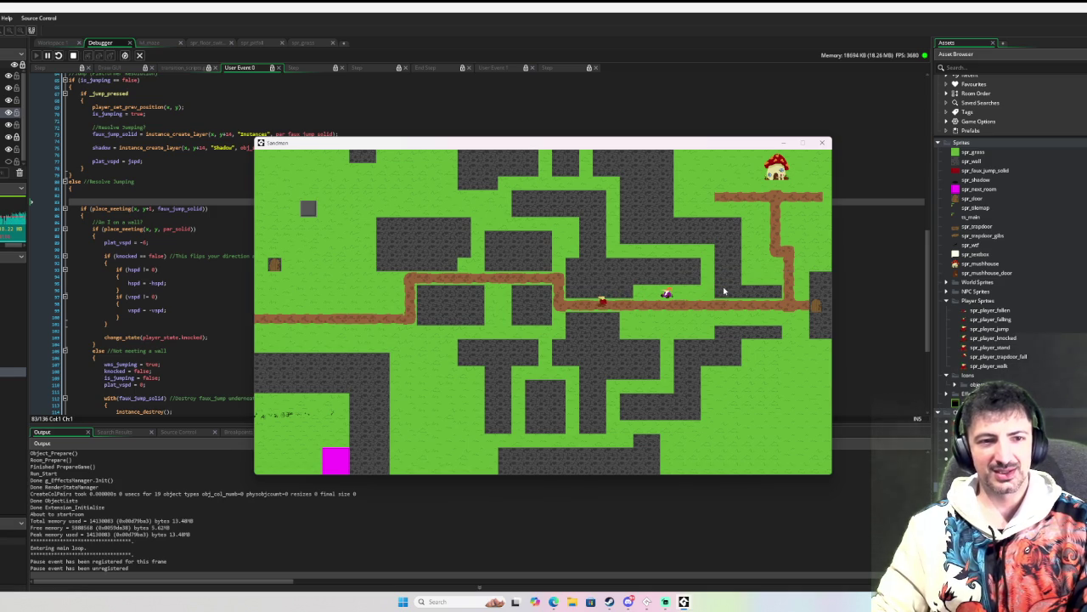
pyautogui.press('Right')
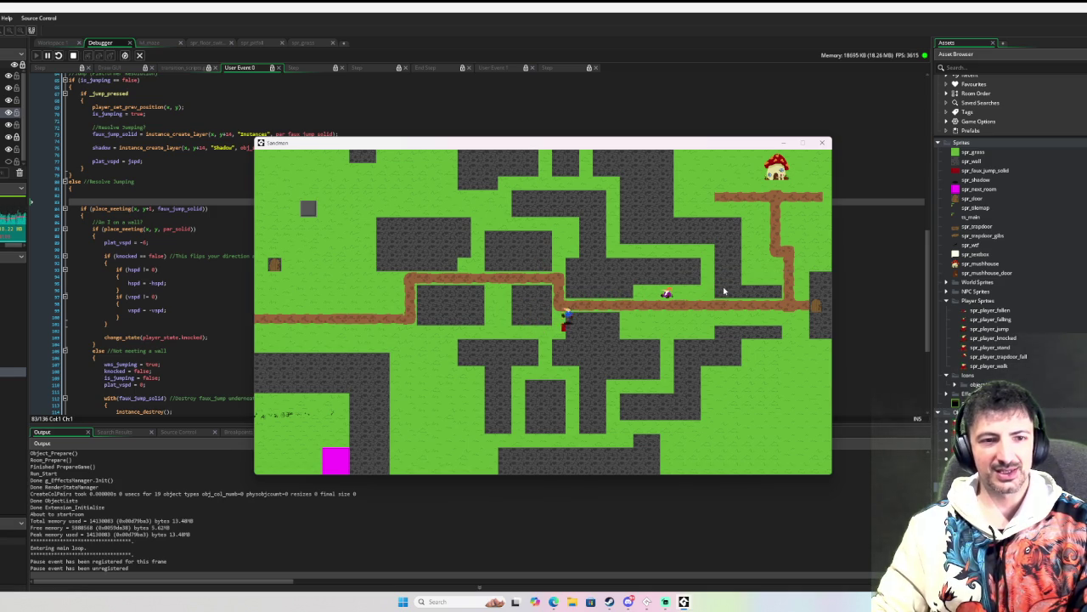
pyautogui.press('Left')
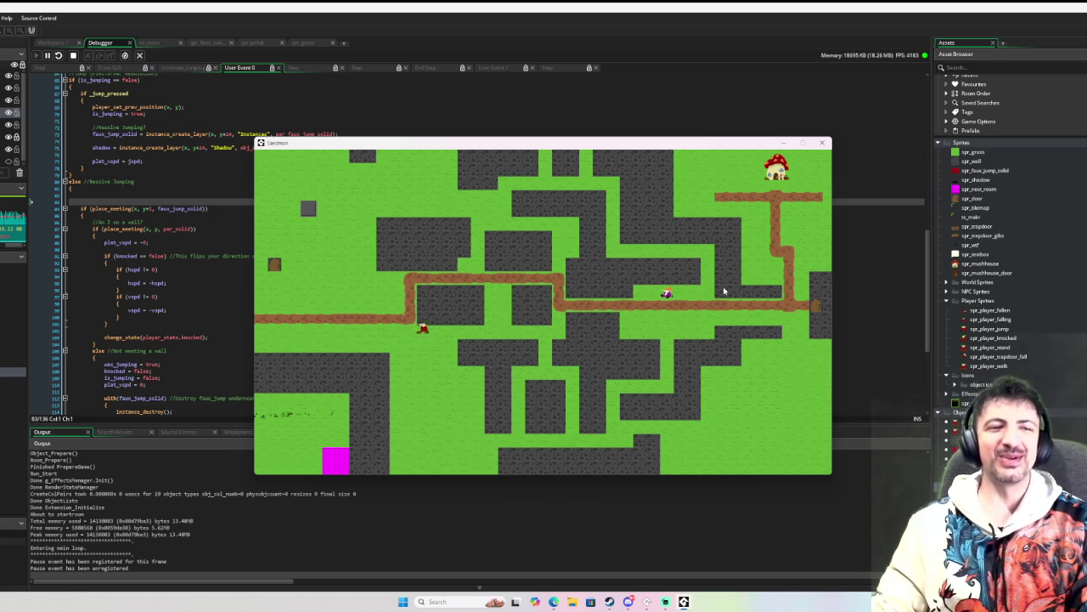
# Step: Jump onto the red marker near the pit and hop around it
pyautogui.press('Up')
pyautogui.press('space')
pyautogui.press('Left')
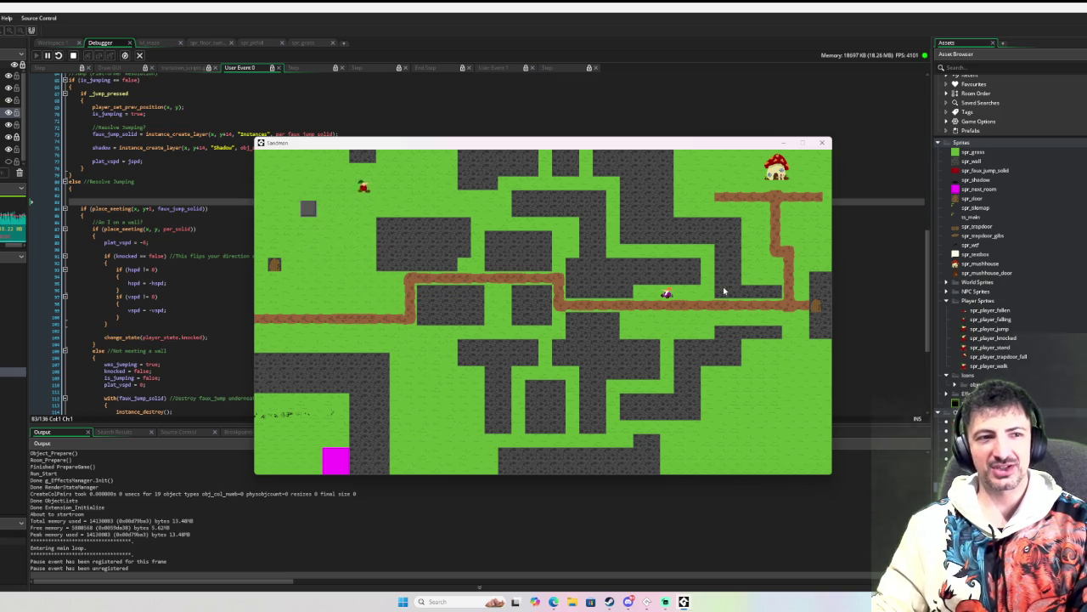
pyautogui.press('Down')
pyautogui.press('Right')
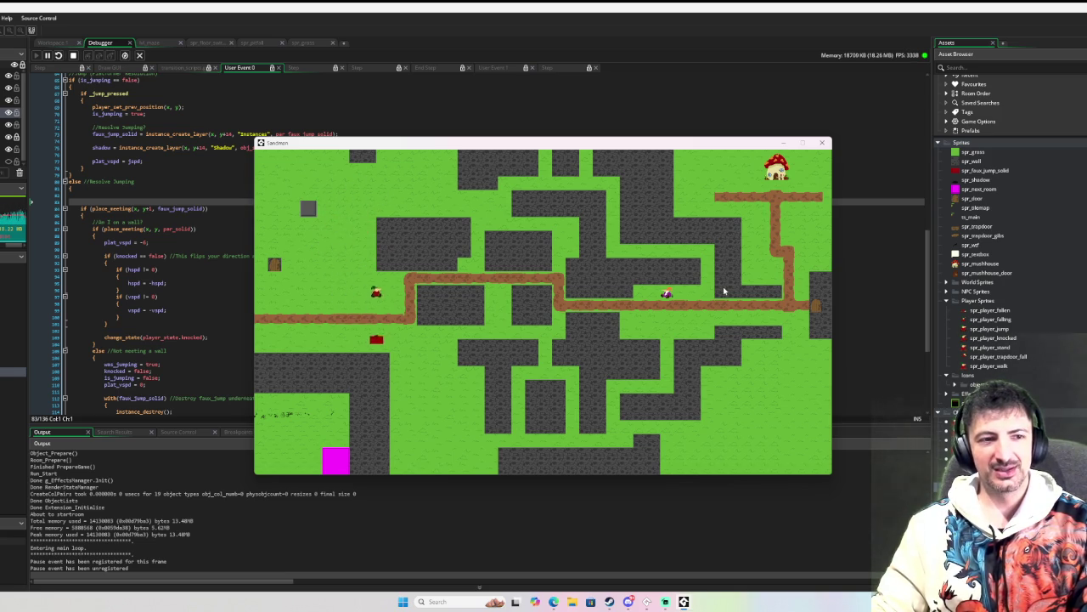
pyautogui.press('space')
pyautogui.press('Left')
pyautogui.press('Up')
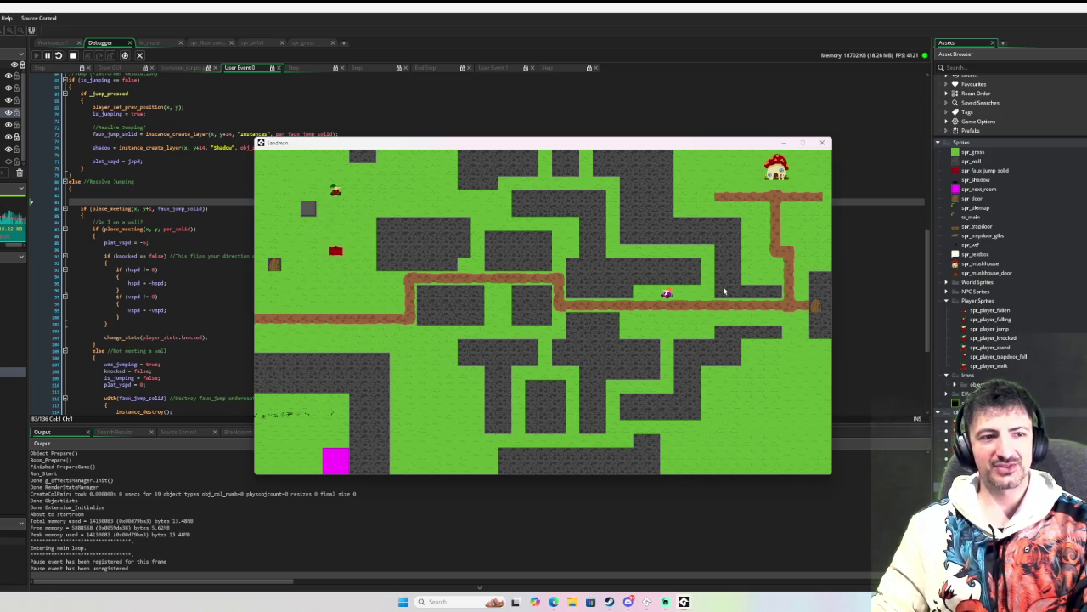
pyautogui.press('Right')
pyautogui.press('Down')
pyautogui.press('Left')
pyautogui.press('space')
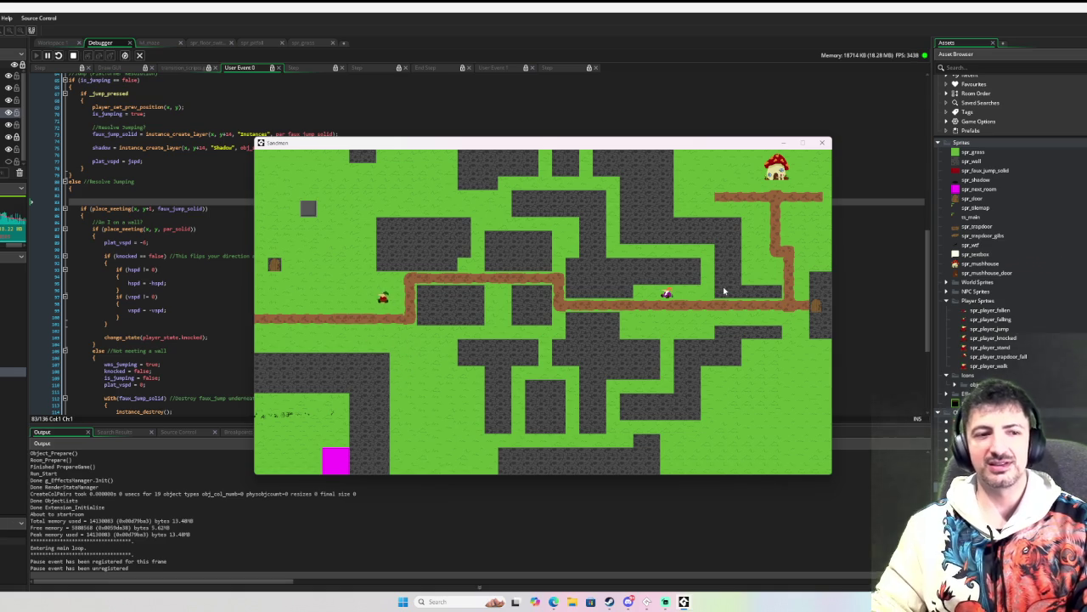
pyautogui.press('Left')
pyautogui.press('Up')
pyautogui.press('Right')
pyautogui.press('Up')
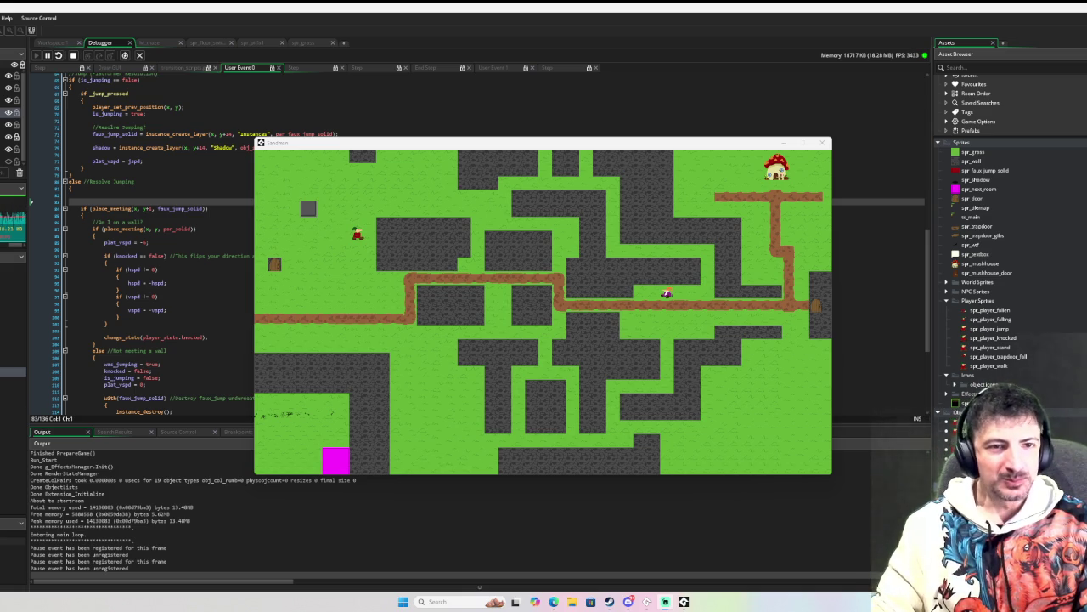
pyautogui.click(675, 330)
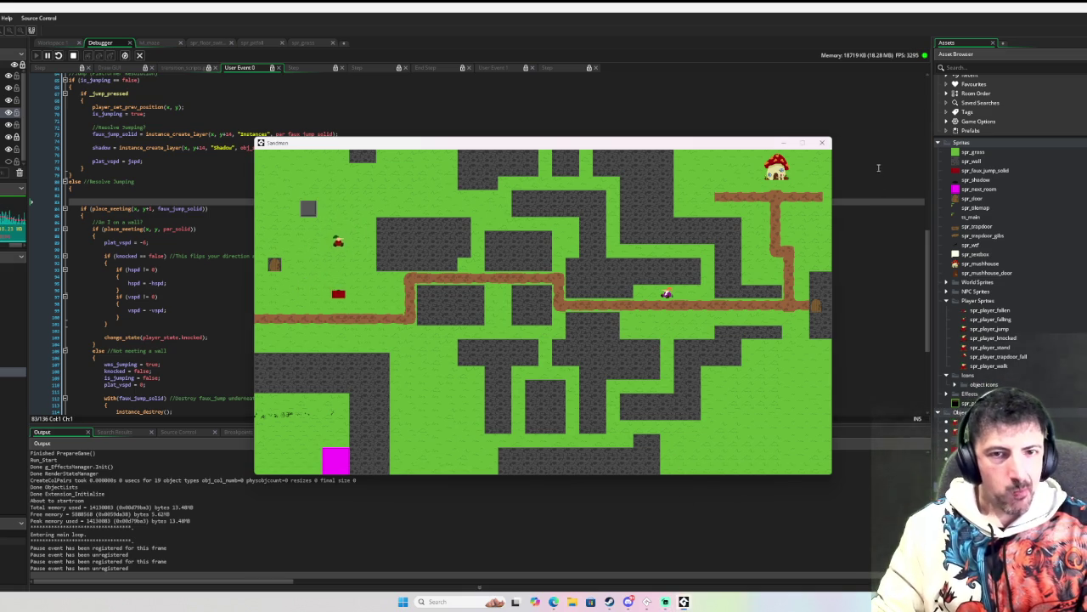
# Step: Close the running game and open spr_faux_jump_solid and par_faux_jump_solid
pyautogui.click(822, 141)
pyautogui.doubleClick(989, 170)
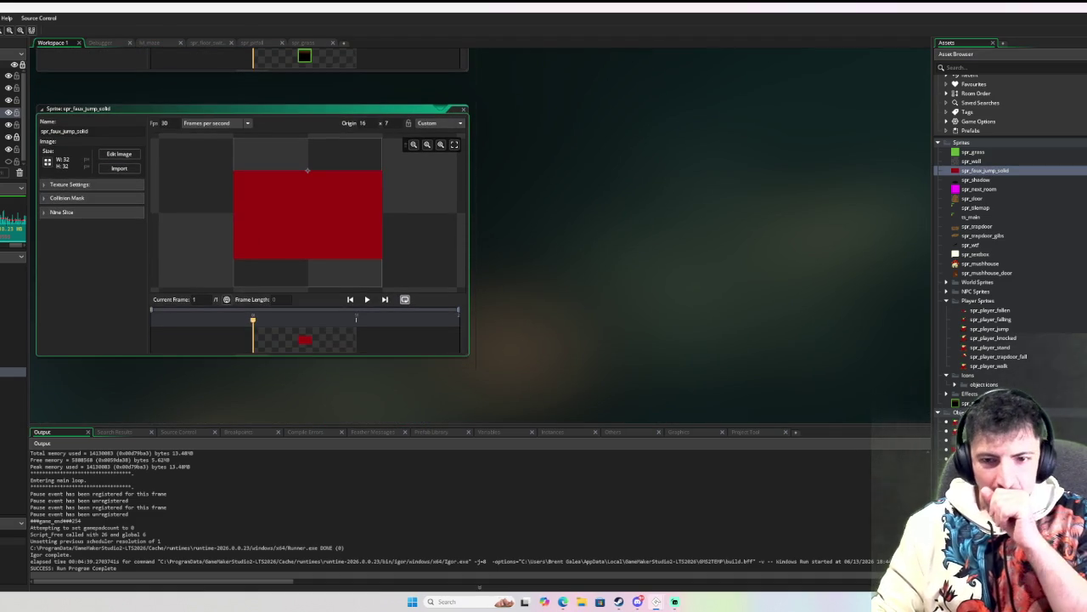
pyautogui.scroll(-3, 990, 298)
pyautogui.click(985, 380)
pyautogui.doubleClick(986, 380)
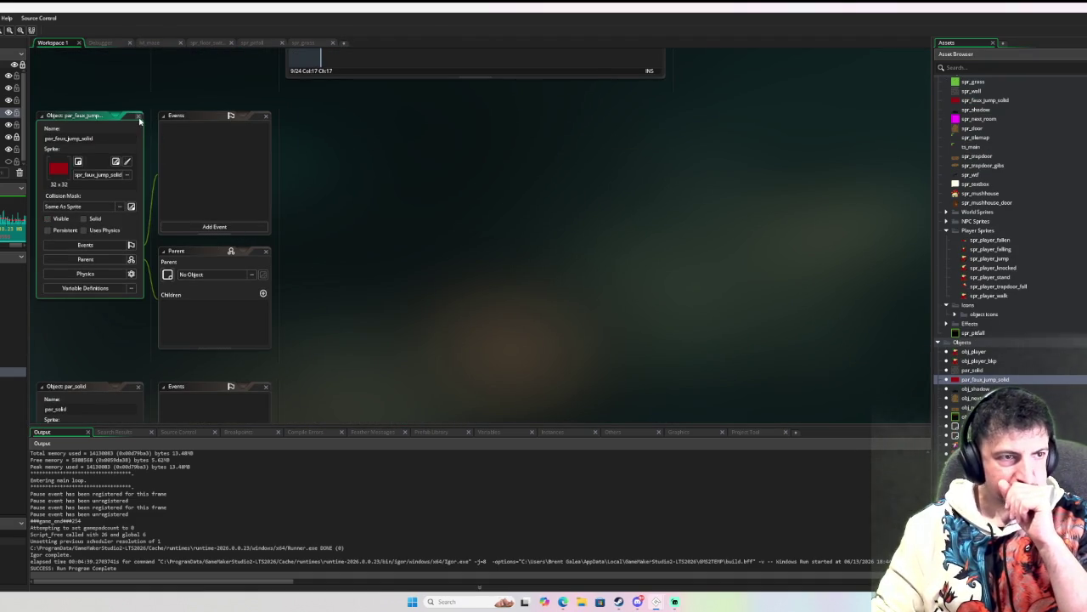
# Step: Close the par_faux_jump_solid and par_solid editors and reopen obj_pitfall's End Step code
pyautogui.click(139, 115)
pyautogui.scroll(-3, 289, 282)
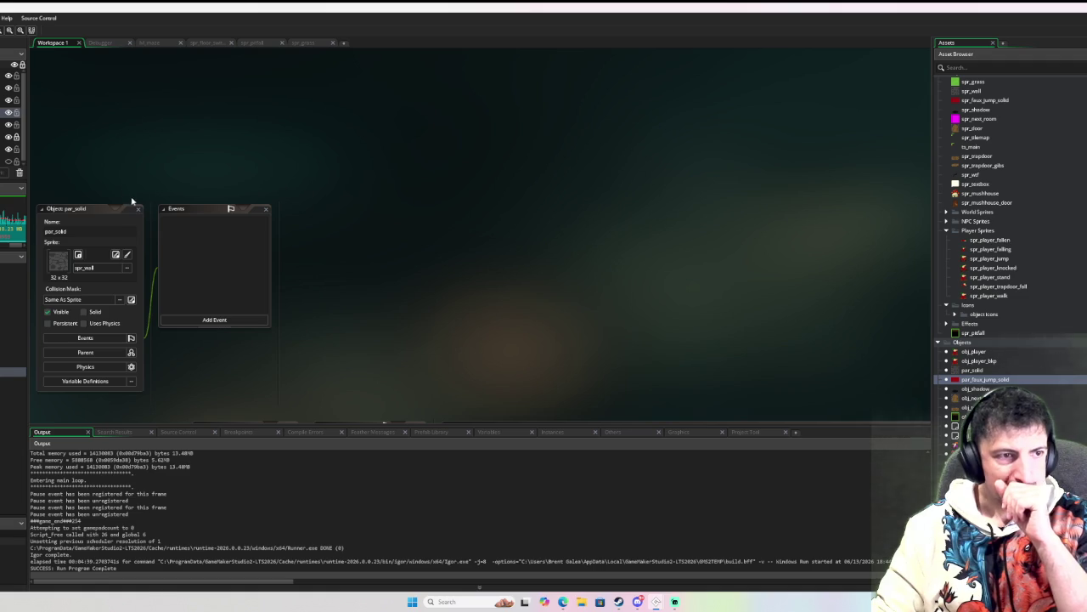
pyautogui.click(140, 209)
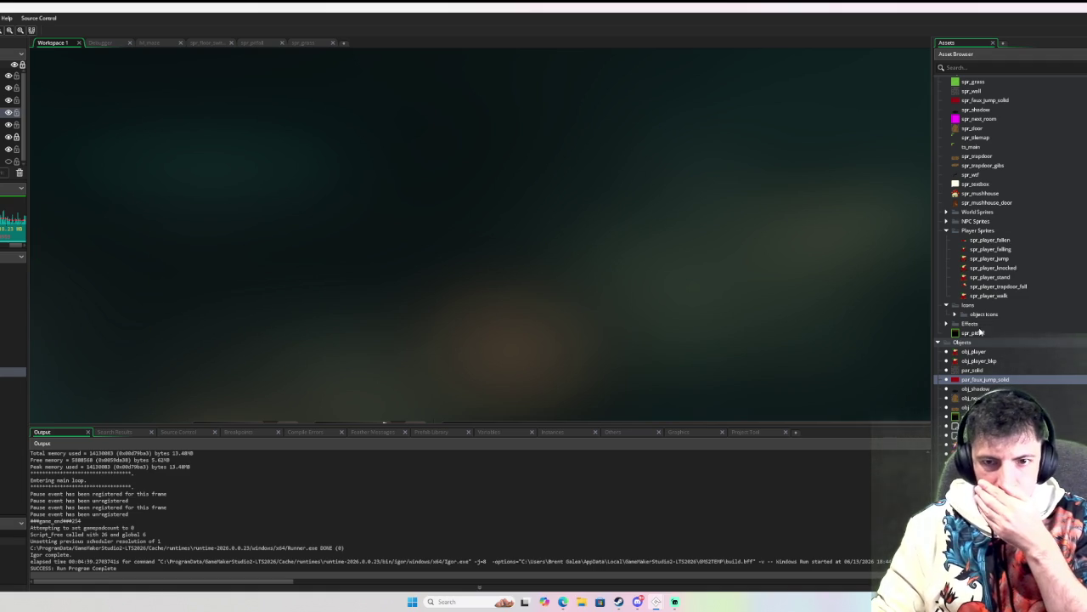
pyautogui.click(979, 332)
pyautogui.doubleClick(969, 416)
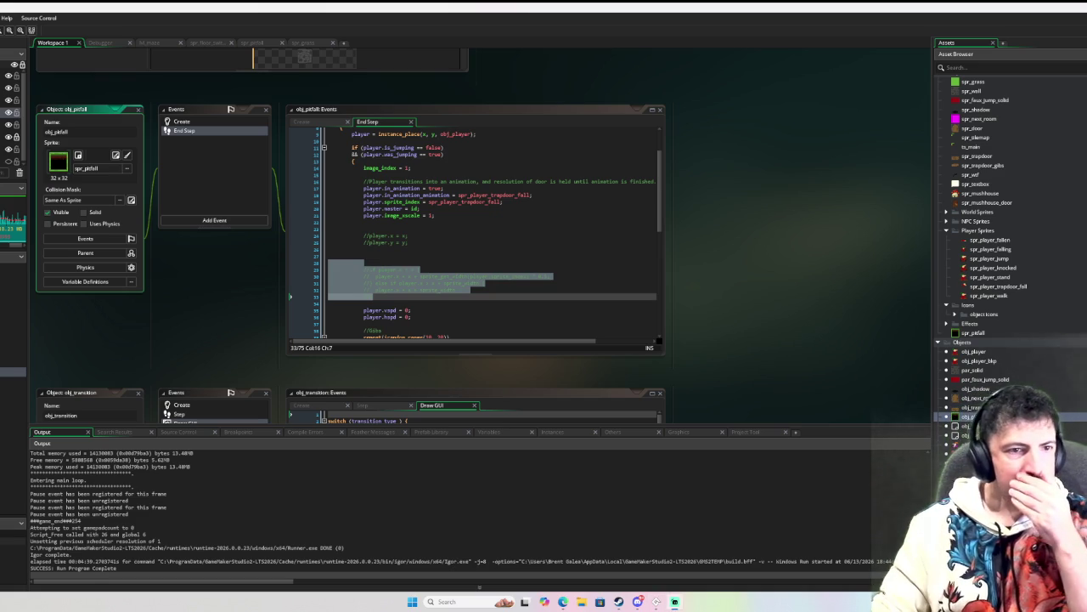
# Step: Uncomment the player.x clamping block on lines 30-33 and insert a blank line at 28
pyautogui.click(506, 246)
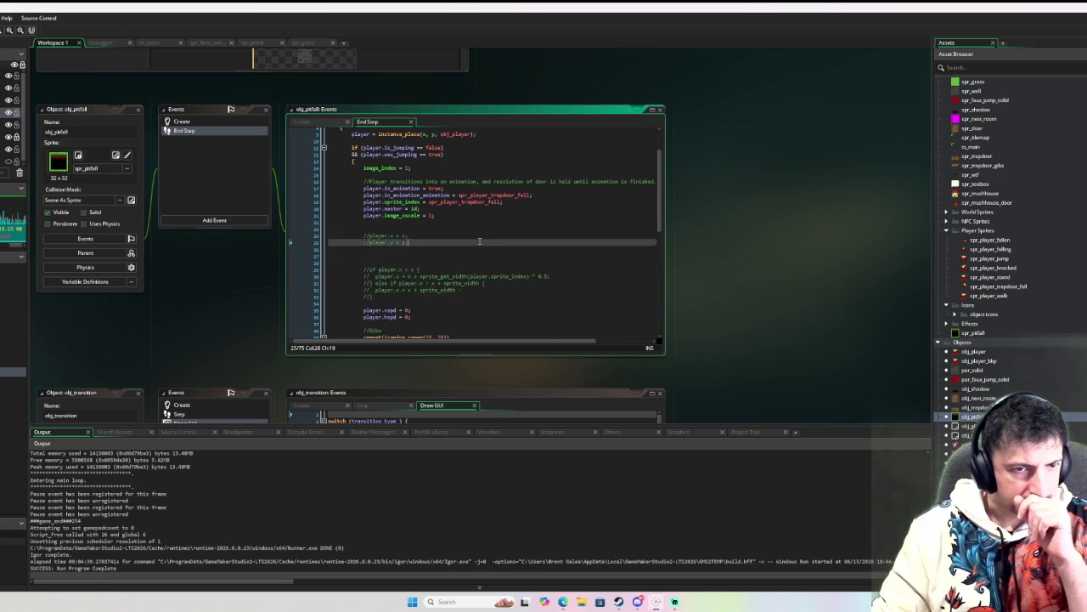
pyautogui.scroll(3, 507, 246)
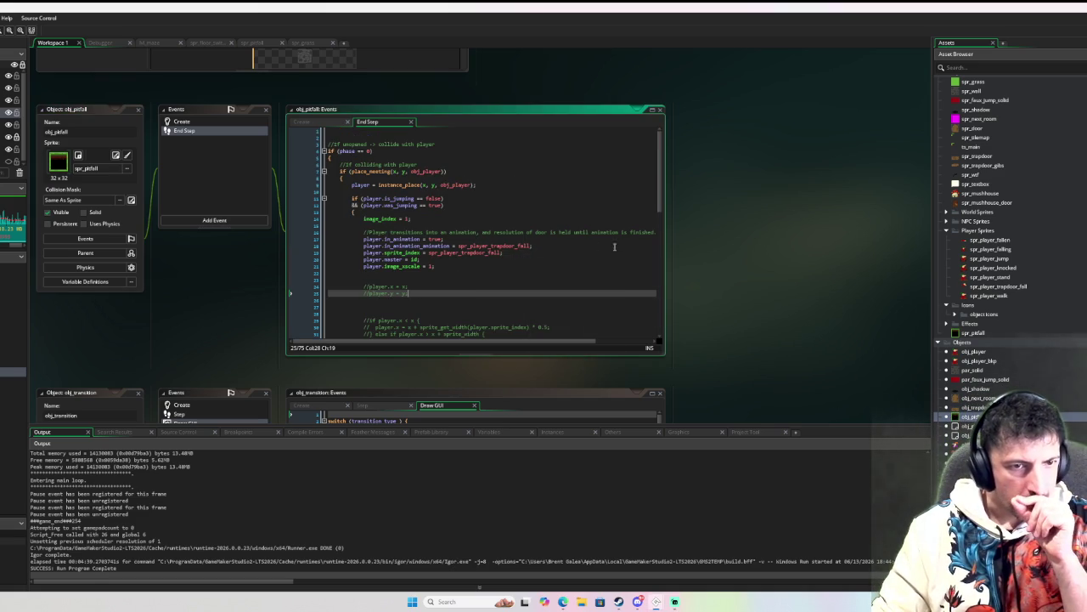
pyautogui.scroll(-2, 427, 287)
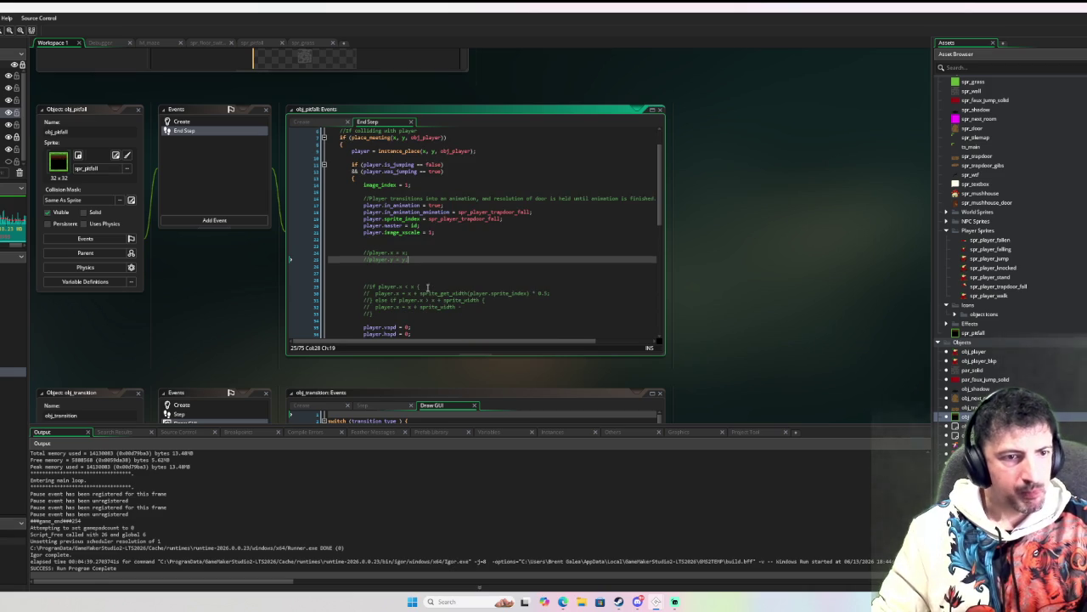
pyautogui.moveTo(377, 316); pyautogui.dragTo(330, 281)
pyautogui.hotkey('ctrl', 'shift', 'k')
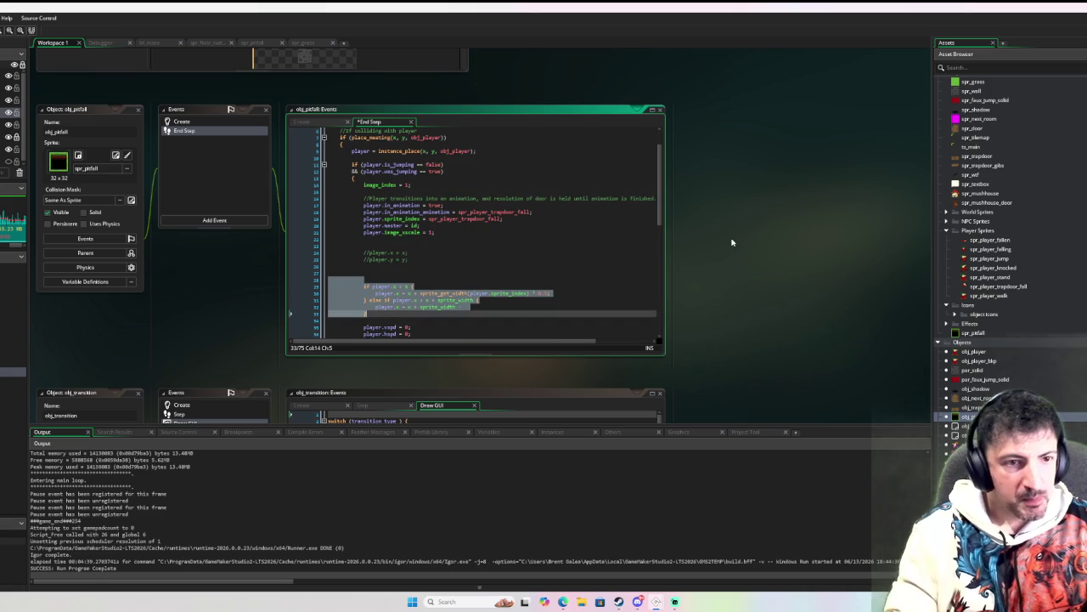
pyautogui.click(466, 307)
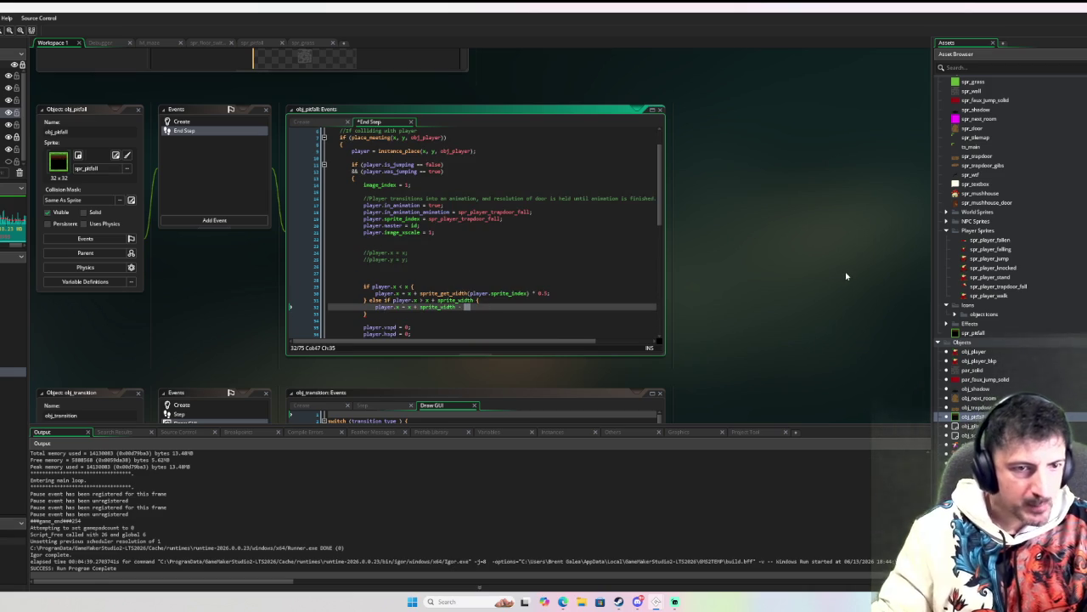
pyautogui.click(383, 278)
pyautogui.press('Return')
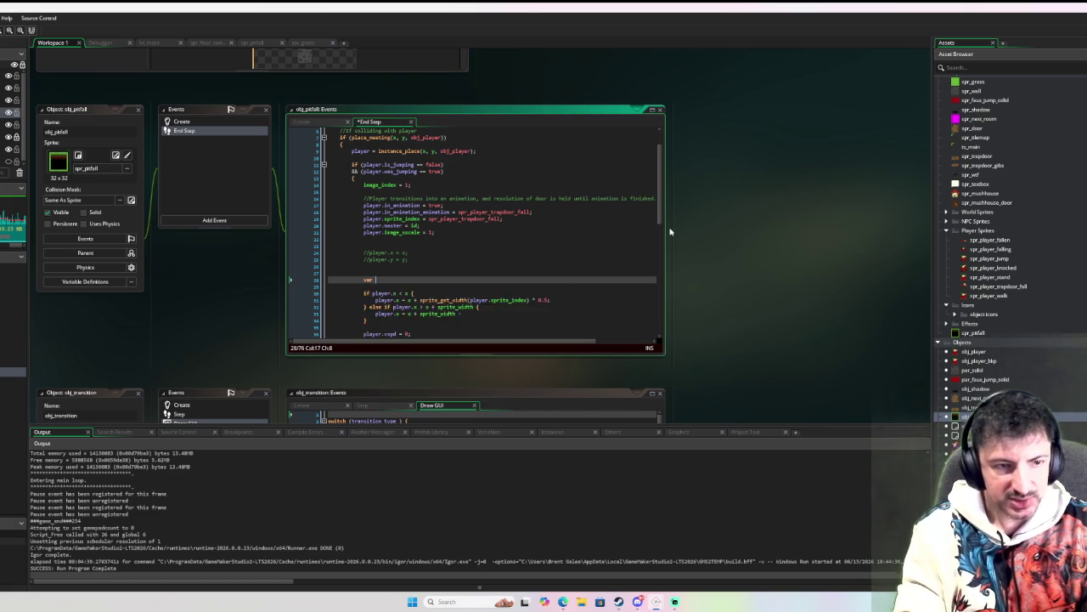
# Step: Declare _half_player_width on line 28 using the copied half-width expression
pyautogui.write('_')
pyautogui.write('f')
pyautogui.write('alf_player_width')
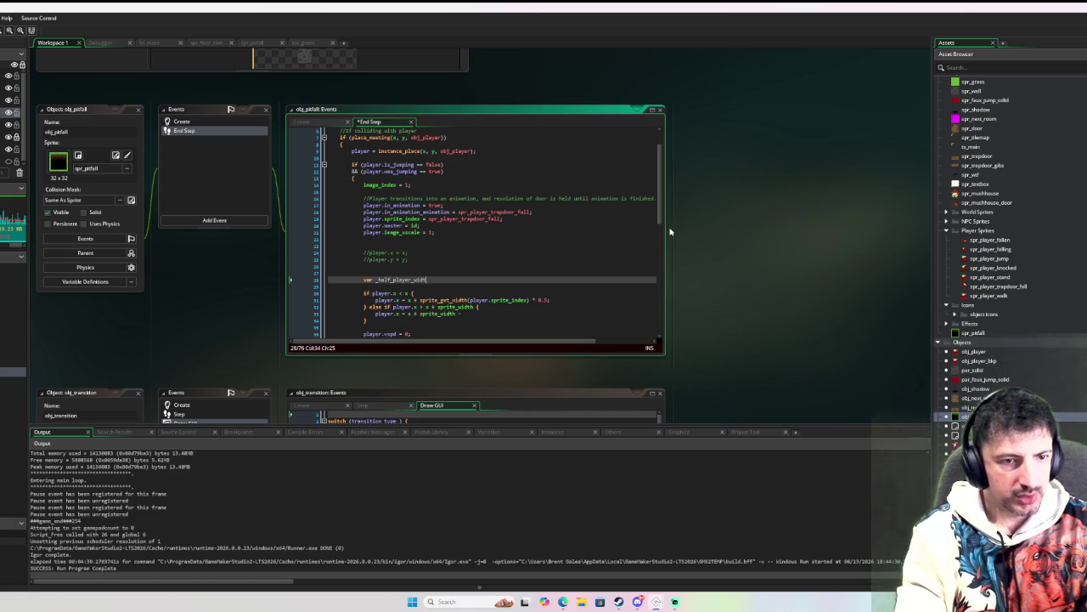
pyautogui.press('BackSpace')
pyautogui.moveTo(553, 300); pyautogui.dragTo(420, 300)
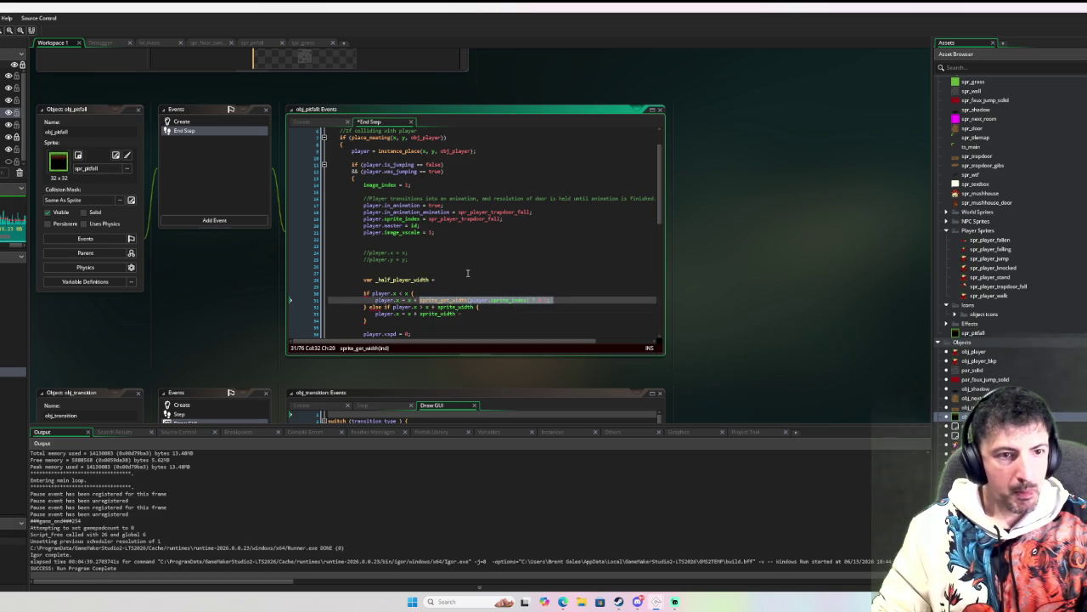
pyautogui.hotkey('ctrl', 'c')
pyautogui.click(469, 279)
pyautogui.hotkey('ctrl', 'v')
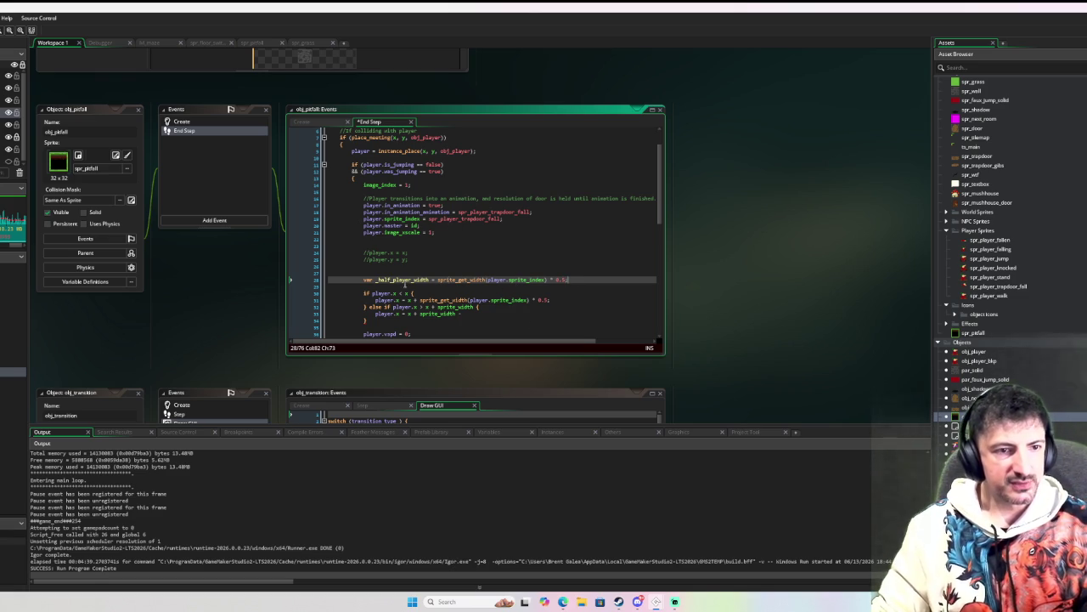
# Step: Replace the half-width expressions in both player.x clamps with _half_player_width
pyautogui.doubleClick(403, 279)
pyautogui.moveTo(420, 300); pyautogui.dragTo(549, 300)
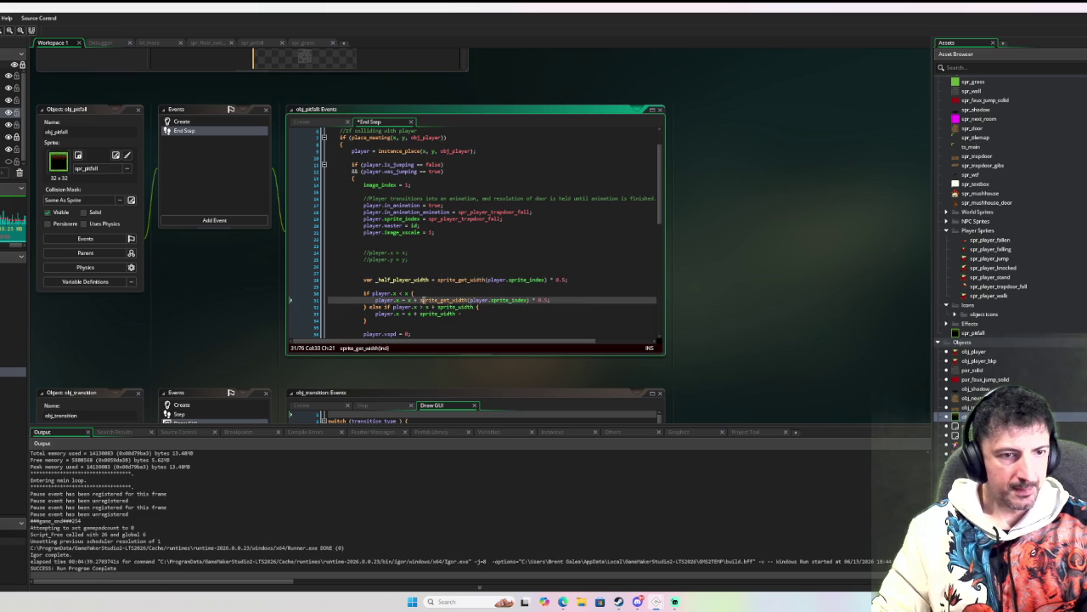
pyautogui.hotkey('ctrl', 'v')
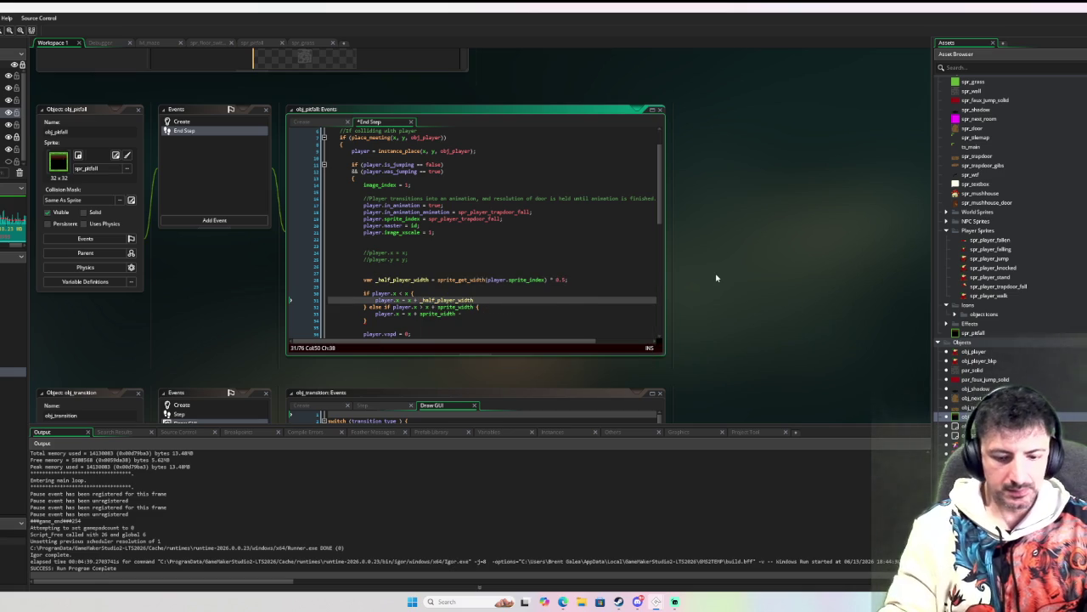
pyautogui.moveTo(459, 306)
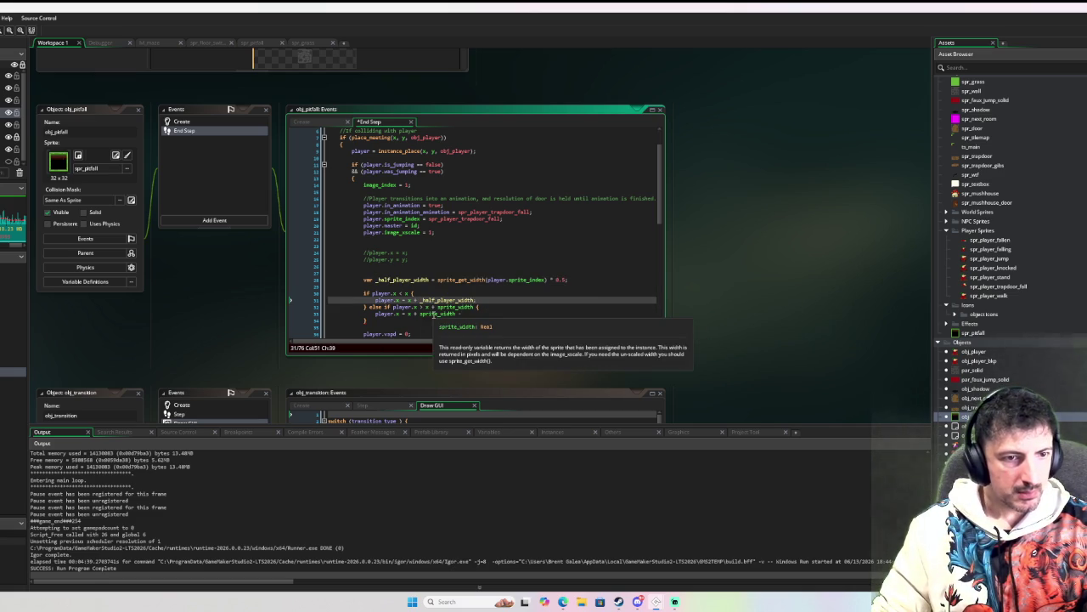
pyautogui.click(466, 313)
pyautogui.press('BackSpace')
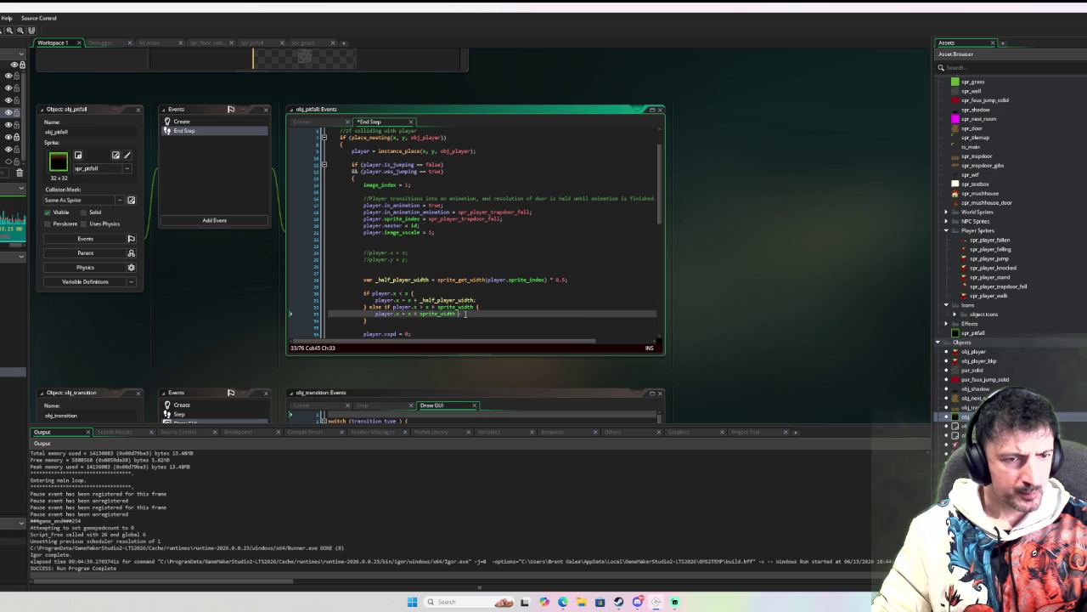
pyautogui.write('- _half_player_width')
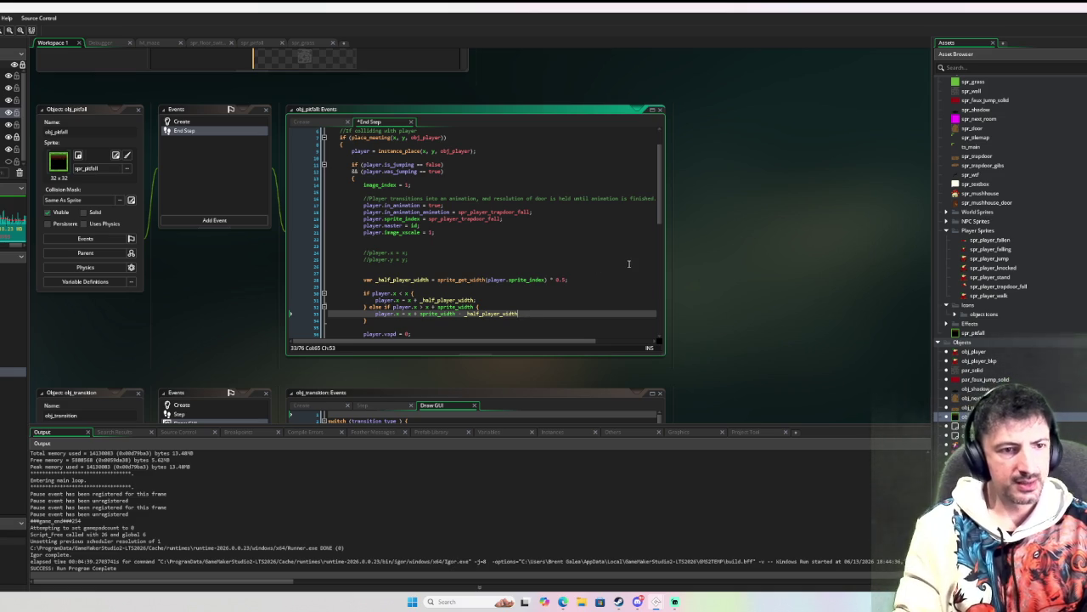
# Step: Add a player.y check against sprite_get_height(player.sprite_index) * 0.3 with its body
pyautogui.press('Down')
pyautogui.write('else if ')
pyautogui.write('player.y')
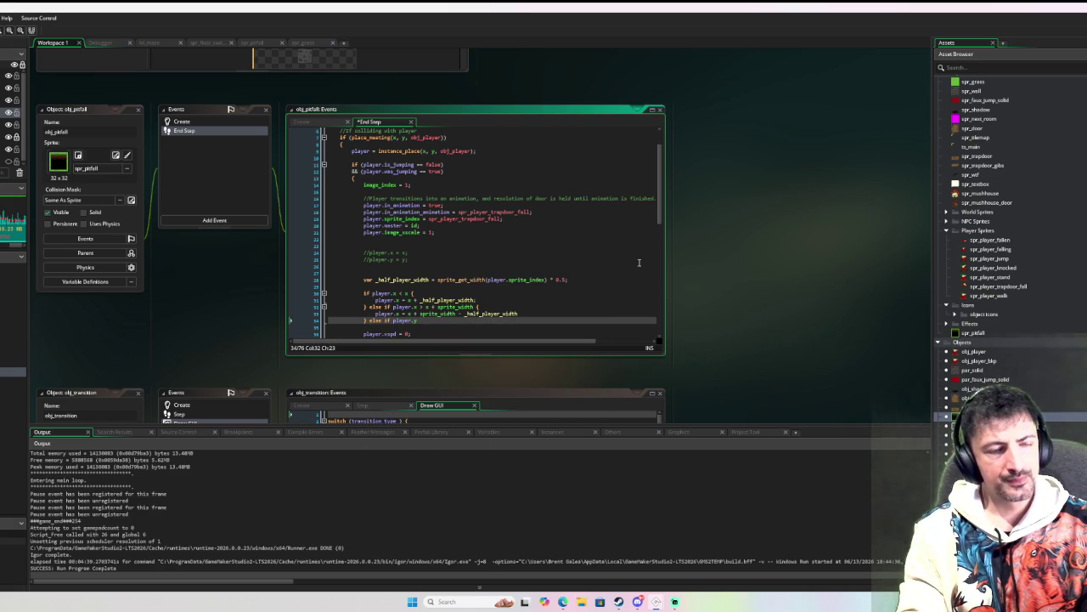
pyautogui.write(' < y {')
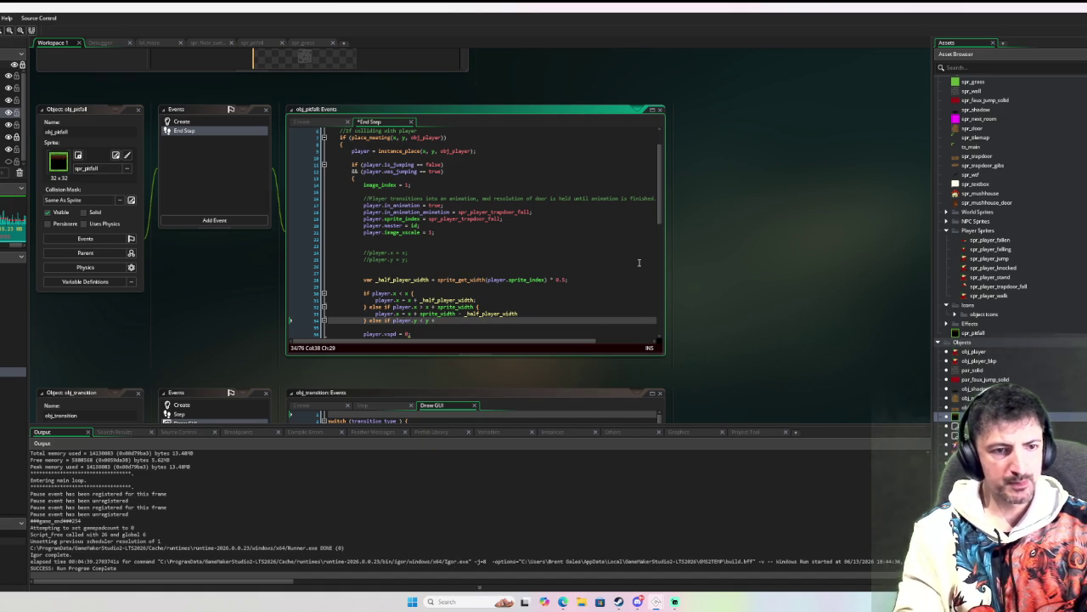
pyautogui.press('BackSpace')
pyautogui.write('+ sprite_get')
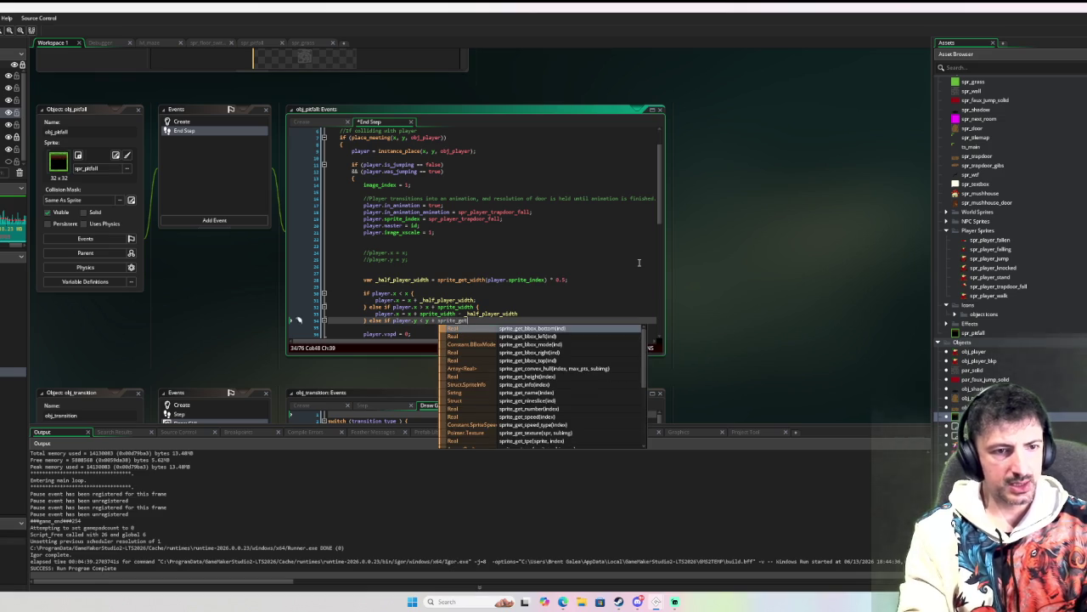
pyautogui.write('_he')
pyautogui.write('ght(')
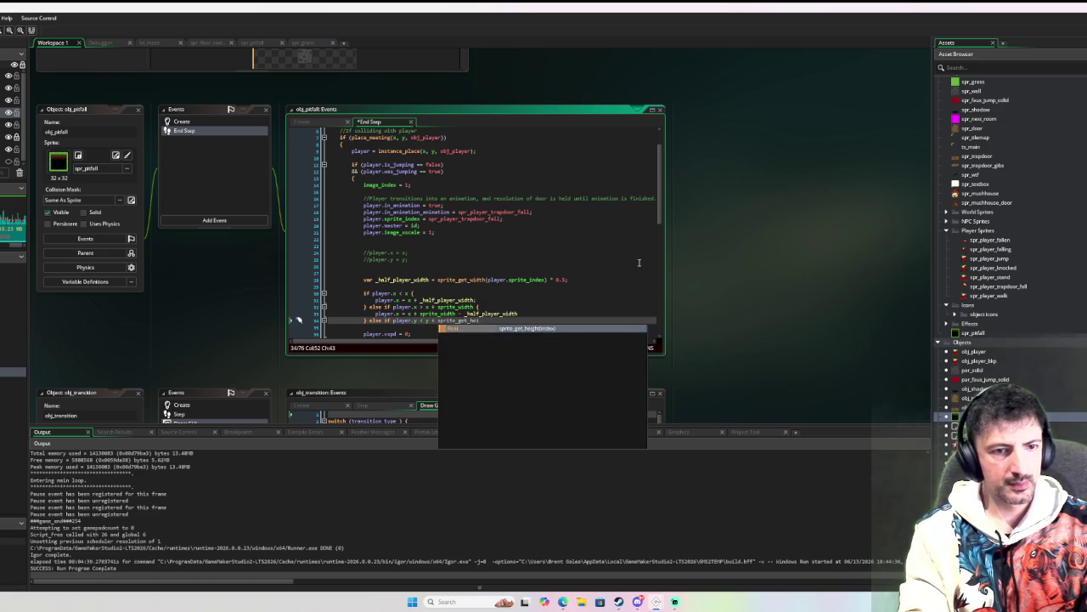
pyautogui.write('pl')
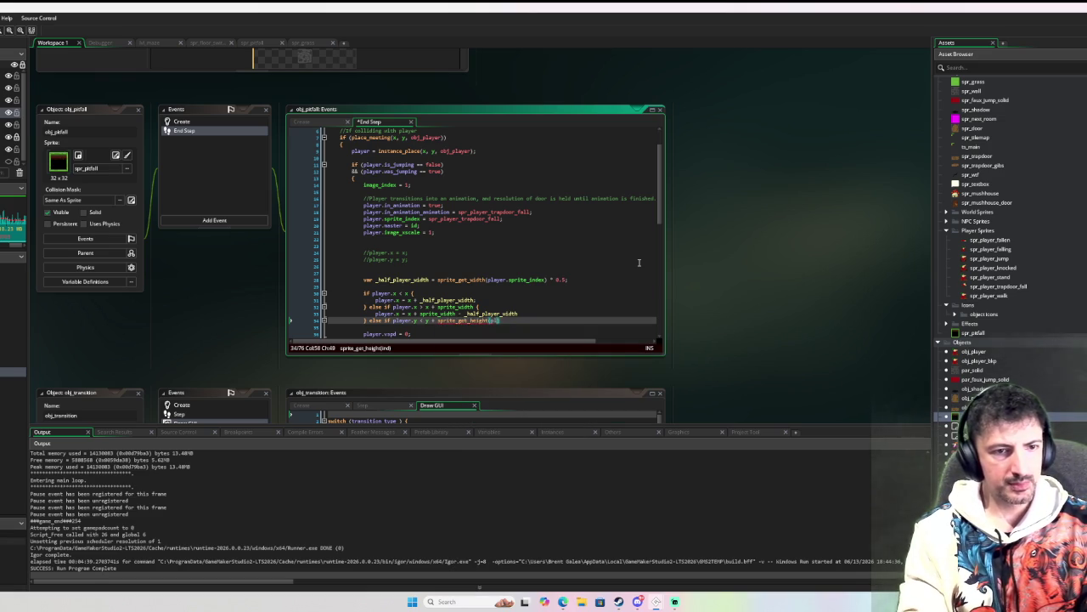
pyautogui.write('ayer.sprite')
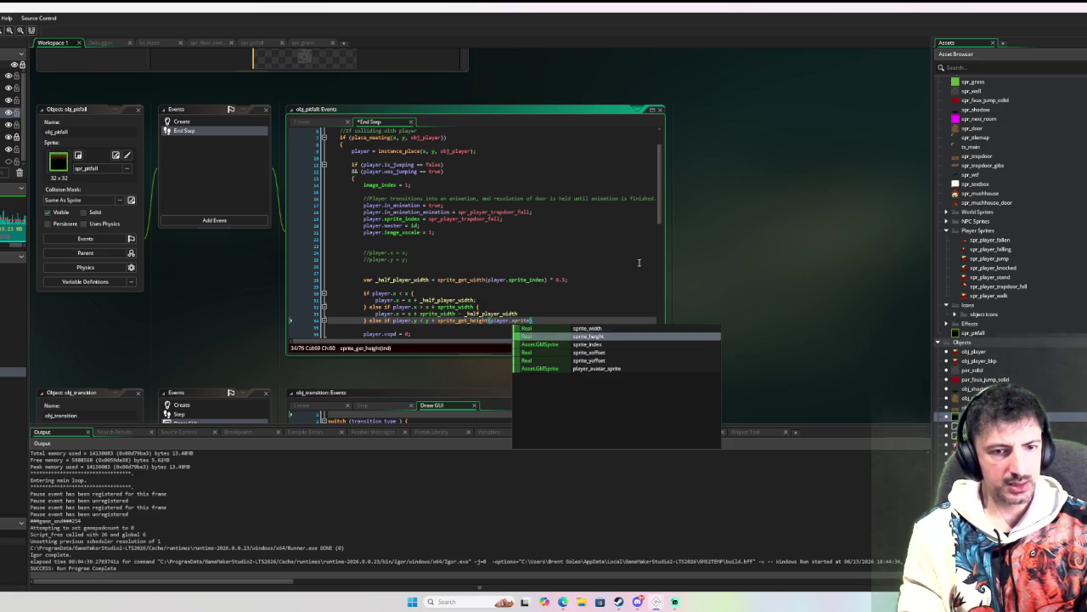
pyautogui.write('_index)')
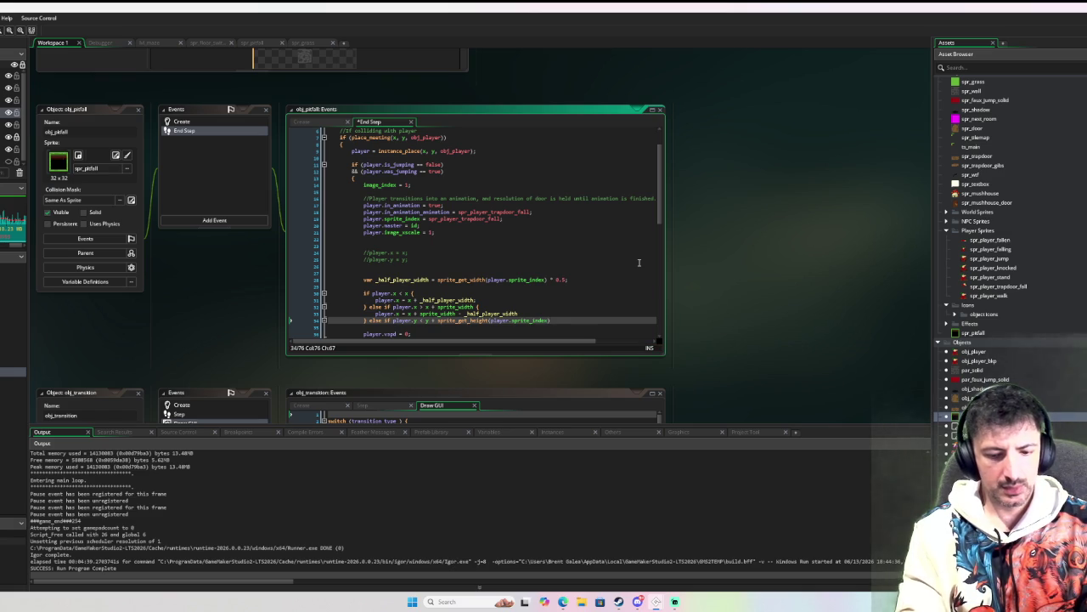
pyautogui.write(' * 0.3 ')
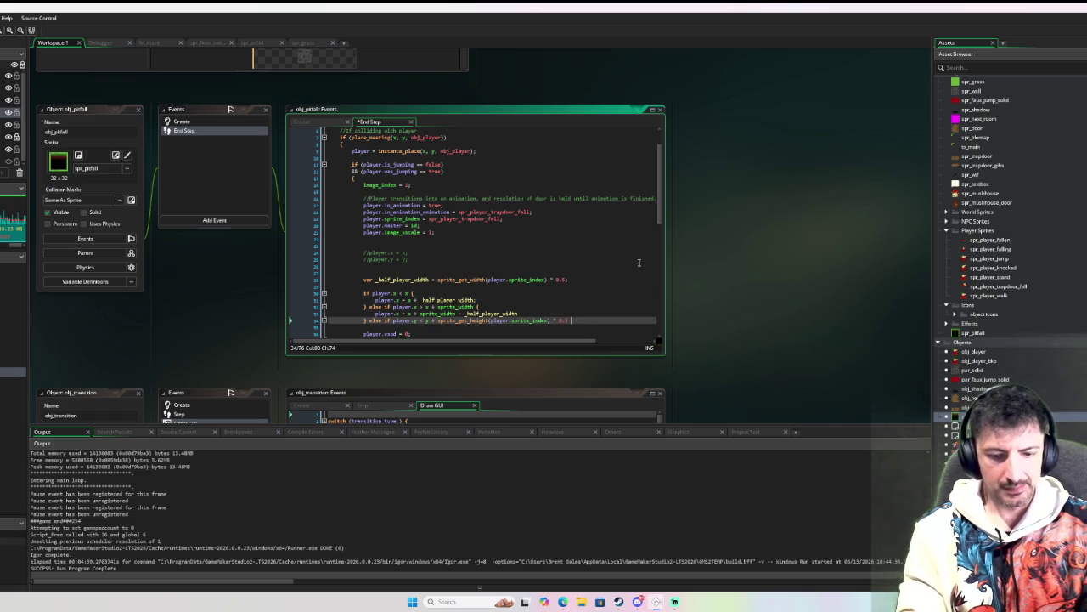
pyautogui.write('{')
pyautogui.press('Return')
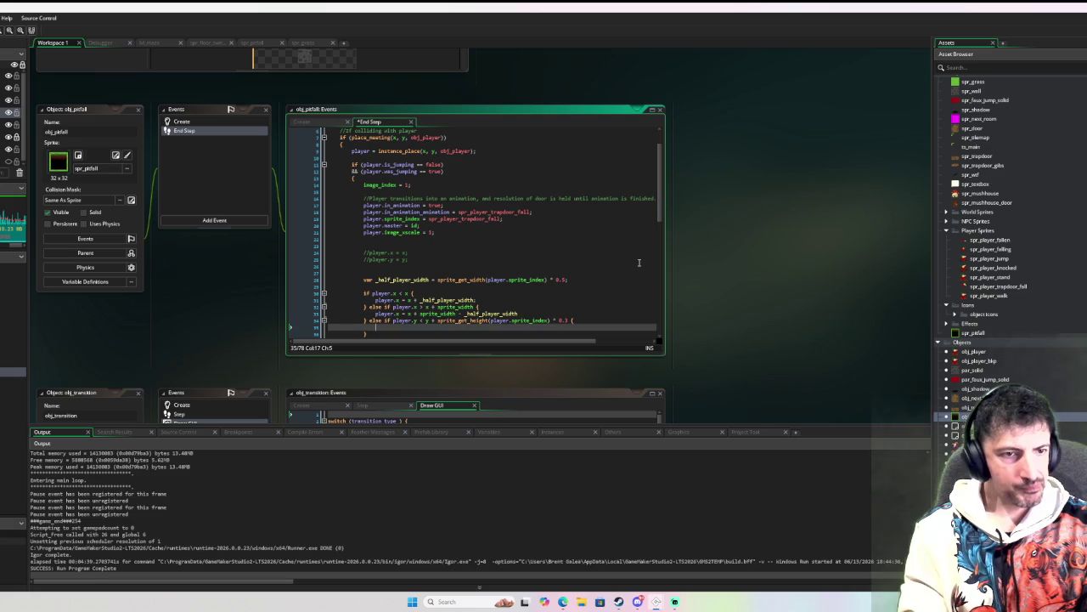
pyautogui.write('player.y =')
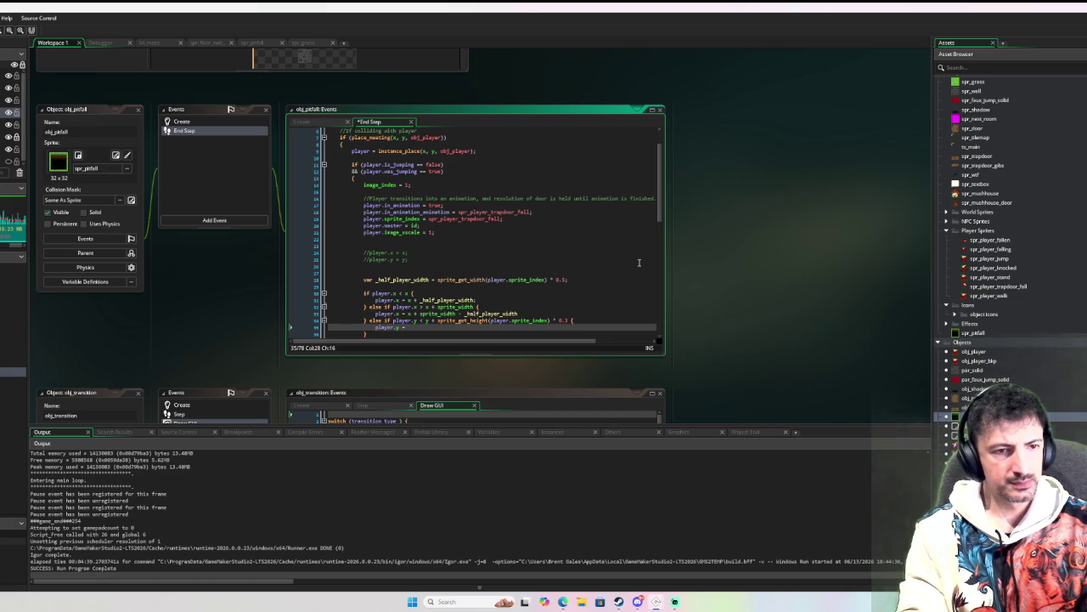
# Step: Turn the right-side and vertical else-if checks into separate if statements
pyautogui.press('Up')
pyautogui.press('Up')
pyautogui.press('Up')
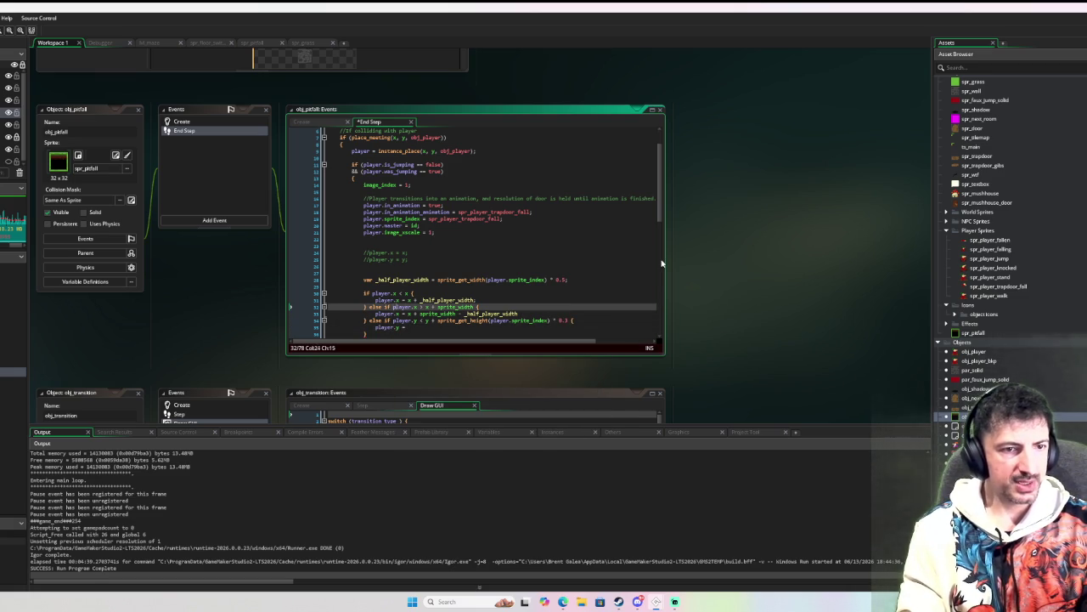
pyautogui.press('BackSpace')
pyautogui.press('BackSpace')
pyautogui.press('BackSpace')
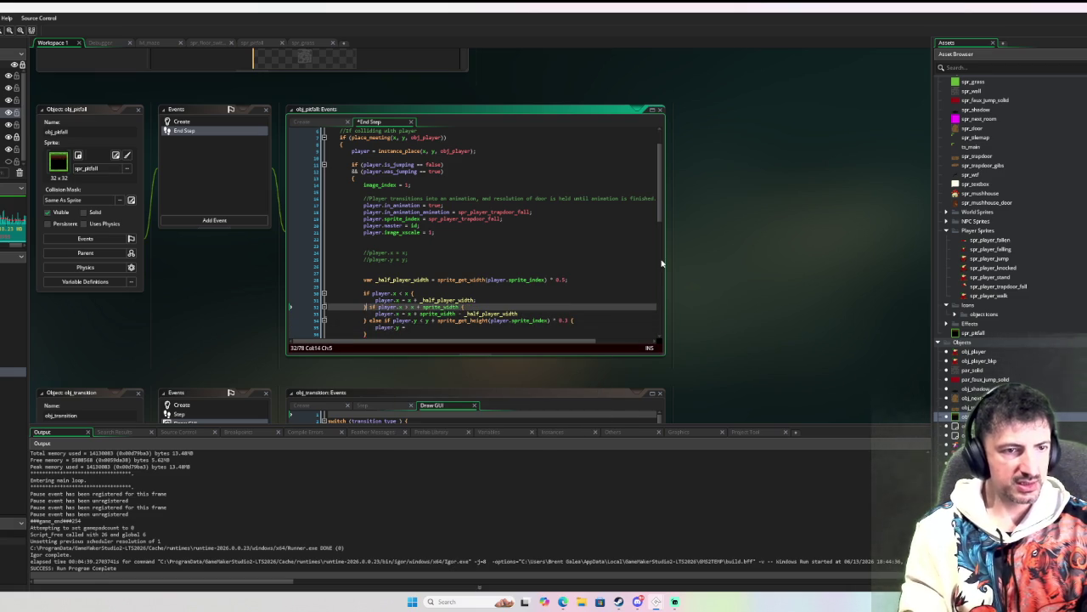
pyautogui.press('Return')
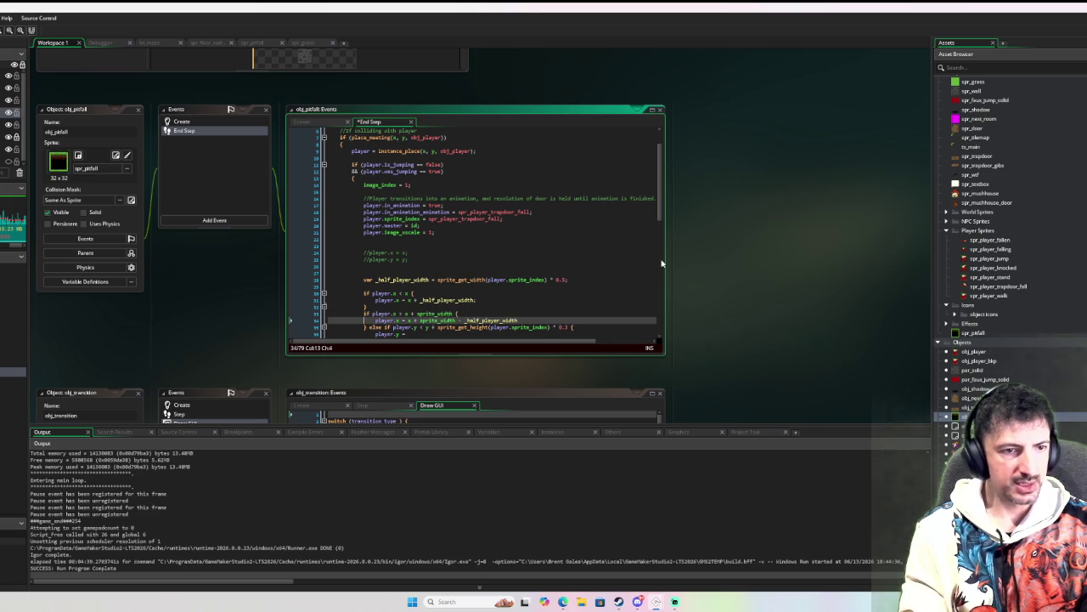
pyautogui.press('Down')
pyautogui.press('Down')
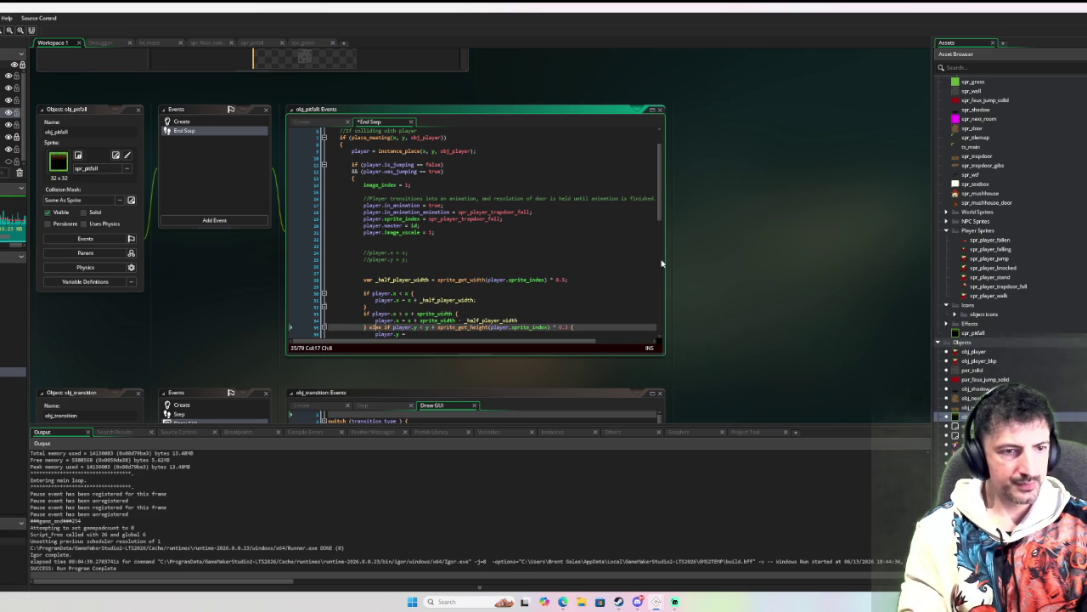
pyautogui.press('BackSpace')
pyautogui.press('BackSpace')
pyautogui.press('BackSpace')
pyautogui.press('Return')
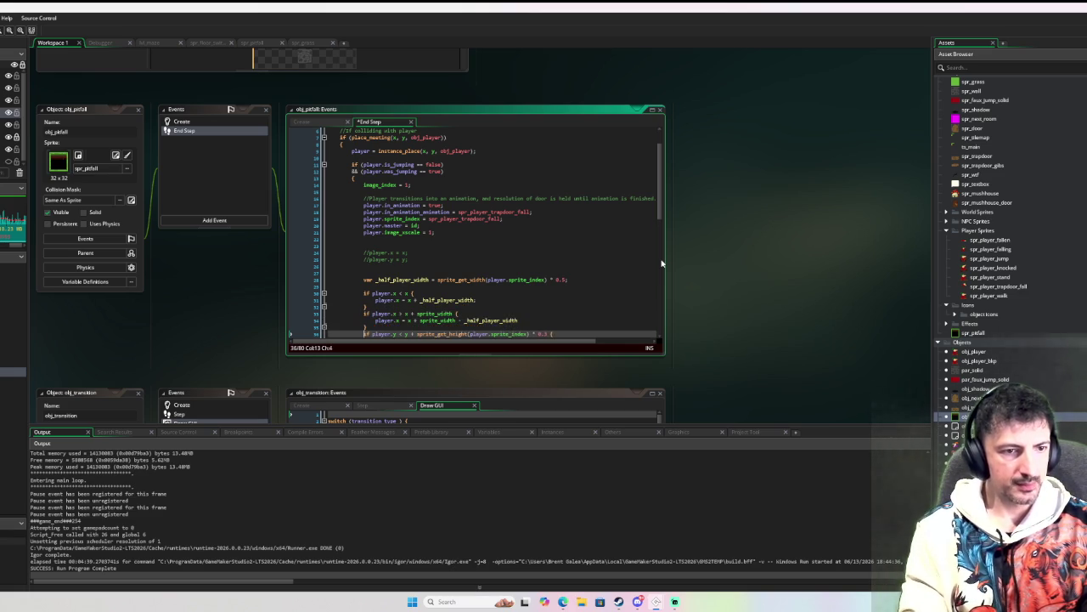
pyautogui.press('Down')
pyautogui.press('Down')
pyautogui.press('Down')
pyautogui.press('Up')
pyautogui.press('Up')
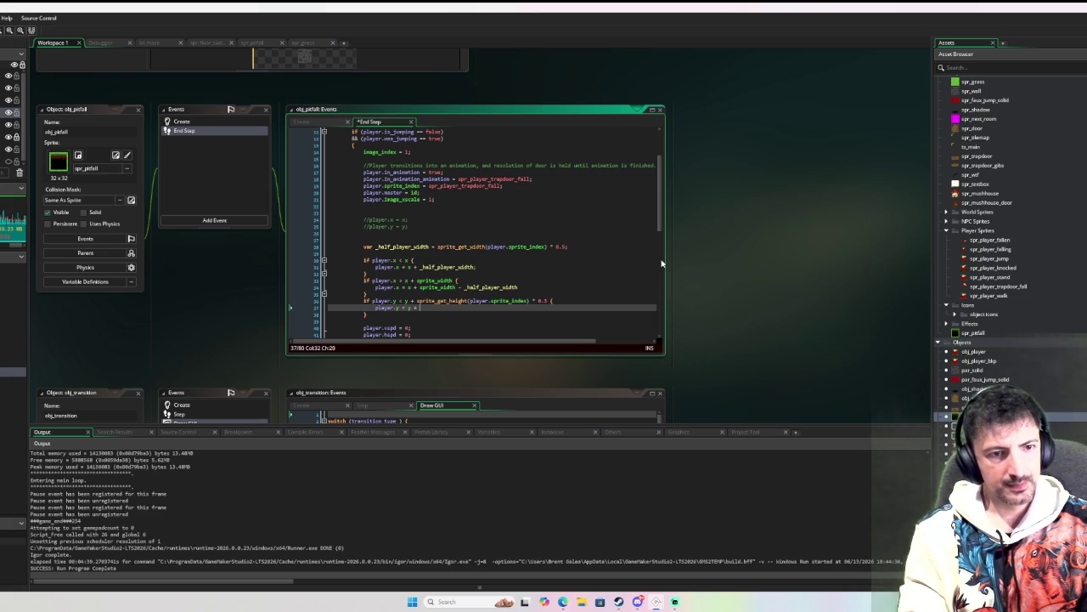
# Step: Make the vertical branch set player.y to y + (player.bbox_bottom - player.bbox_top)
pyautogui.write('player')
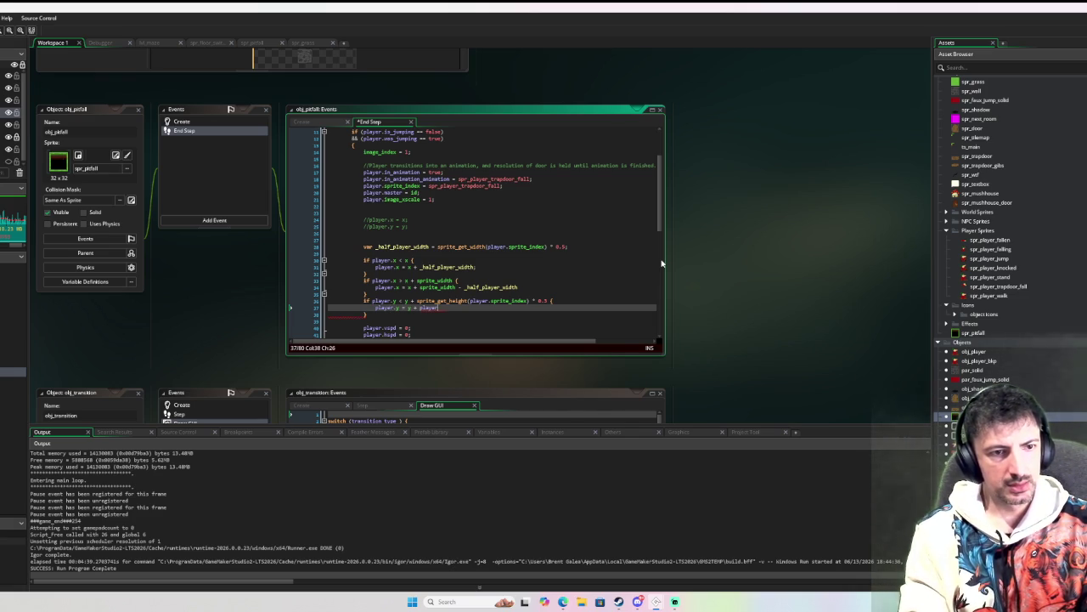
pyautogui.write('.')
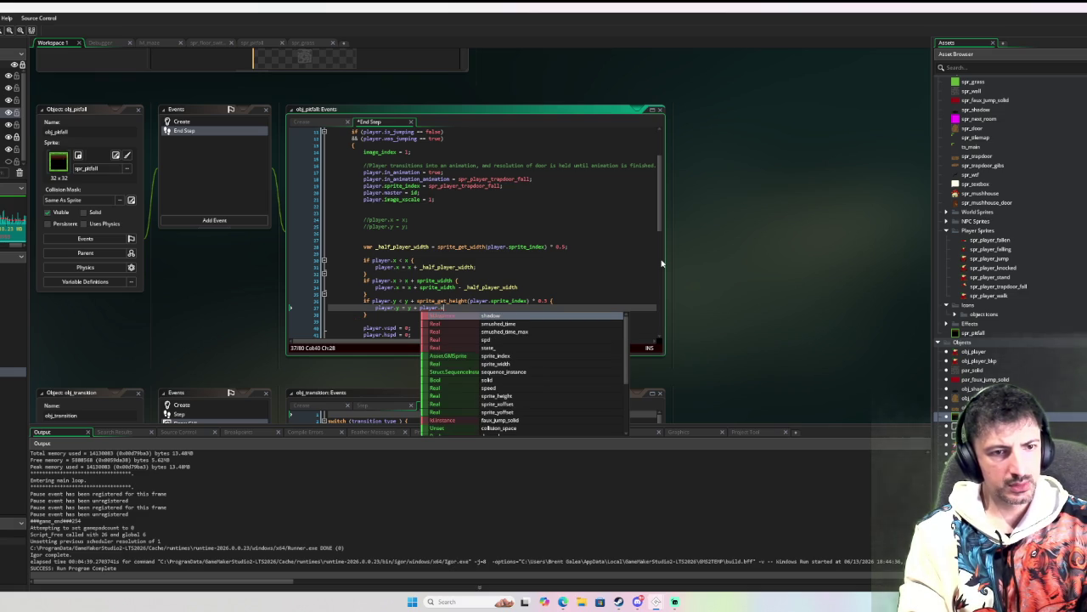
pyautogui.write('sprite_height')
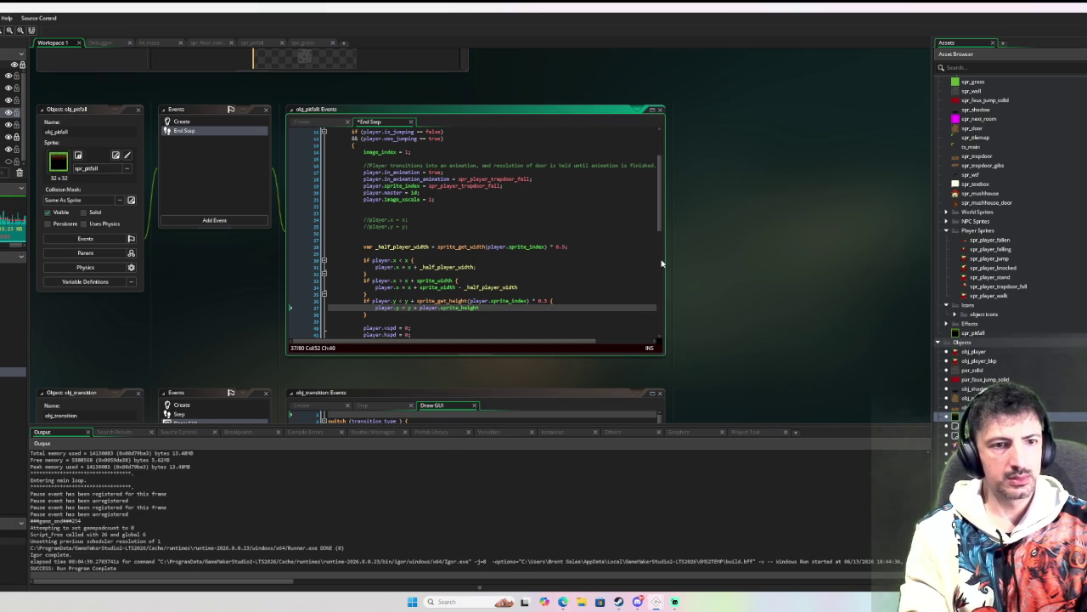
pyautogui.press('BackSpace')
pyautogui.press('BackSpace')
pyautogui.press('BackSpace')
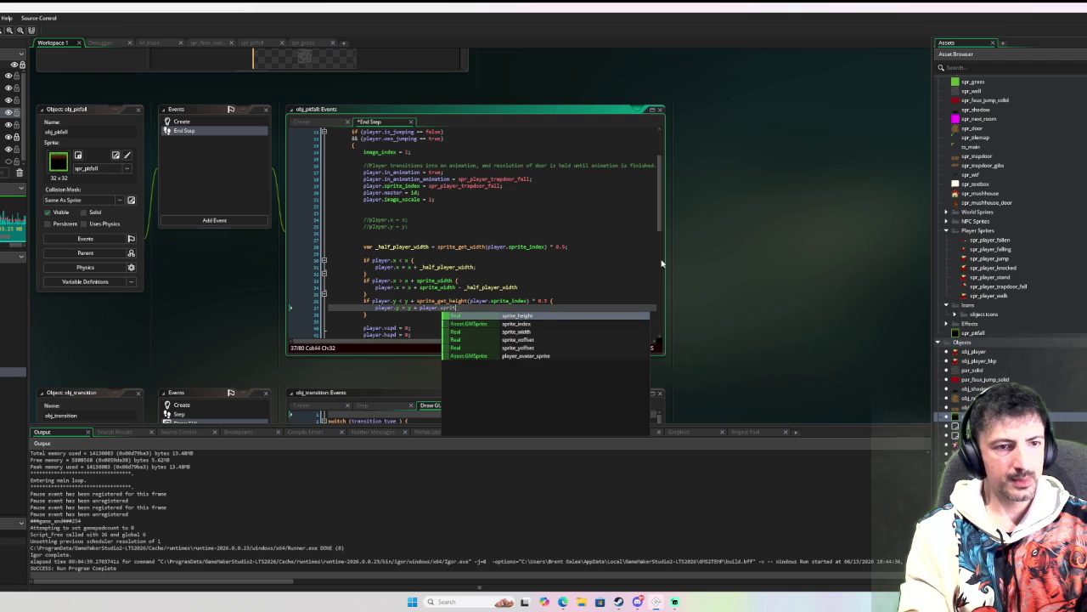
pyautogui.press('BackSpace')
pyautogui.press('BackSpace')
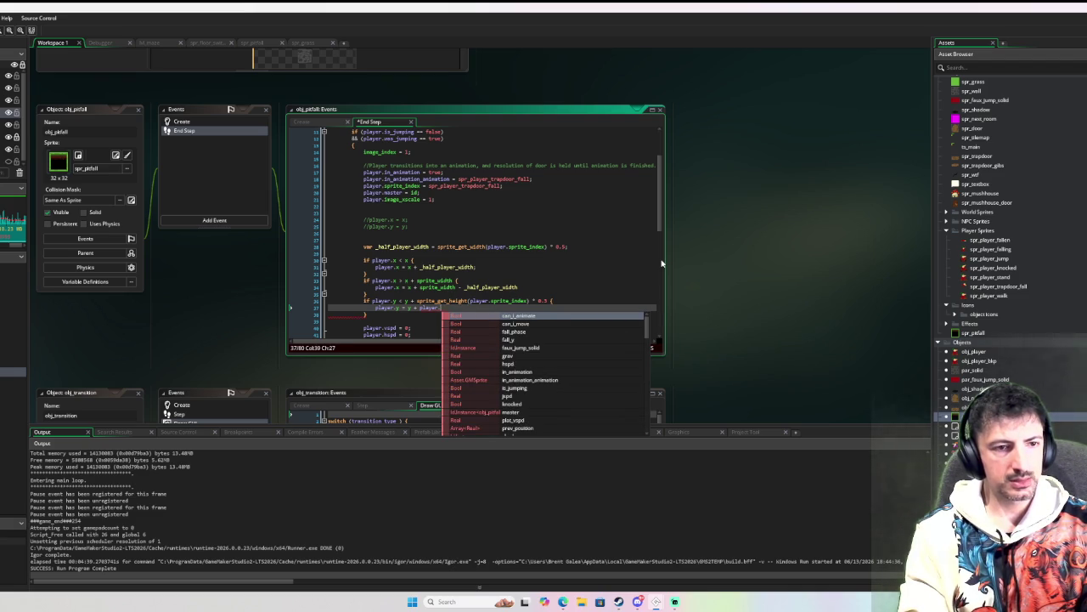
pyautogui.write('bbox')
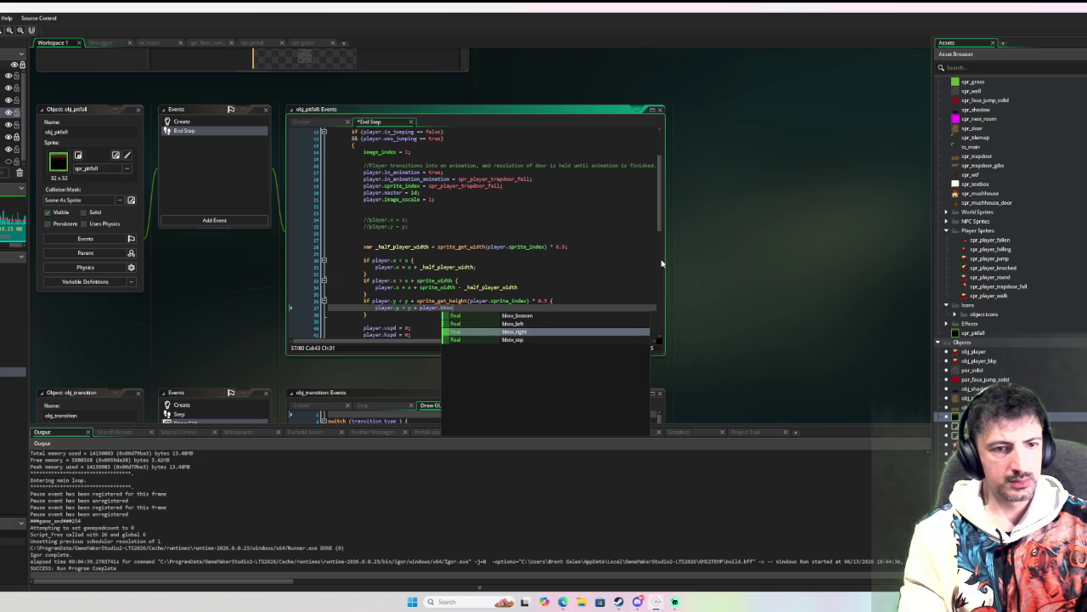
pyautogui.press('Return')
pyautogui.write('layer.bbox')
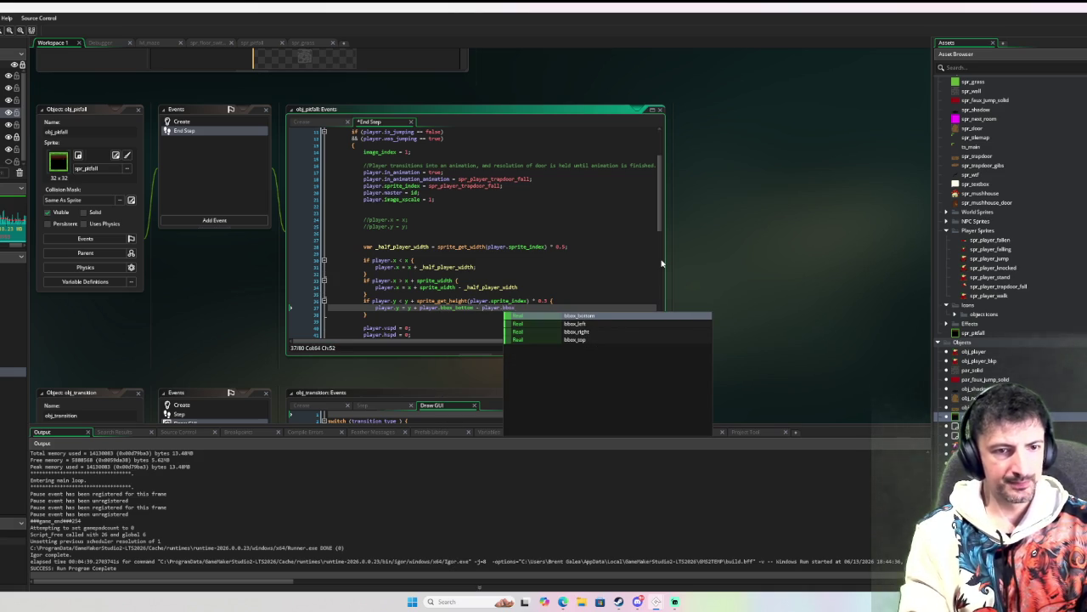
pyautogui.write('_t')
pyautogui.press('Return')
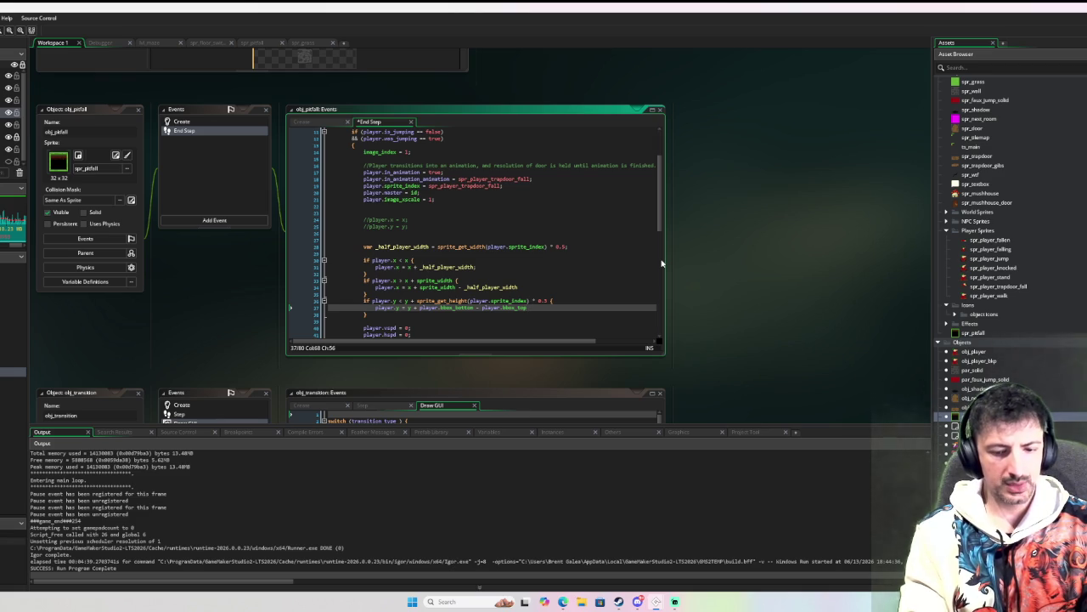
pyautogui.click(420, 307)
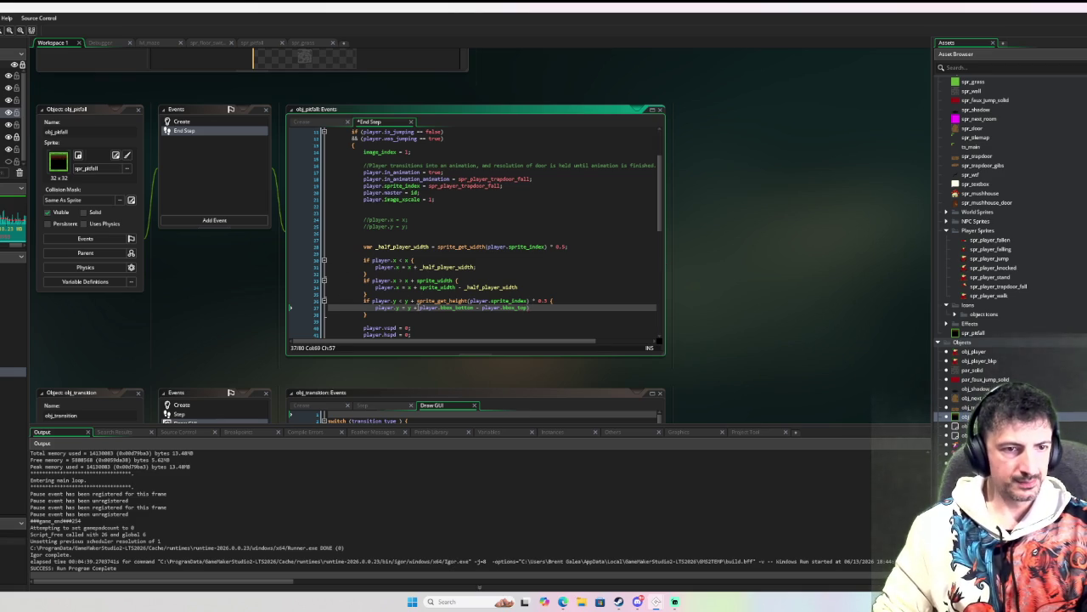
pyautogui.press('End')
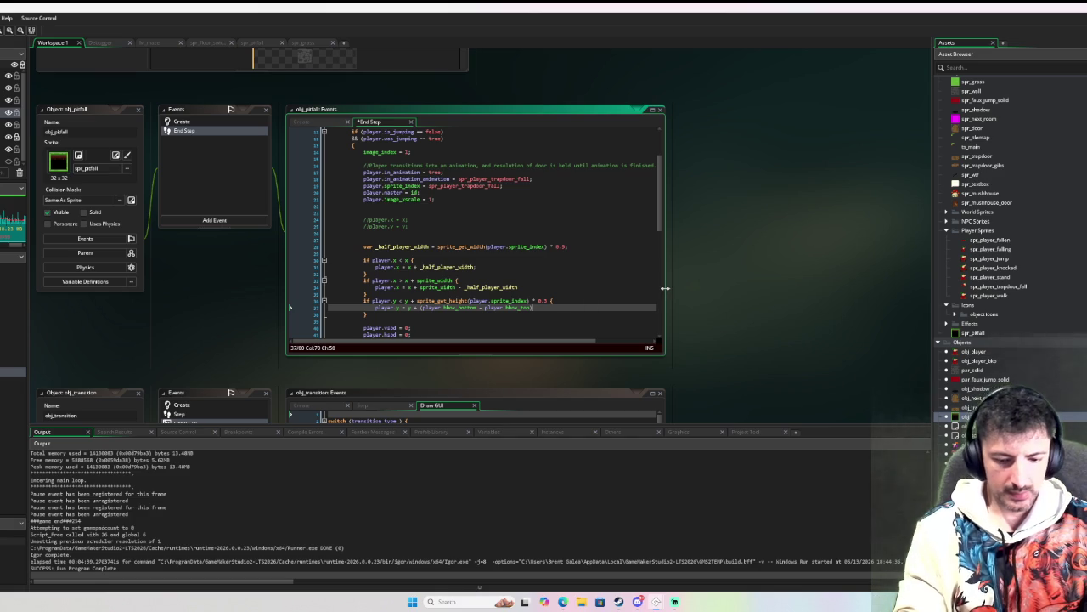
pyautogui.scroll(-2, 477, 287)
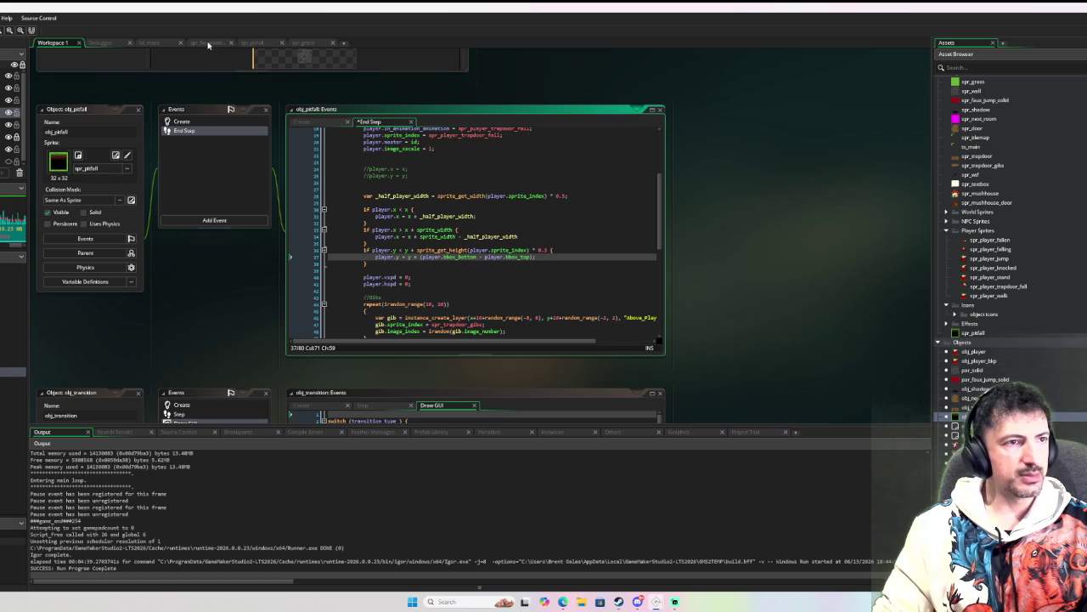
pyautogui.click(153, 44)
# Step: Place an obj_pitfall instance in the lower middle of rm_maze and debug-run with F6
pyautogui.scroll(-2, 395, 244)
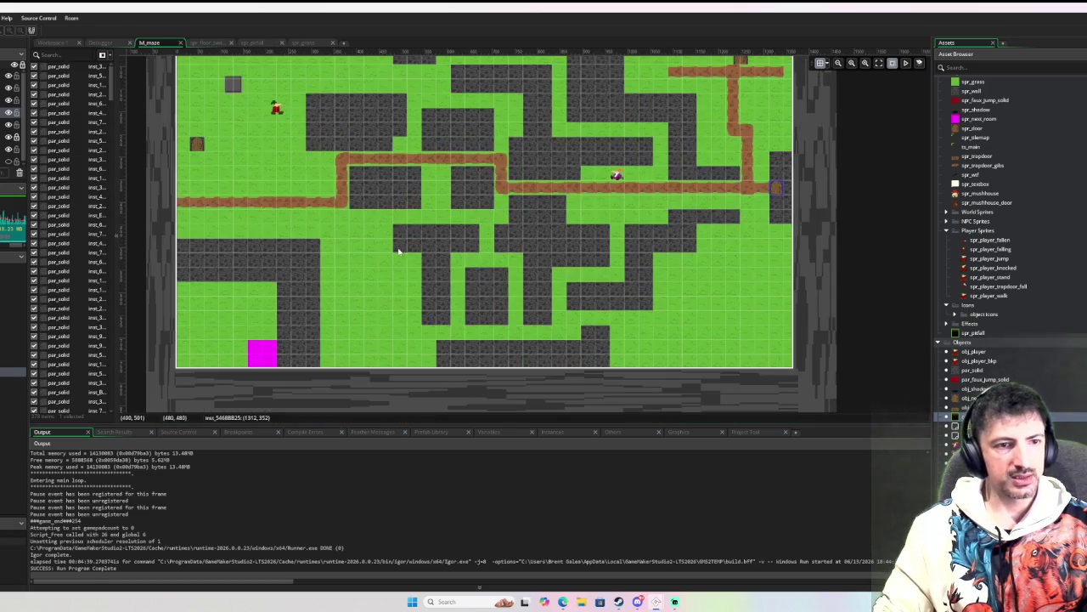
pyautogui.moveTo(954, 416)
pyautogui.mouseDown()
pyautogui.moveTo(643, 385)
pyautogui.moveTo(359, 305)
pyautogui.moveTo(358, 291)
pyautogui.moveTo(397, 345)
pyautogui.mouseUp()
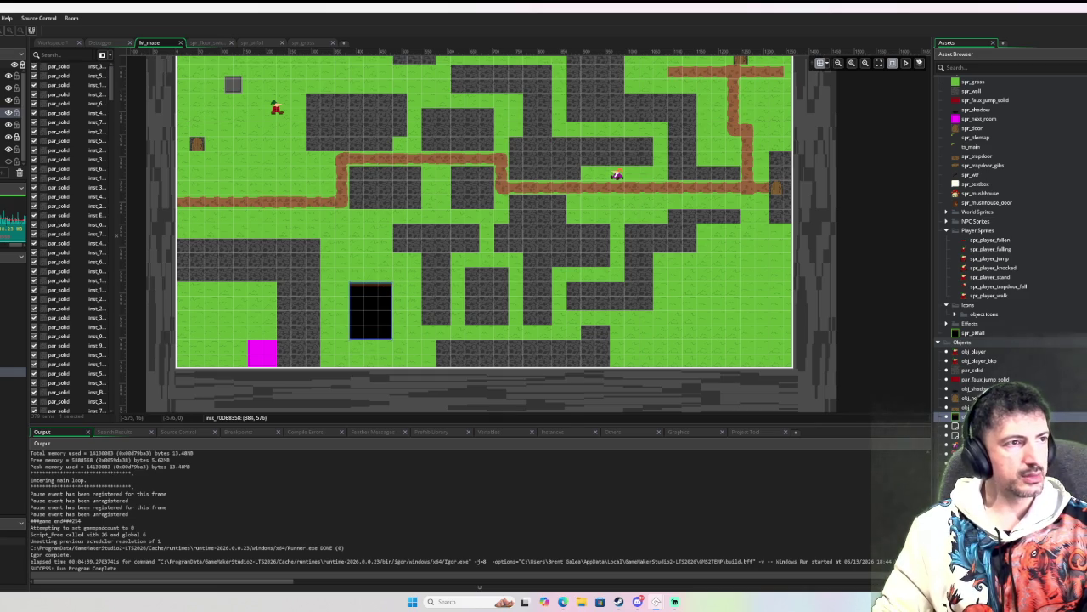
pyautogui.press('F6')
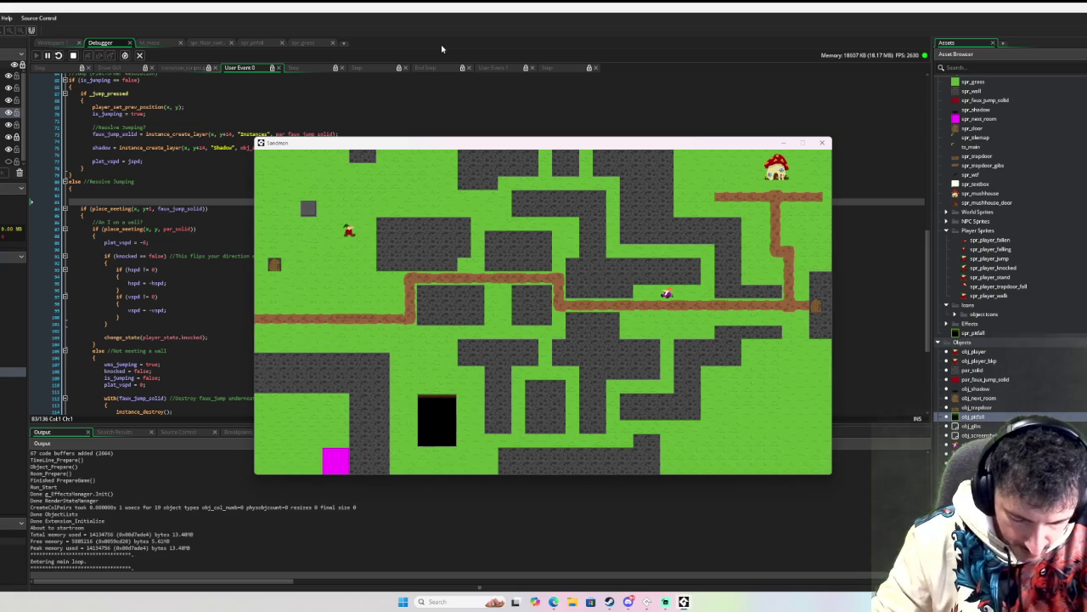
# Step: Walk and jump the player into the pit, then dismiss the target_x code error
pyautogui.press('Down')
pyautogui.press('Right')
pyautogui.press('space')
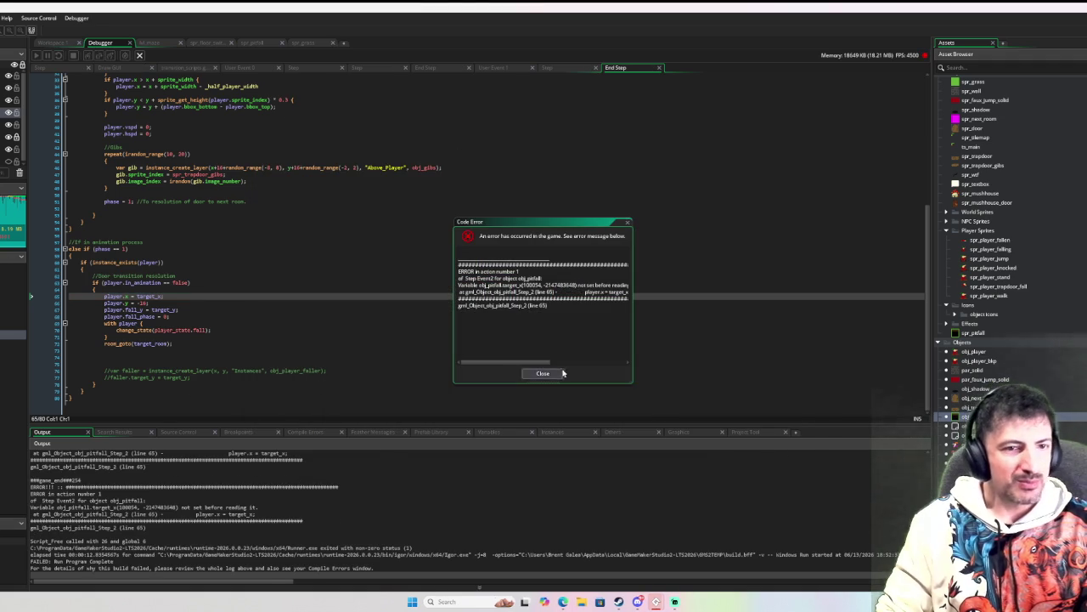
pyautogui.click(548, 374)
pyautogui.click(216, 330)
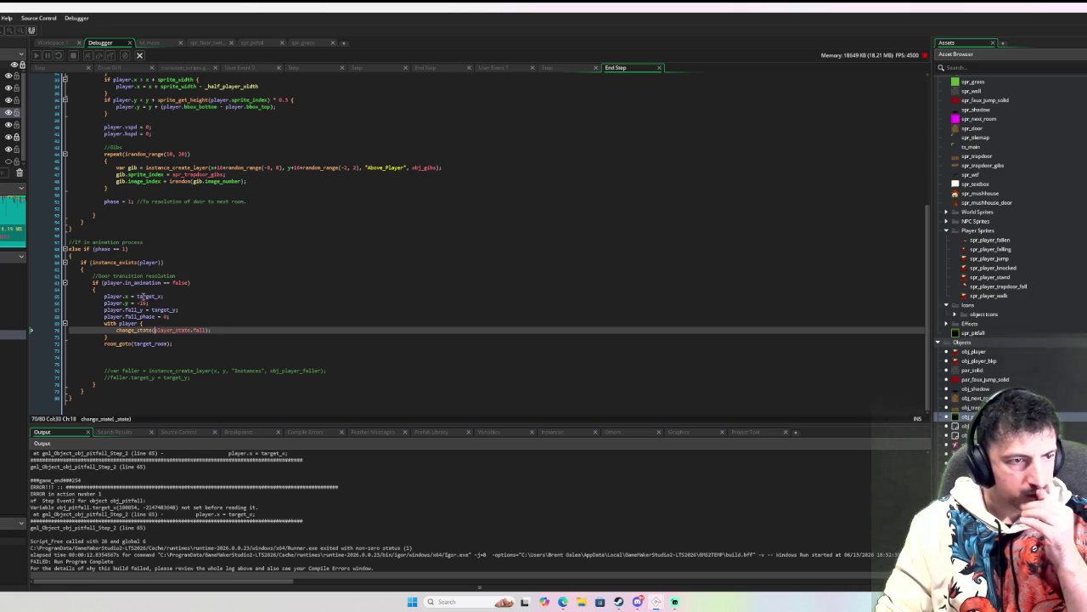
# Step: Replace target_x on line 65 with guessed names, then erase them, leaving player.x =
pyautogui.doubleClick(144, 296)
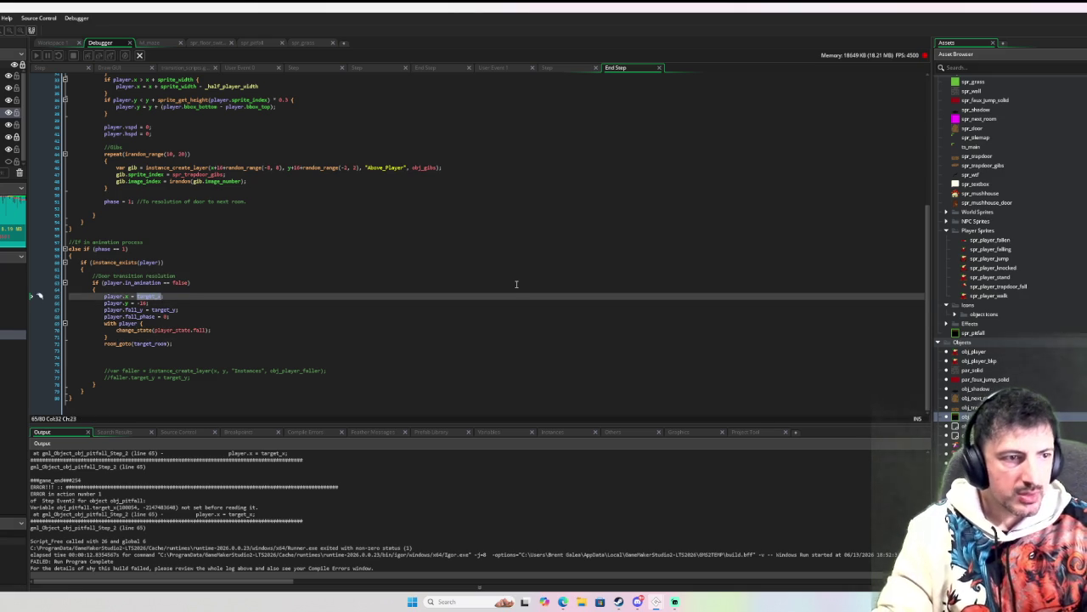
pyautogui.write('prev_p')
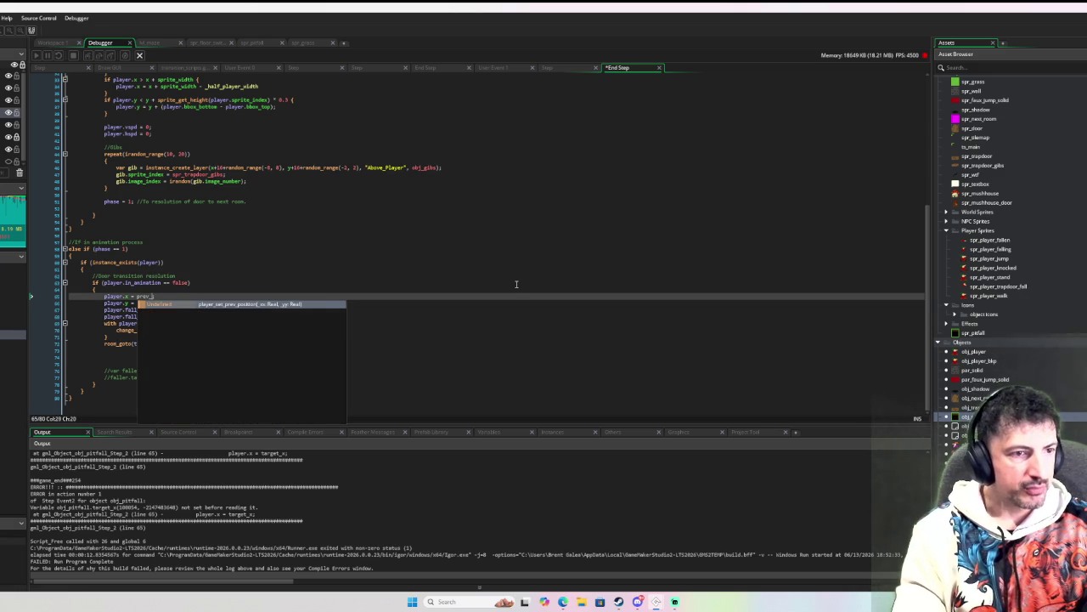
pyautogui.write('os')
pyautogui.press('BackSpace')
pyautogui.press('BackSpace')
pyautogui.press('BackSpace')
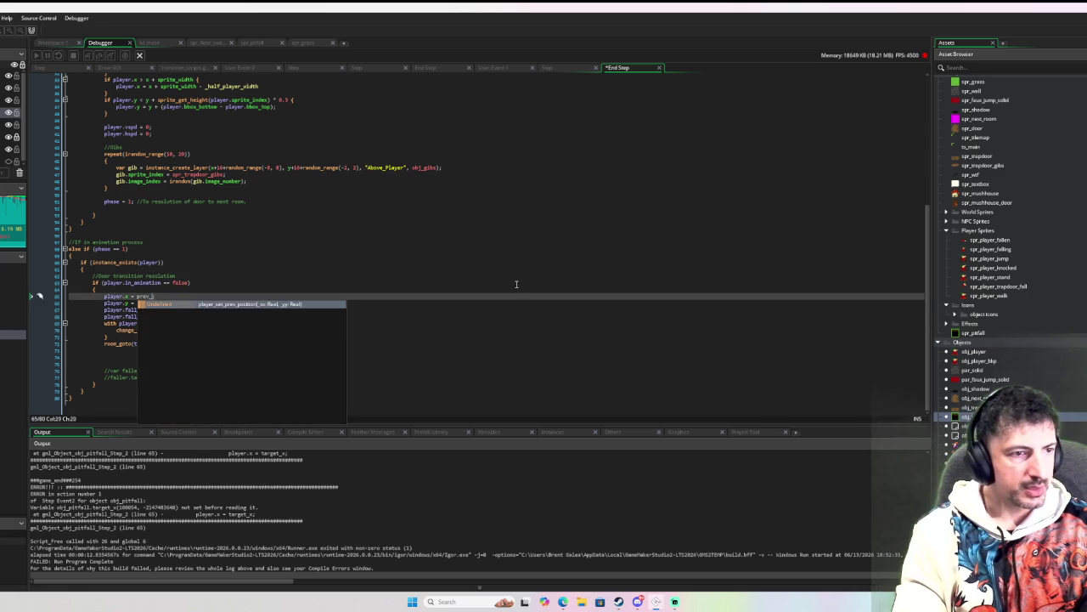
pyautogui.write('ious')
pyautogui.press('Escape')
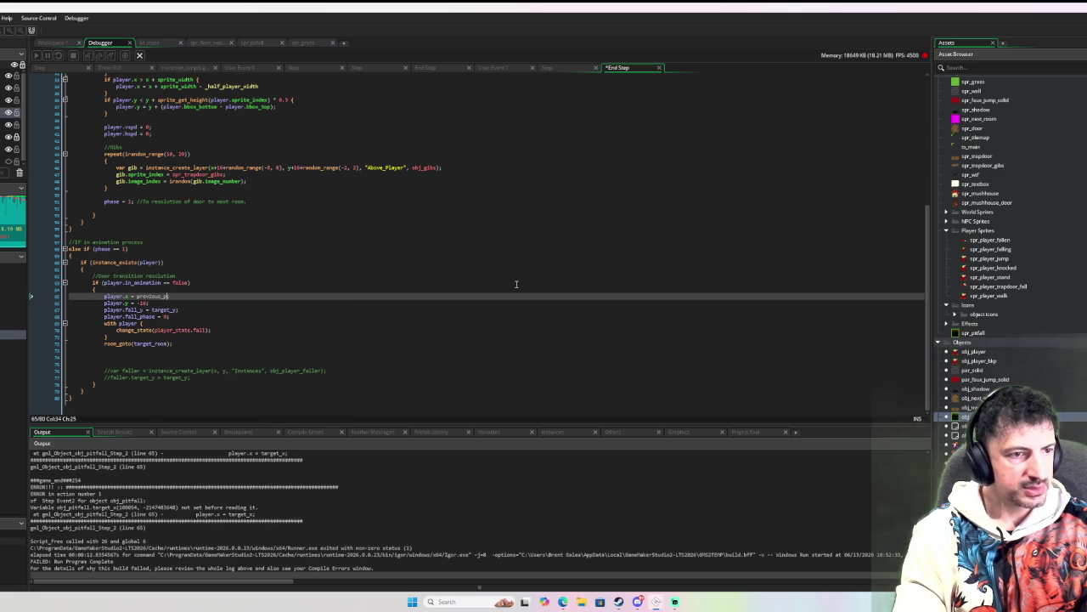
pyautogui.hotkey('ctrl', 'space')
pyautogui.press('BackSpace')
pyautogui.press('BackSpace')
pyautogui.press('BackSpace')
pyautogui.write('last_')
pyautogui.press('BackSpace')
pyautogui.press('BackSpace')
pyautogui.press('BackSpace')
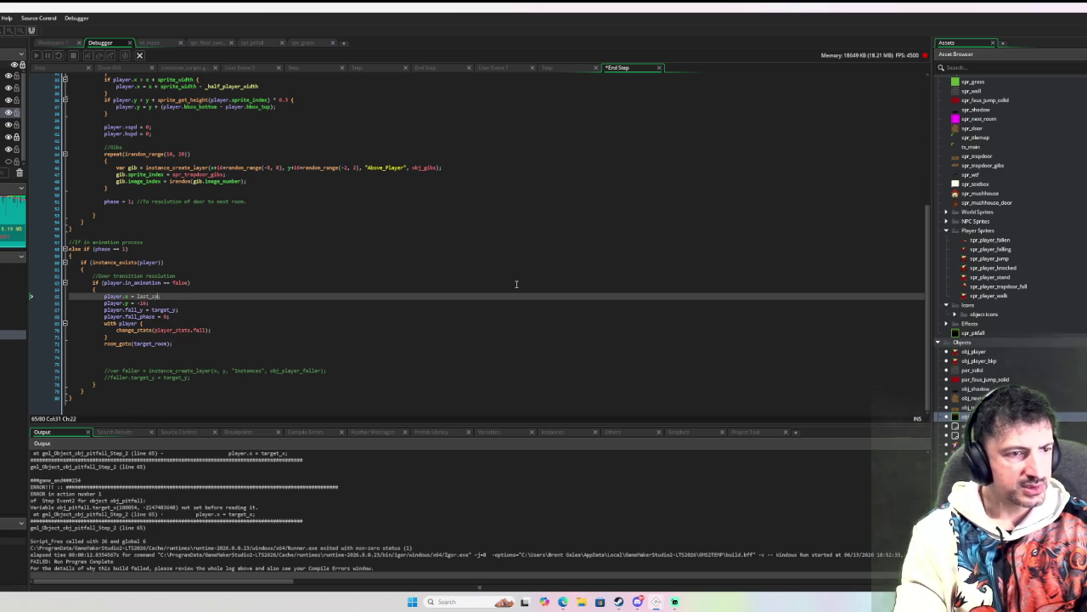
pyautogui.hotkey('ctrl', 'space')
pyautogui.press('Escape')
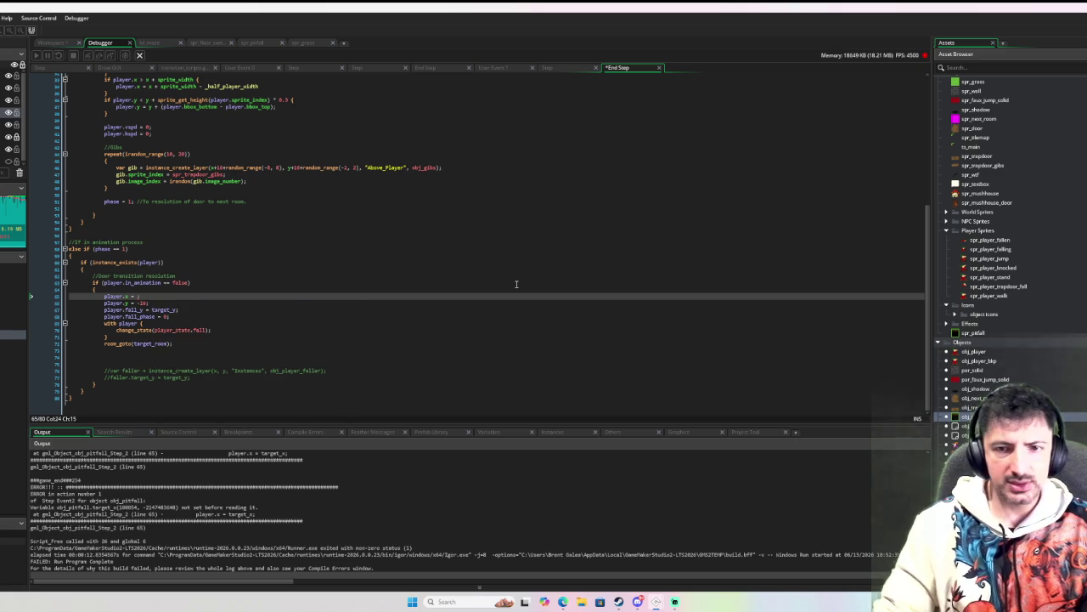
pyautogui.doubleClick(974, 351)
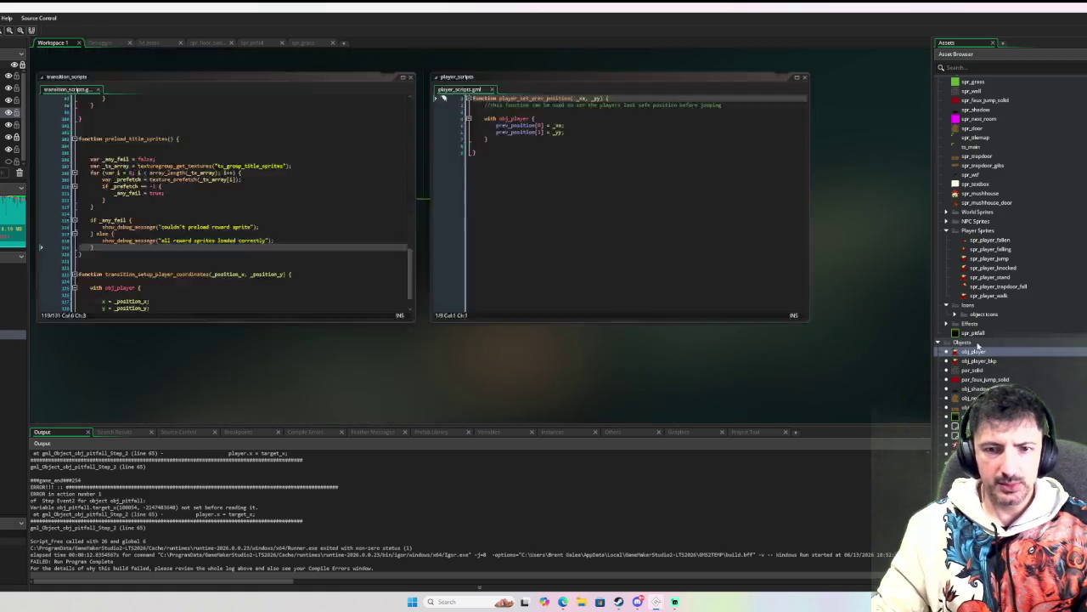
# Step: Find prev_position in obj_player's Create event, then return to obj_pitfall's End Step code
pyautogui.click(184, 108)
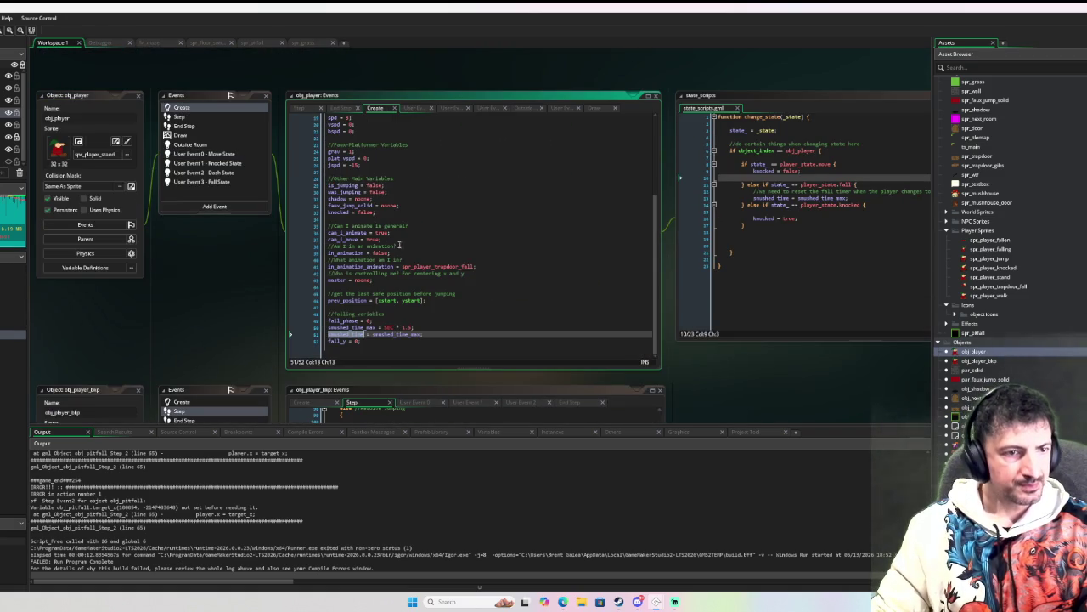
pyautogui.doubleClick(356, 301)
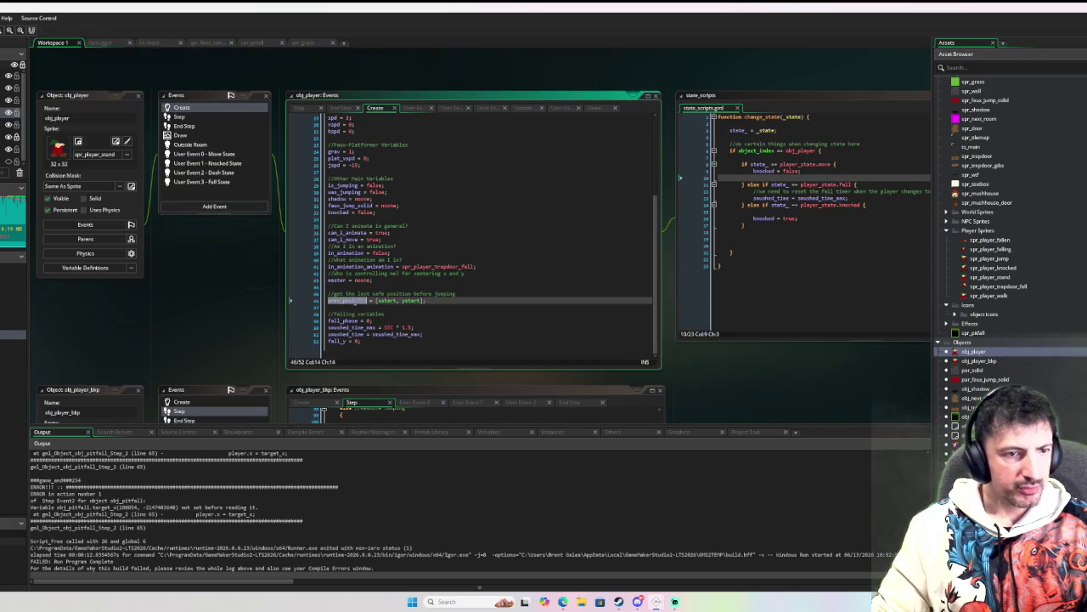
pyautogui.doubleClick(974, 333)
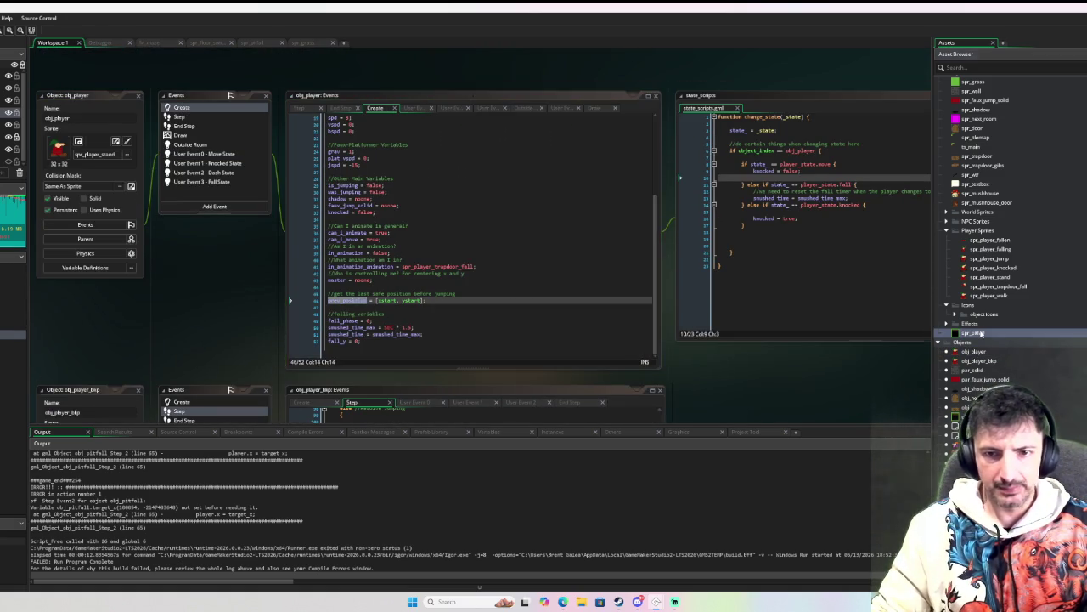
pyautogui.doubleClick(969, 416)
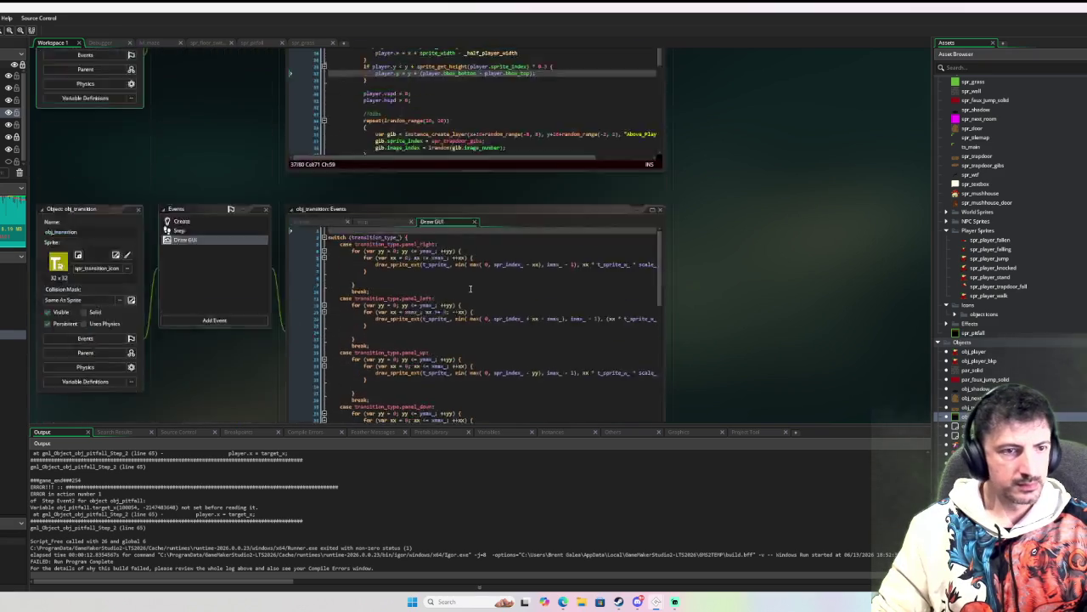
# Step: Set player.x to prev_position[0] and player.y to prev_position[1] in End Step
pyautogui.scroll(-3, 437, 290)
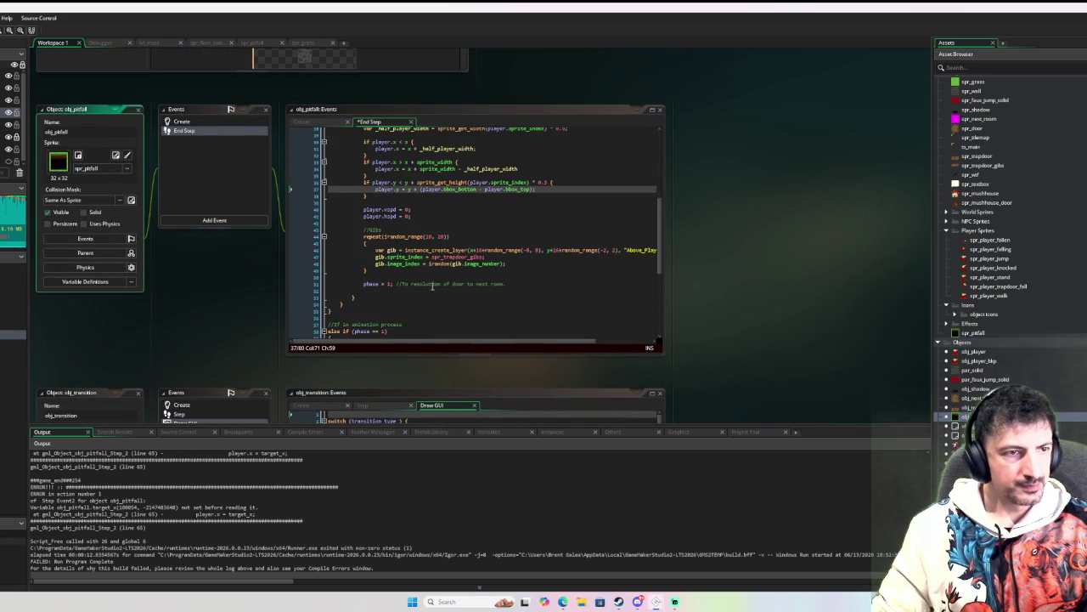
pyautogui.click(190, 130)
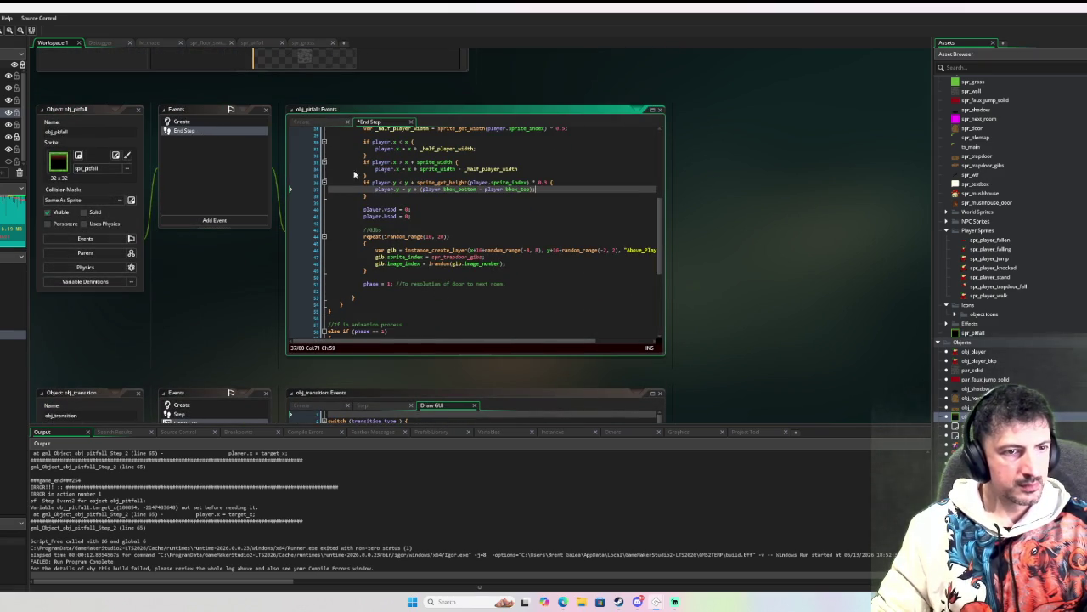
pyautogui.scroll(-7, 418, 216)
pyautogui.click(395, 213)
pyautogui.write('prev_position[0];')
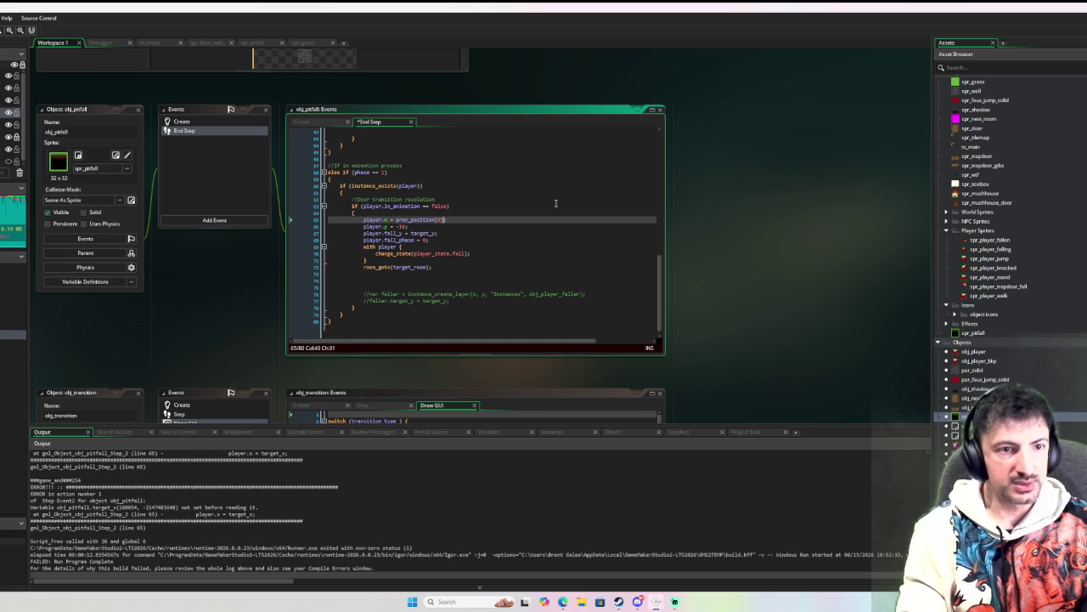
pyautogui.press('Down')
pyautogui.hotkey('shift', 'Left')
pyautogui.hotkey('shift', 'Left')
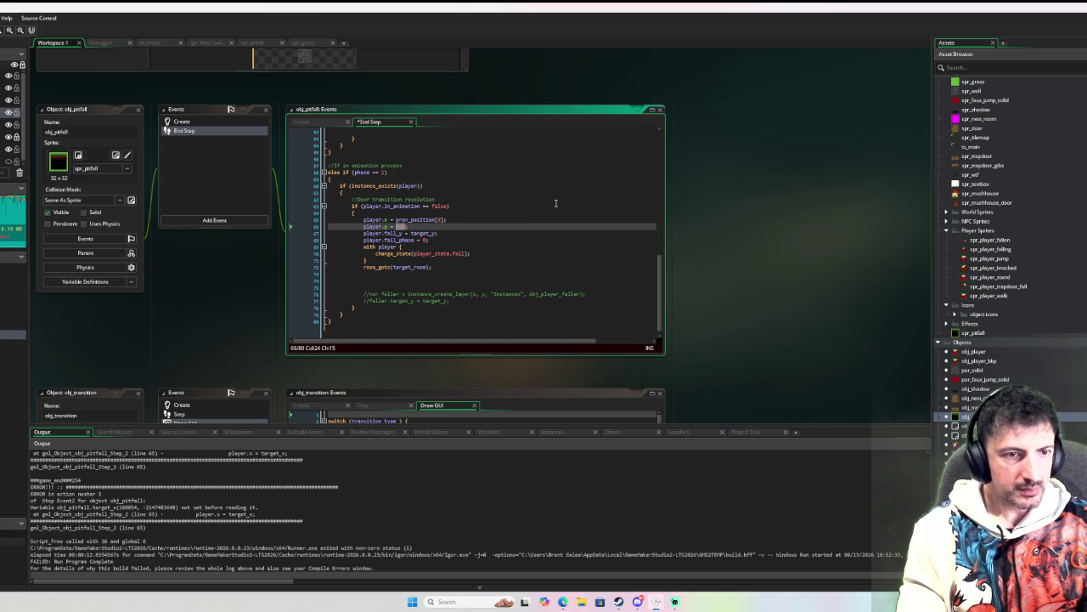
pyautogui.write('prev_position[1];')
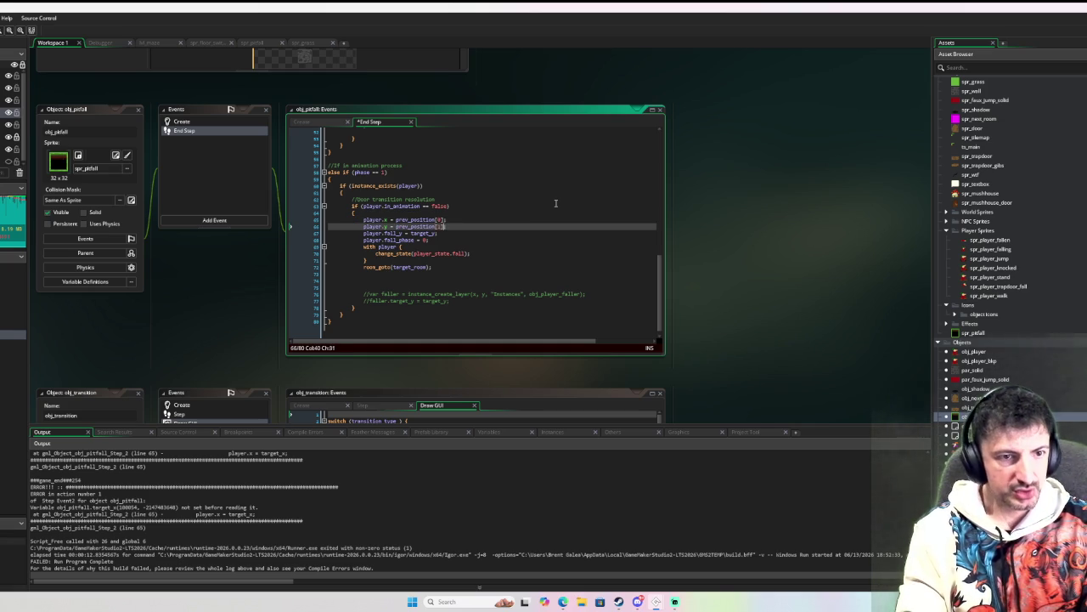
# Step: Delete the fall_y and fall_phase assignment lines
pyautogui.press('Down')
pyautogui.press('Left')
pyautogui.press('Down')
pyautogui.hotkey('shift', 'Up')
pyautogui.hotkey('shift', 'Left')
pyautogui.hotkey('shift', 'Left')
pyautogui.hotkey('shift', 'Left')
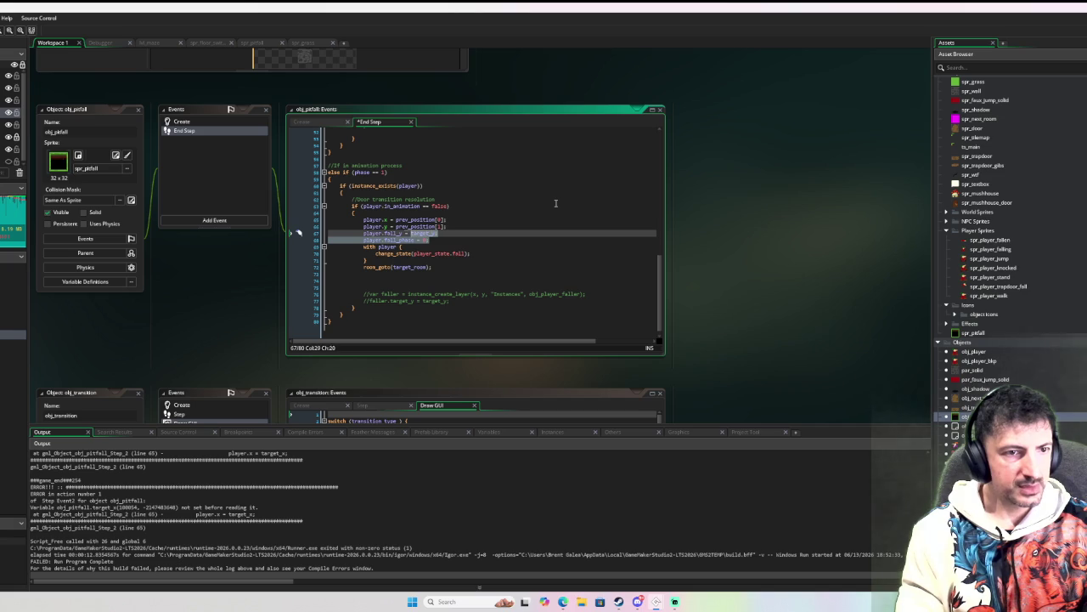
pyautogui.press('Delete')
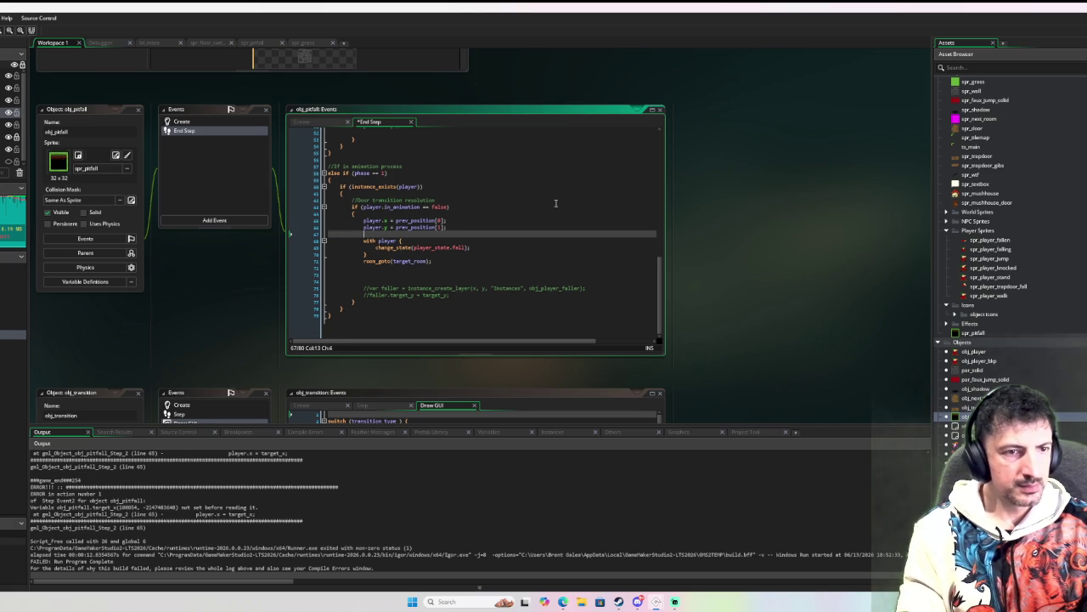
pyautogui.press('Delete')
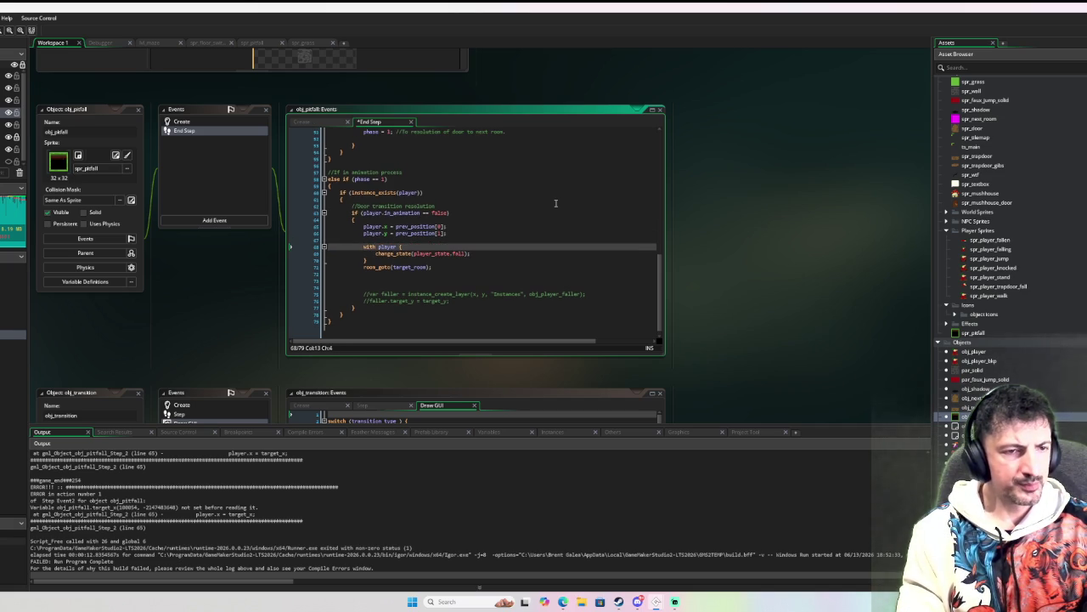
# Step: Change the state from fall to move and delete the room_goto call
pyautogui.doubleClick(460, 254)
pyautogui.write('move')
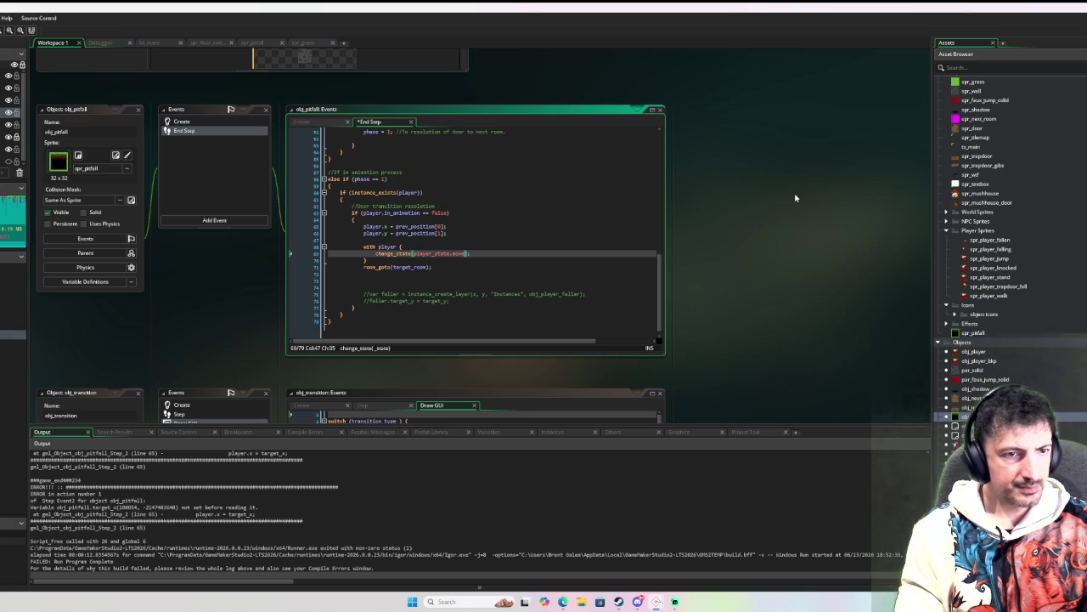
pyautogui.press('Down')
pyautogui.press('Down')
pyautogui.press('Down')
pyautogui.hotkey('shift', 'Up')
pyautogui.hotkey('shift', 'Up')
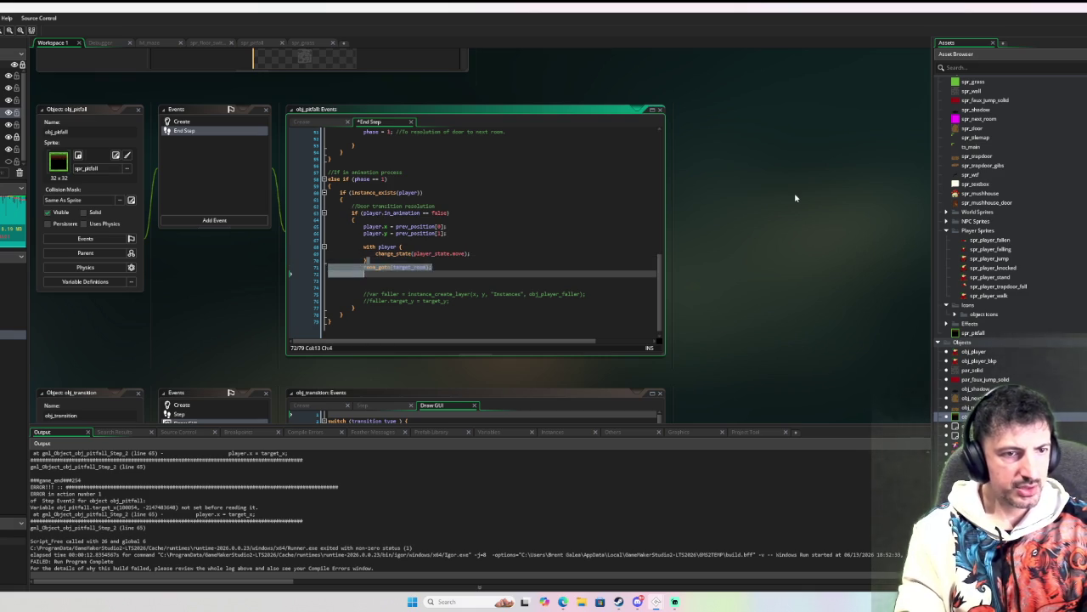
pyautogui.press('Delete')
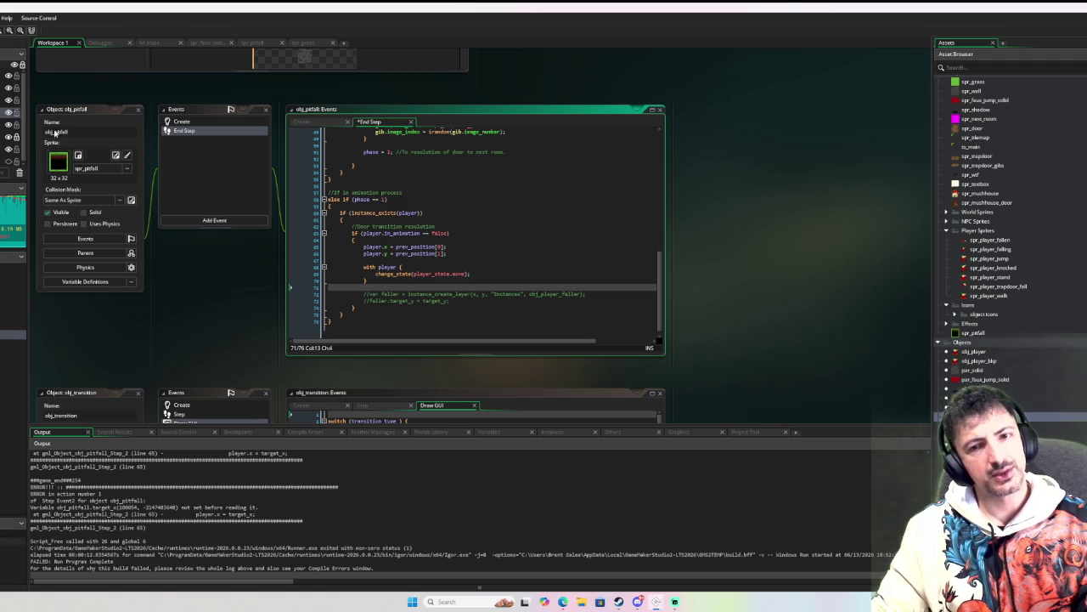
# Step: Review obj_player's Step and Move State event code
pyautogui.click(975, 352)
pyautogui.doubleClick(975, 352)
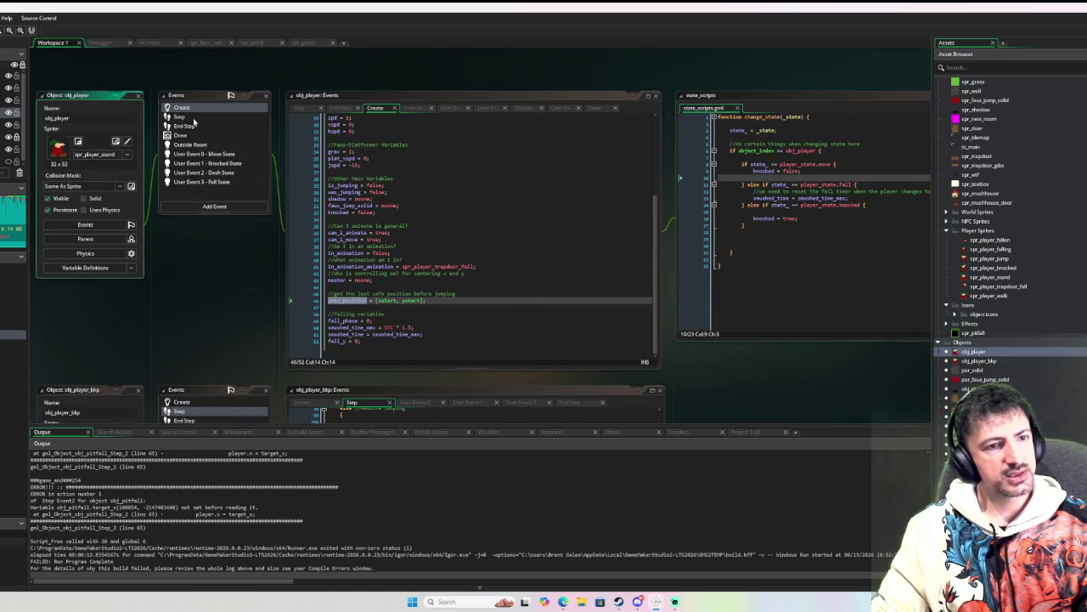
pyautogui.doubleClick(193, 118)
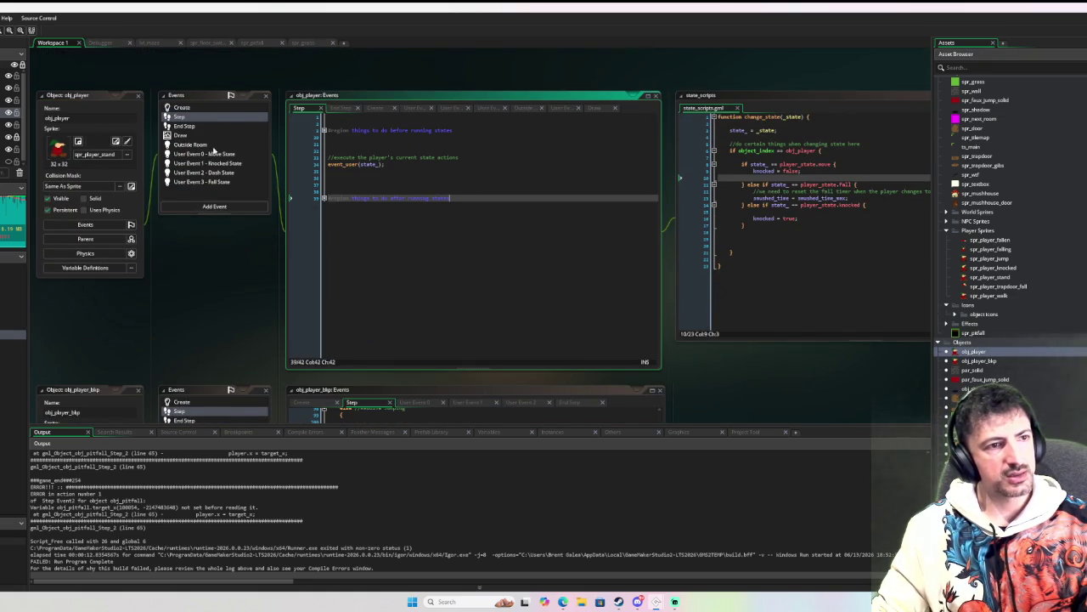
pyautogui.doubleClick(216, 153)
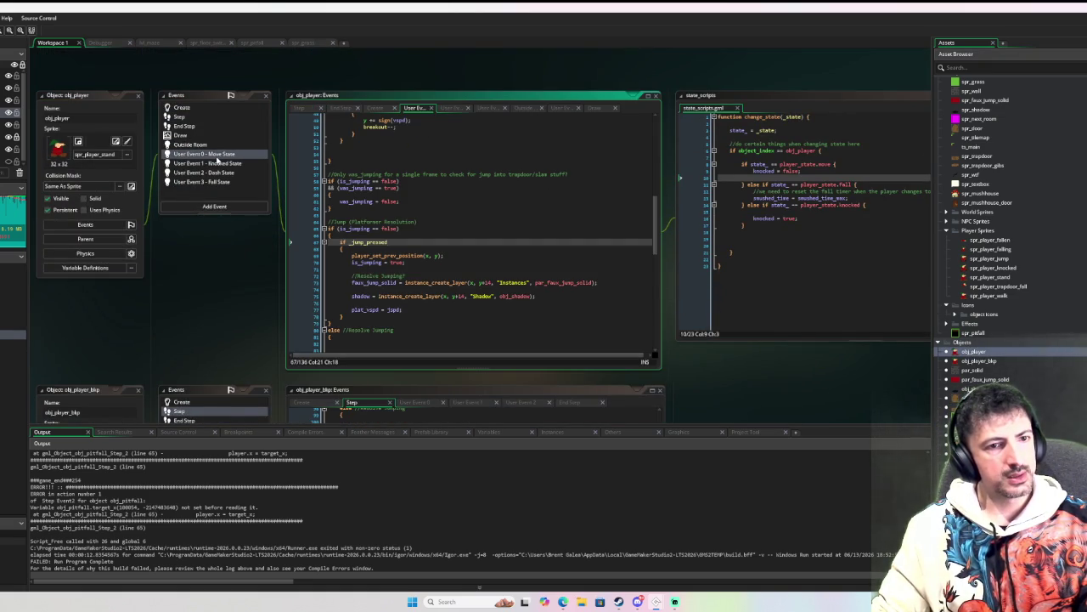
pyautogui.scroll(10, 322, 168)
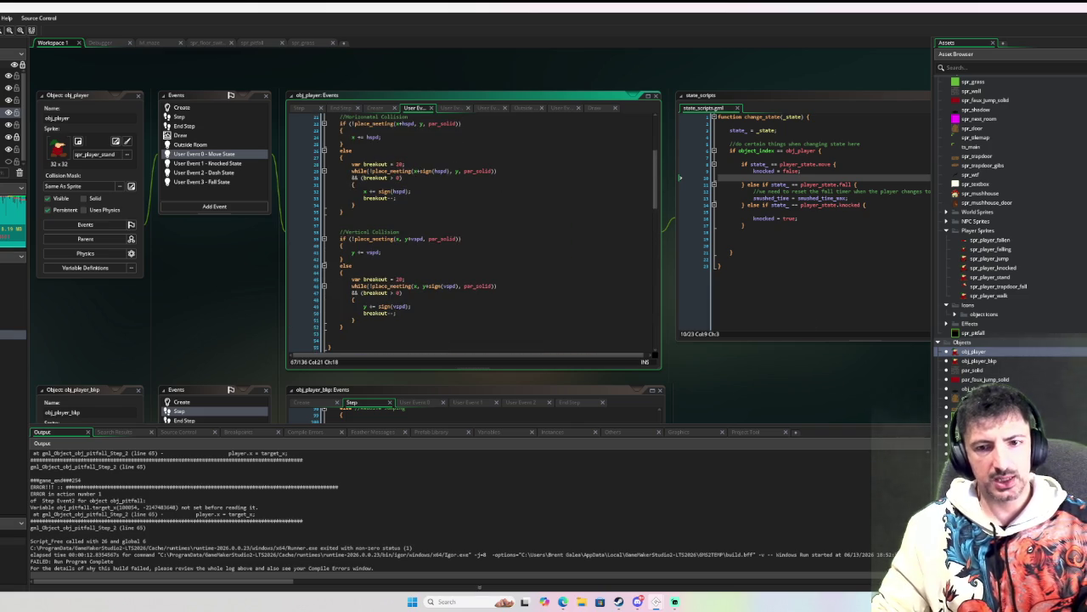
# Step: Make par_solid the parent of obj_pitfall and rerun the game in debug mode
pyautogui.doubleClick(973, 416)
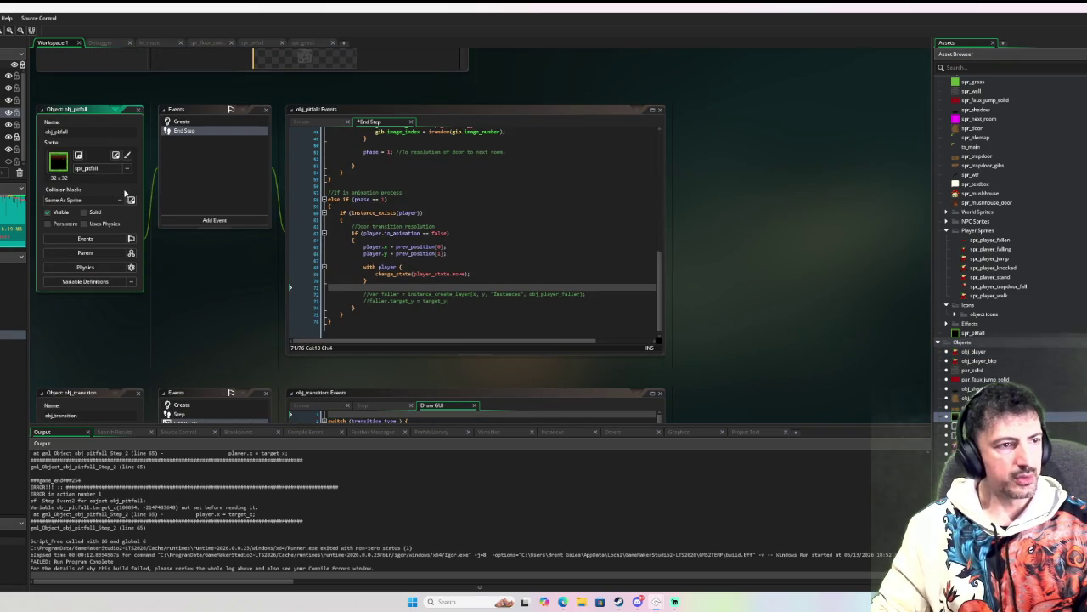
pyautogui.click(103, 253)
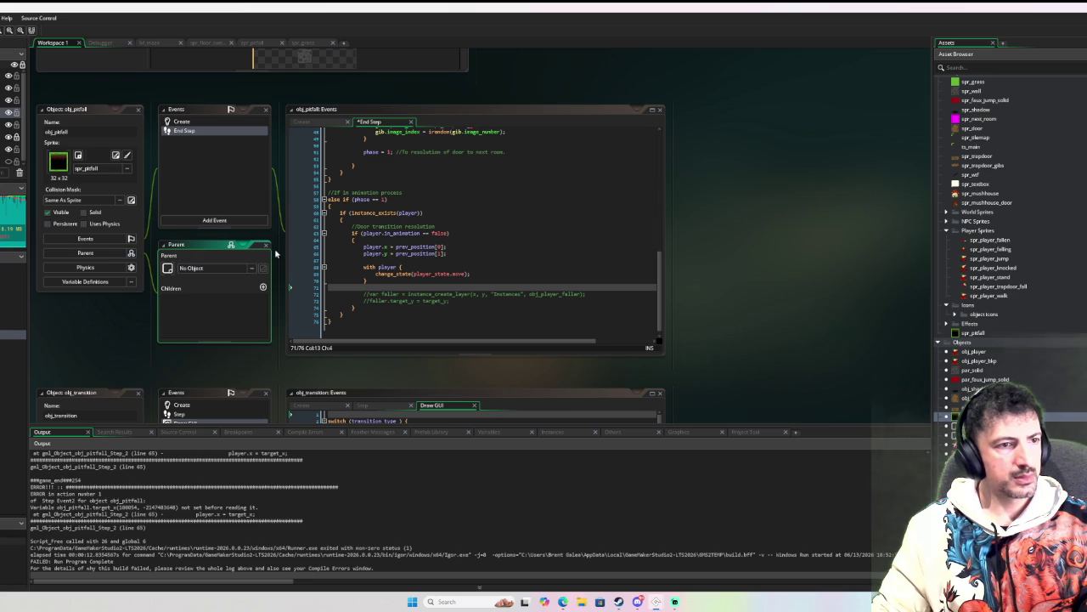
pyautogui.click(228, 267)
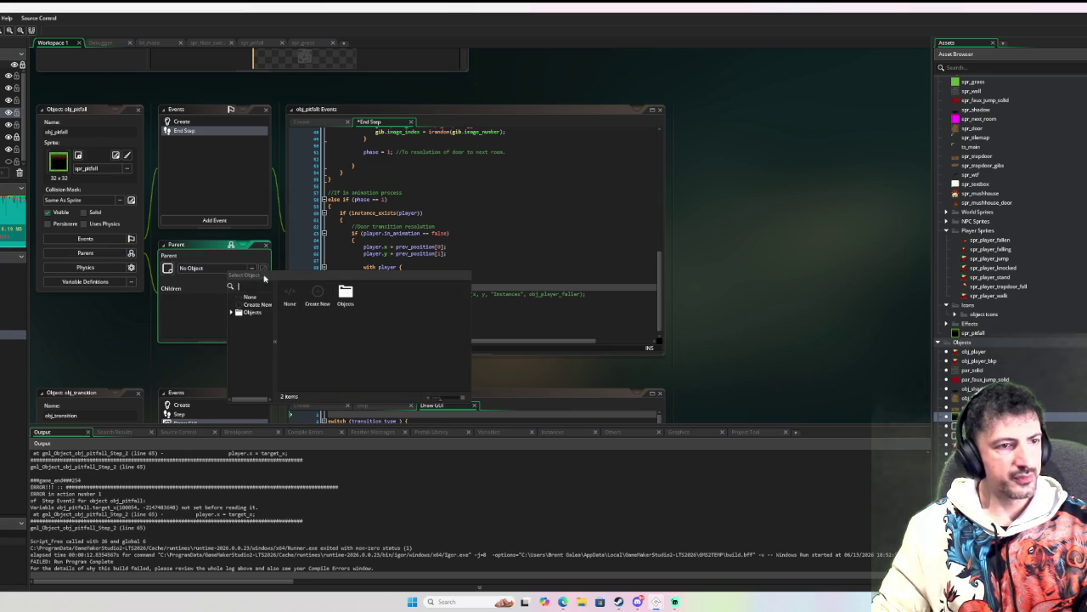
pyautogui.write('par_')
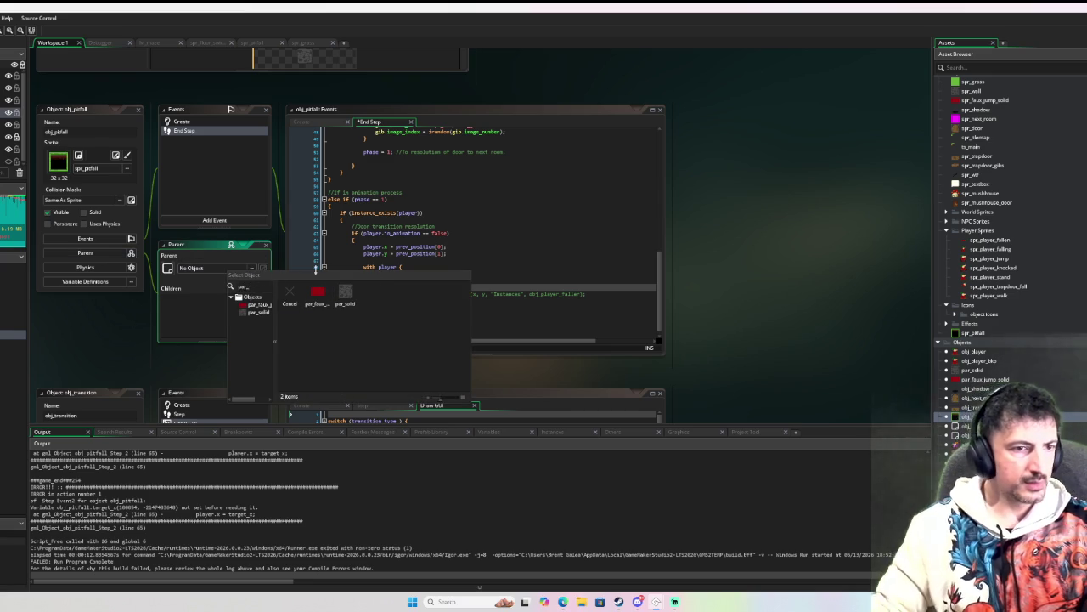
pyautogui.click(346, 295)
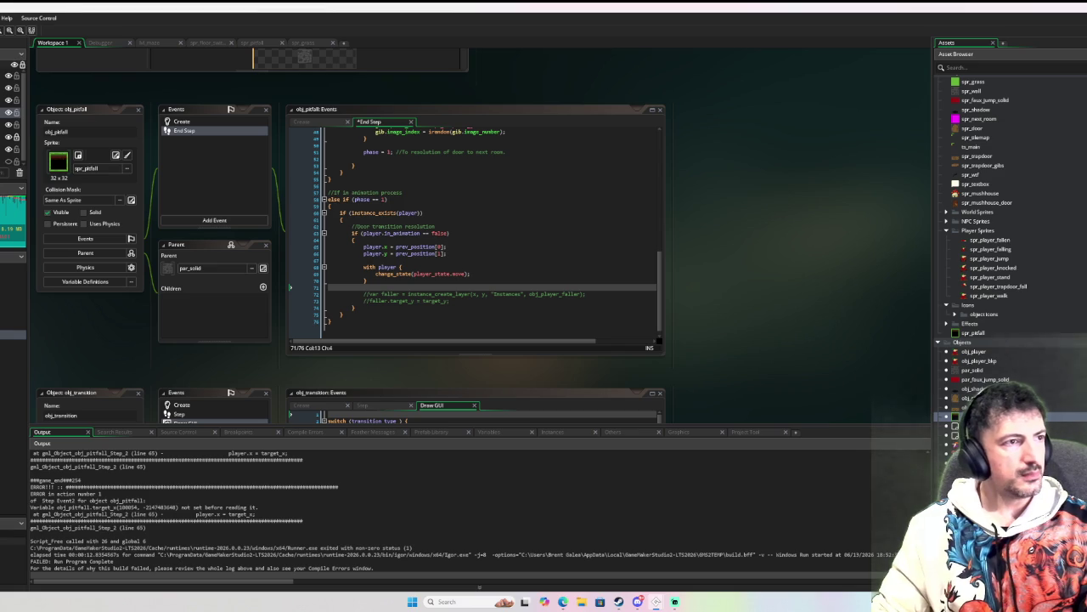
pyautogui.press('F6')
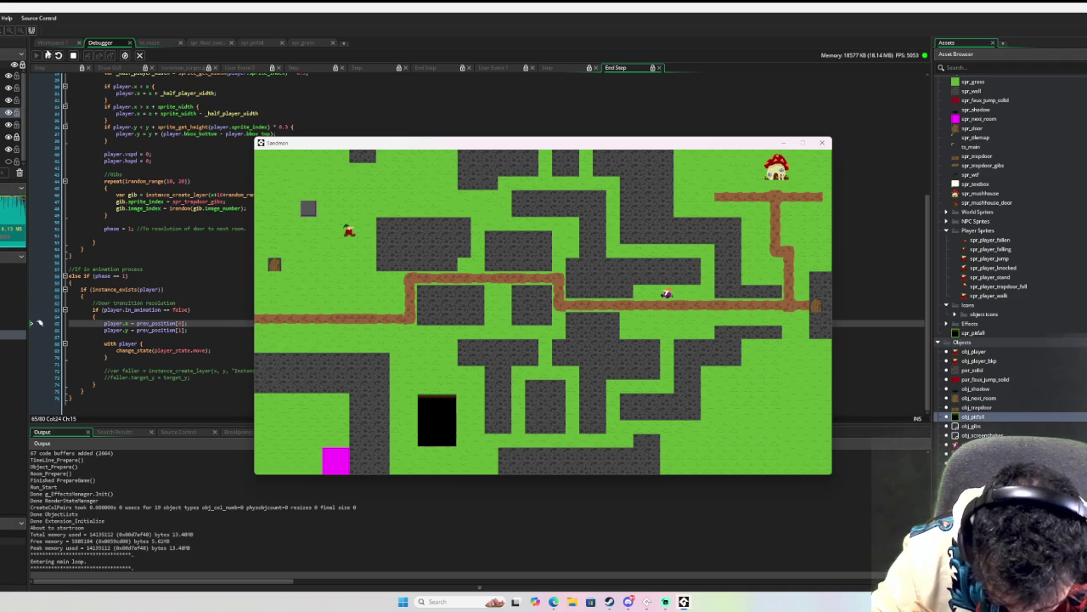
# Step: Walk the player down the maze path and into the black pit
pyautogui.press('Down')
pyautogui.press('Right')
pyautogui.press('Down')
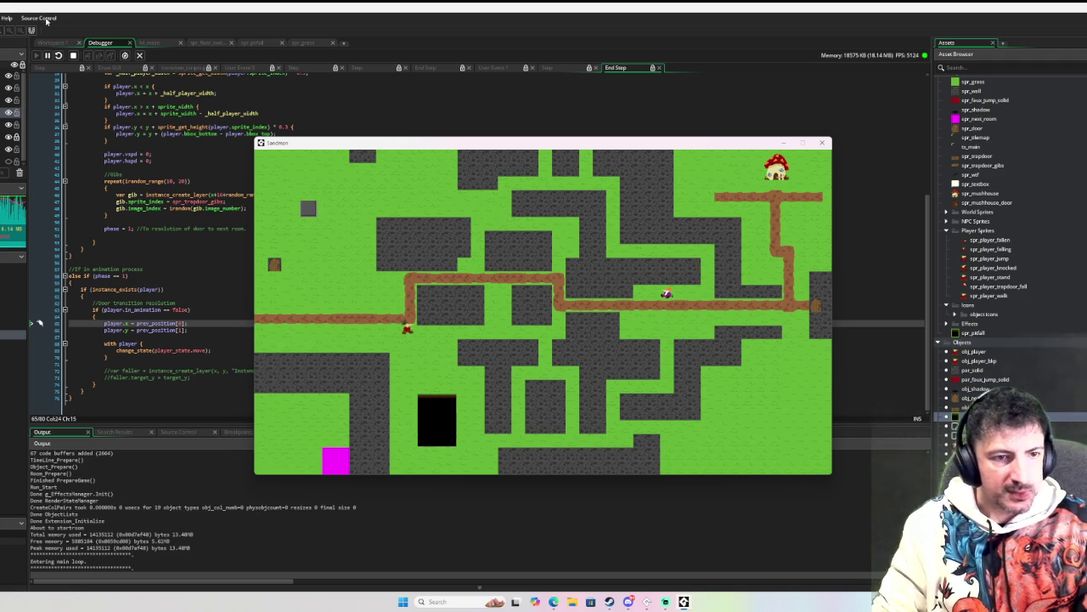
pyautogui.press('Left')
pyautogui.press('Down')
pyautogui.press('Up')
pyautogui.press('Right')
pyautogui.press('Down')
pyautogui.press('Up')
pyautogui.press('Left')
pyautogui.press('Up')
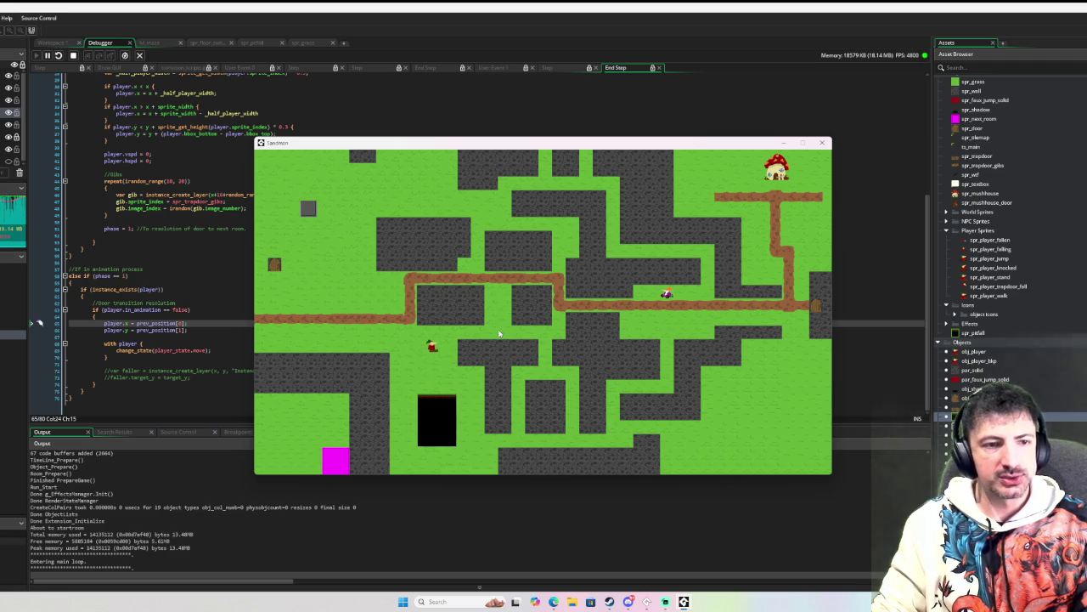
pyautogui.press('Down')
pyautogui.press('Up')
pyautogui.press('Down')
pyautogui.press('Left')
pyautogui.press('Down')
pyautogui.press('Up')
pyautogui.press('Right')
# Step: Walk the respawned player around the pit, repeatedly approaching it from above
pyautogui.press('Up')
pyautogui.press('Right')
pyautogui.press('Down')
pyautogui.press('Right')
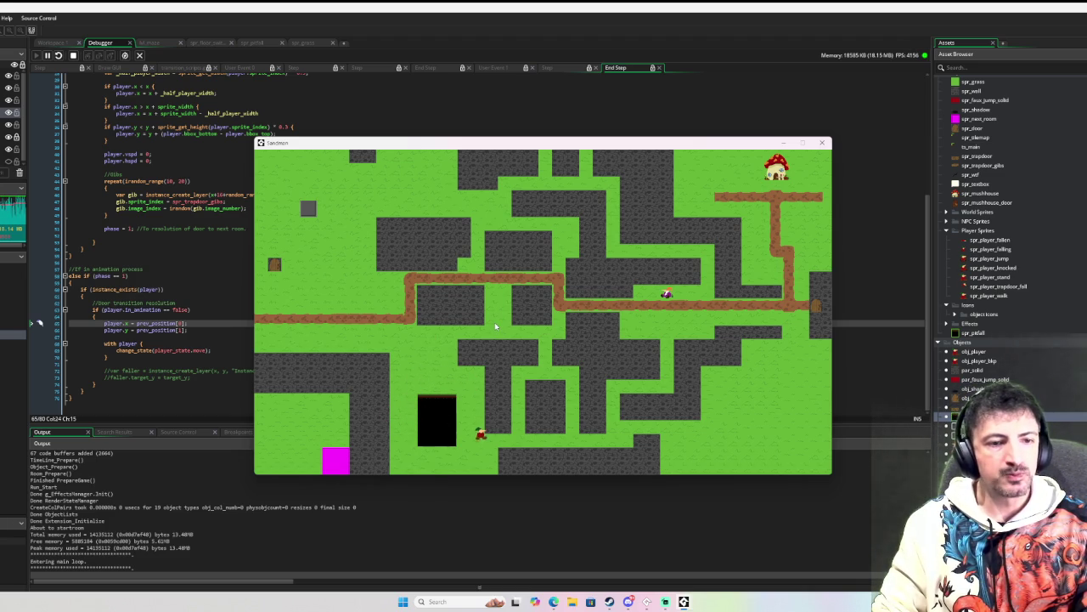
pyautogui.press('Left')
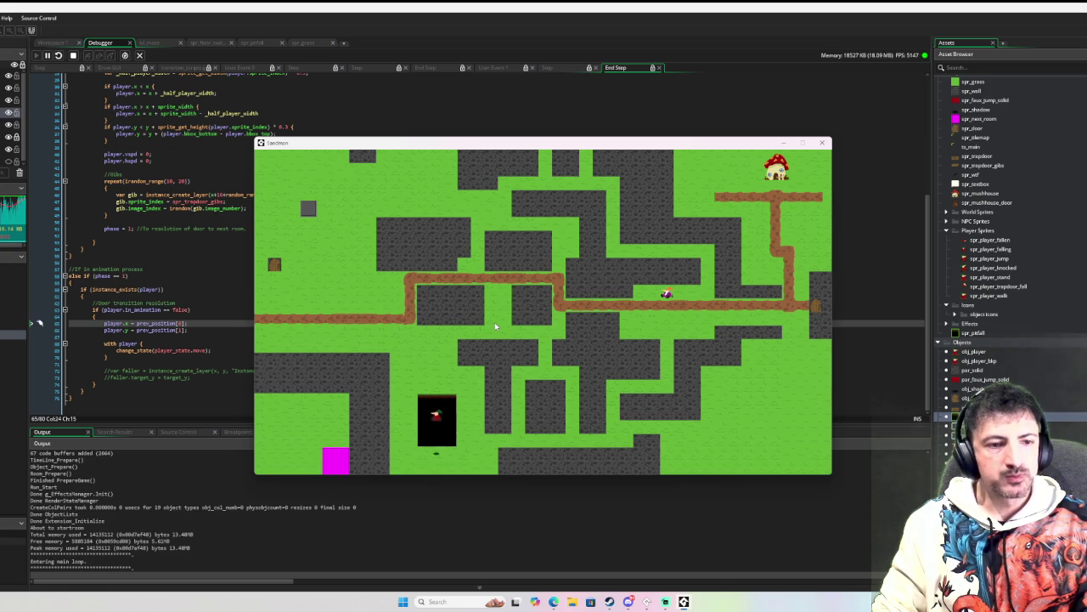
pyautogui.press('Left')
pyautogui.press('Up')
pyautogui.press('Right')
pyautogui.press('Down')
pyautogui.press('Up')
pyautogui.press('Down')
pyautogui.press('Up')
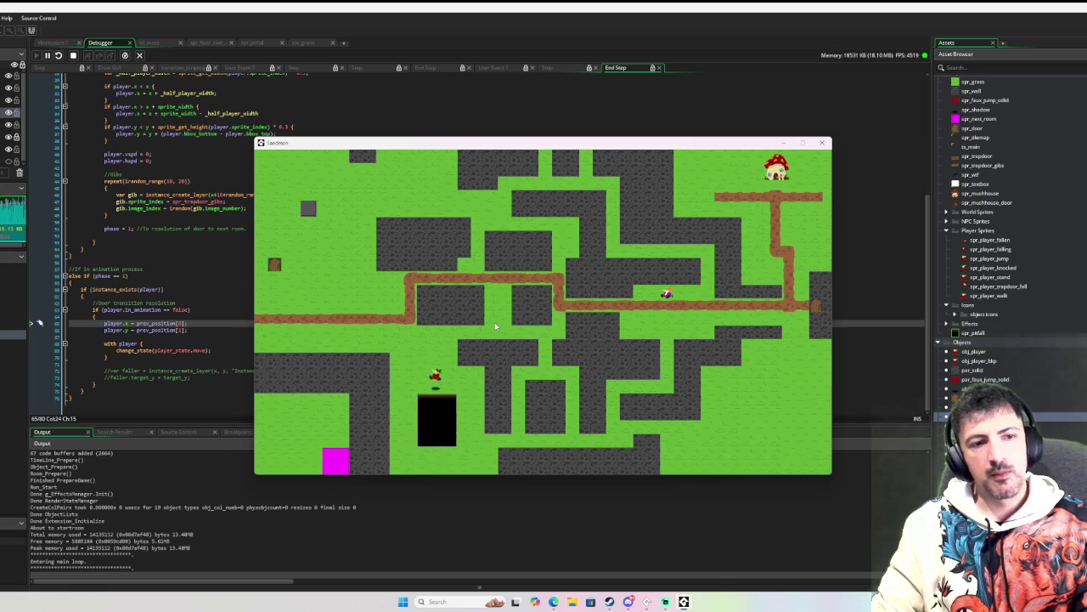
pyautogui.press('Up')
pyautogui.press('Down')
pyautogui.press('Up')
pyautogui.press('Down')
pyautogui.press('Up')
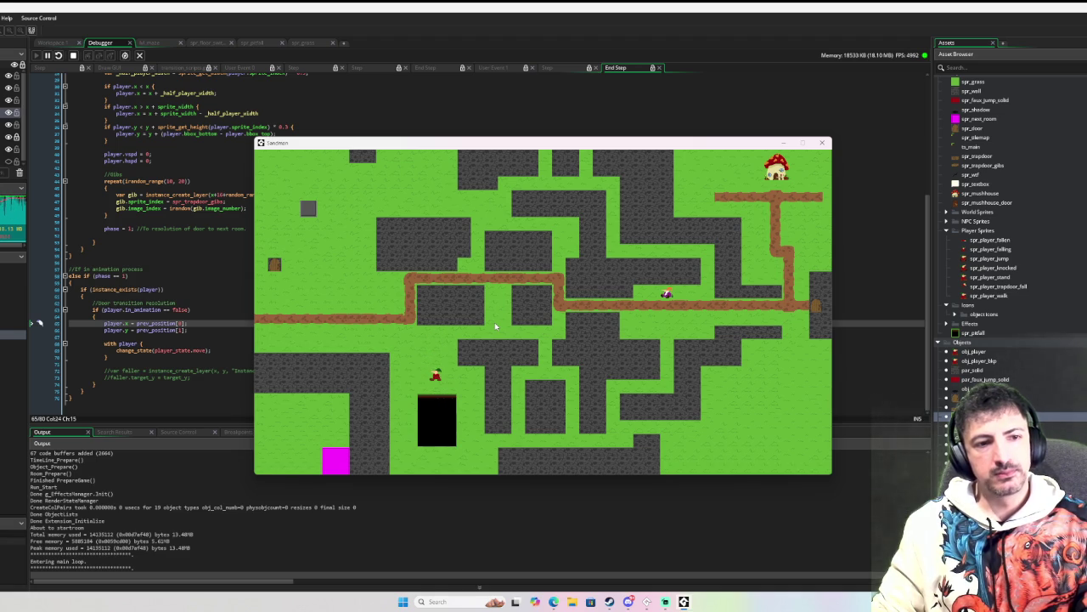
pyautogui.press('Up')
pyautogui.press('Down')
pyautogui.press('Up')
pyautogui.press('Up')
pyautogui.press('Down')
pyautogui.press('Up')
pyautogui.press('Up')
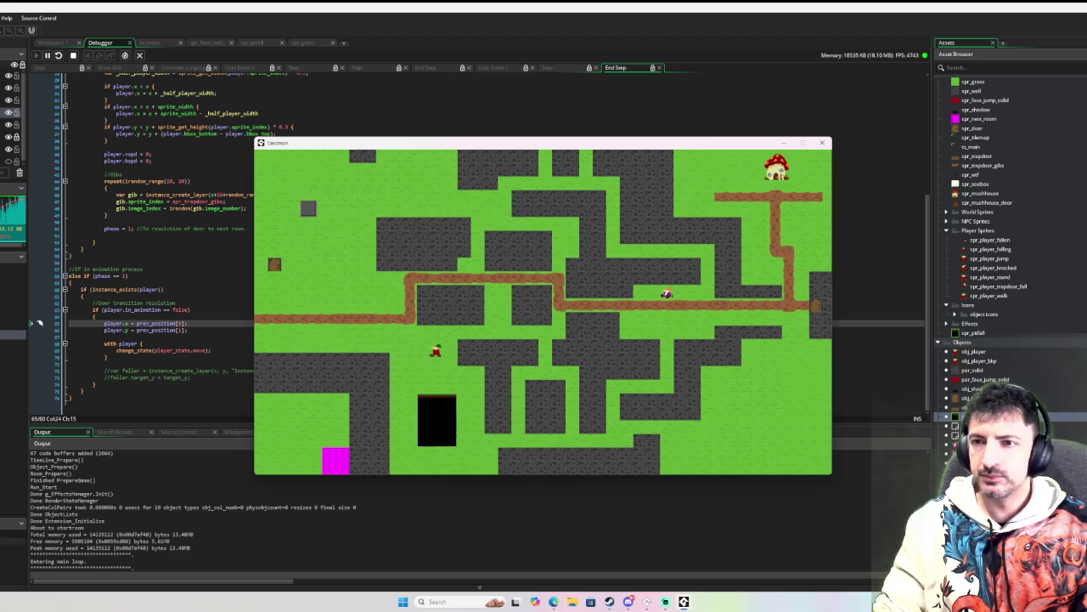
# Step: Test walking into the pit from above and around its side again, then close the game
pyautogui.click(39, 323)
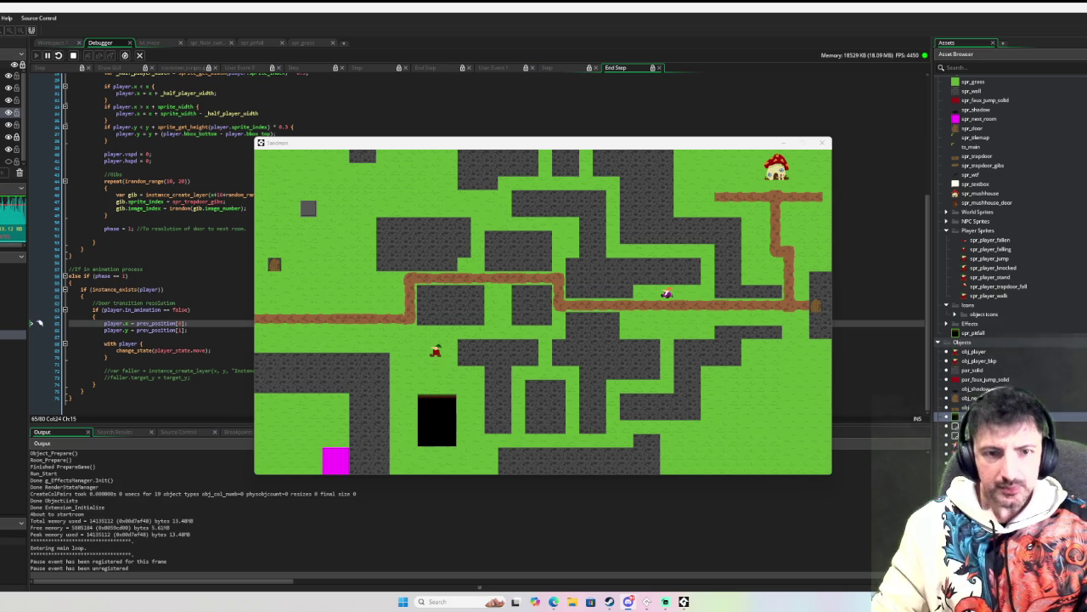
pyautogui.click(521, 319)
pyautogui.press('Down')
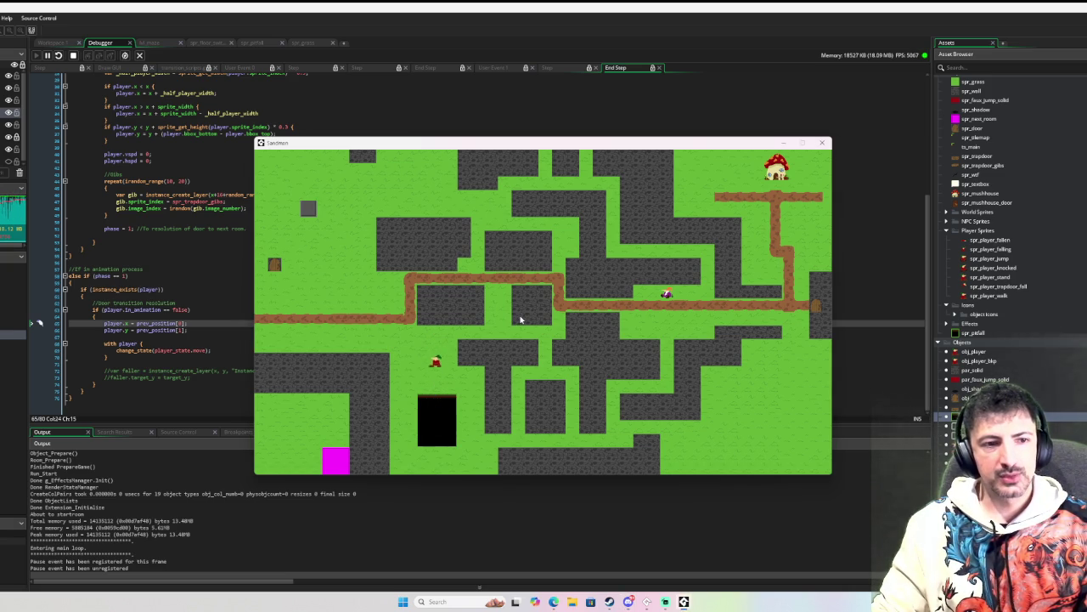
pyautogui.press('Down')
pyautogui.press('Down')
pyautogui.press('Down')
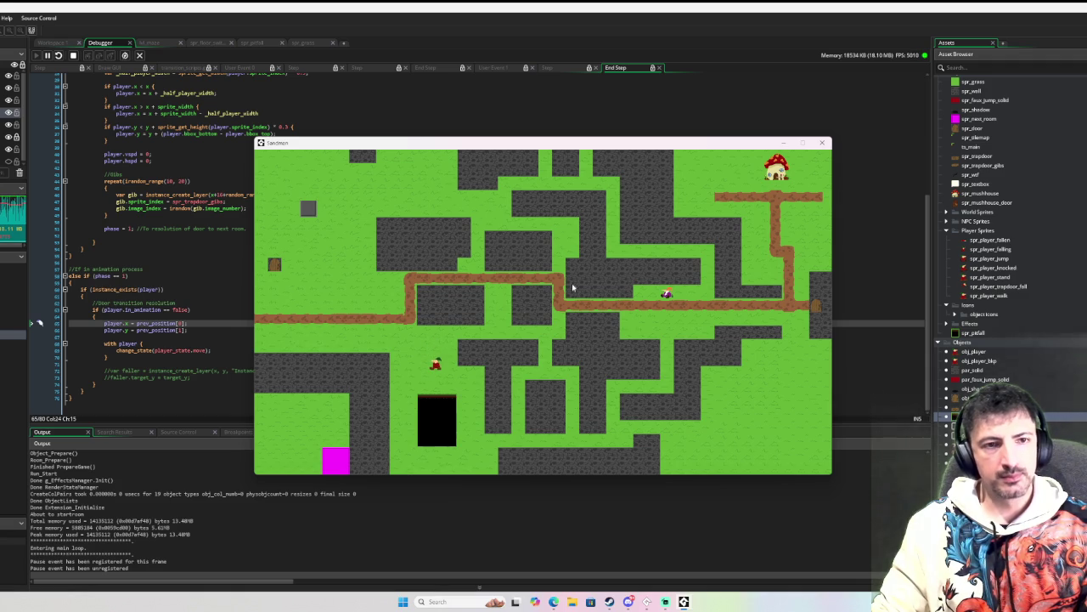
pyautogui.press('Up')
pyautogui.press('Down')
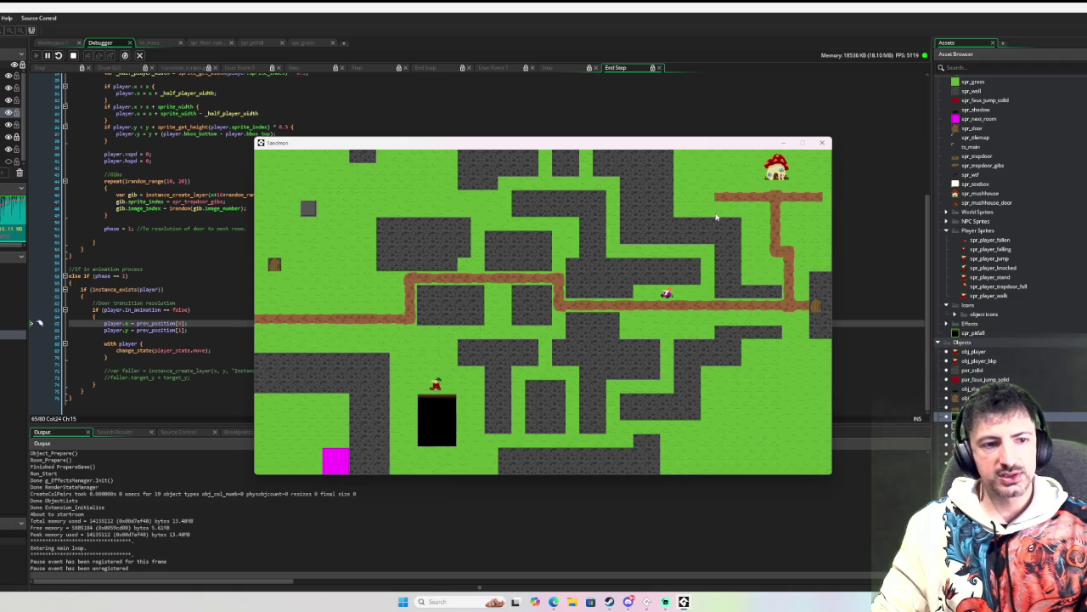
pyautogui.press('Down')
pyautogui.press('Up')
pyautogui.press('Down')
pyautogui.press('Left')
pyautogui.press('Down')
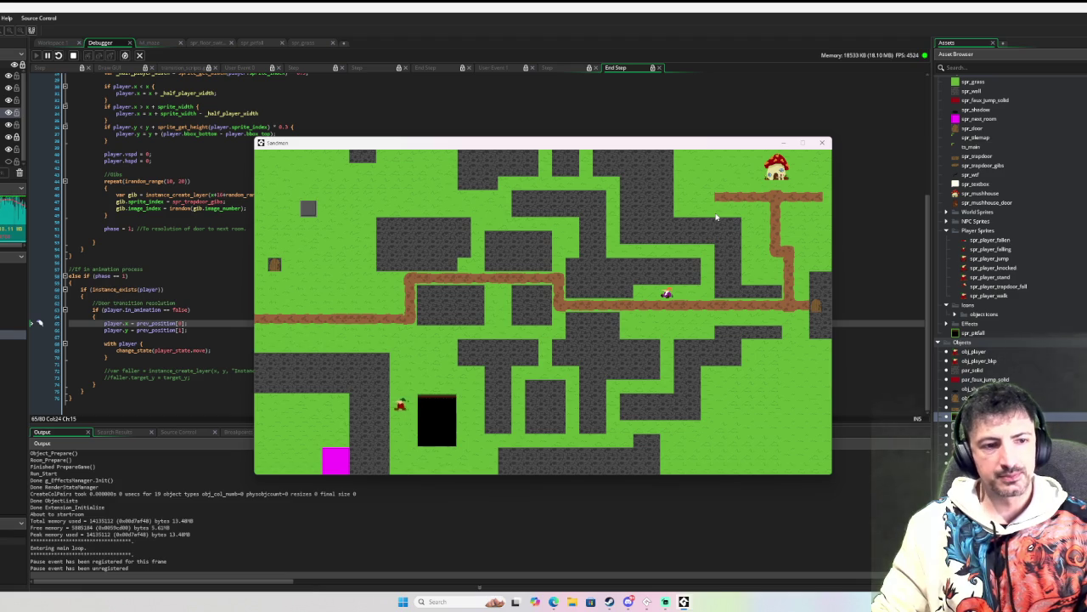
pyautogui.press('Up')
pyautogui.click(822, 143)
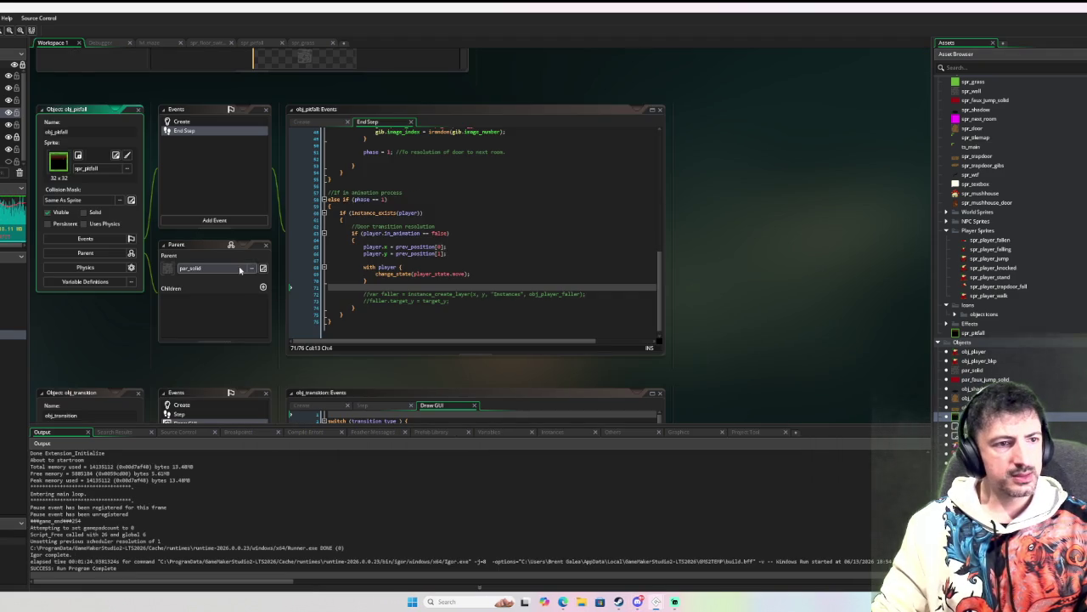
# Step: Set obj_pitfall's parent back to None and run the debugger again
pyautogui.click(251, 268)
pyautogui.click(302, 290)
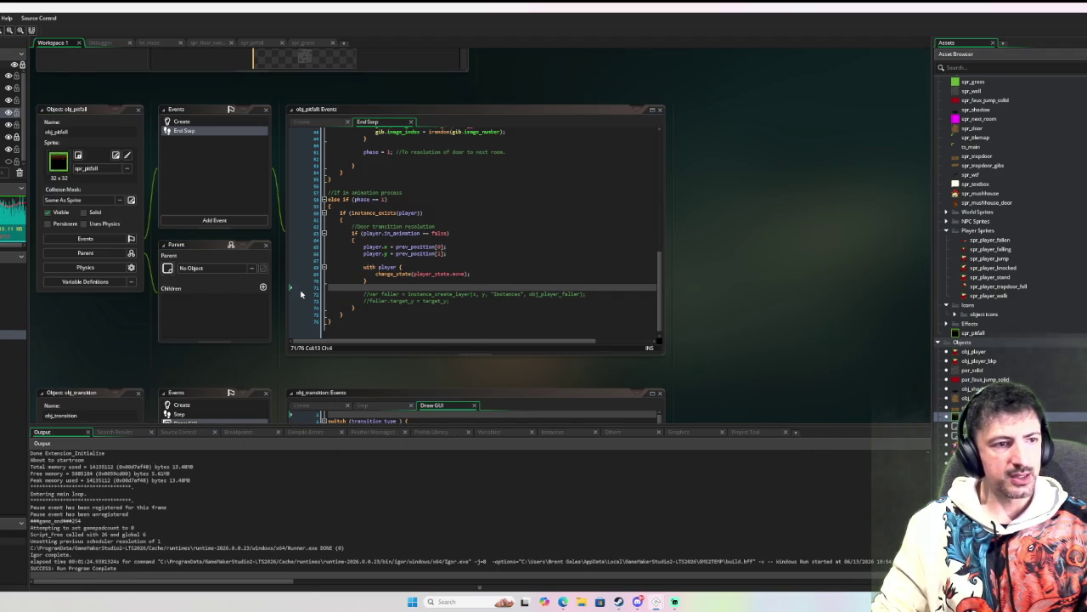
pyautogui.press('F6')
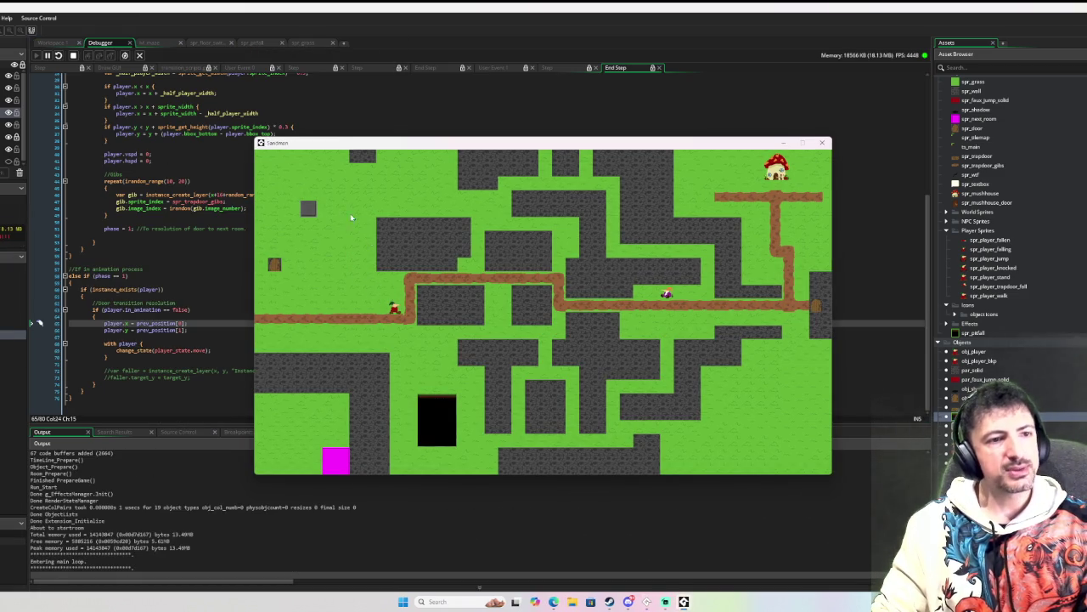
# Step: Walk the player into the pit and move the windows to view the prev_position code error
pyautogui.press('Down')
pyautogui.press('Right')
pyautogui.press('Down')
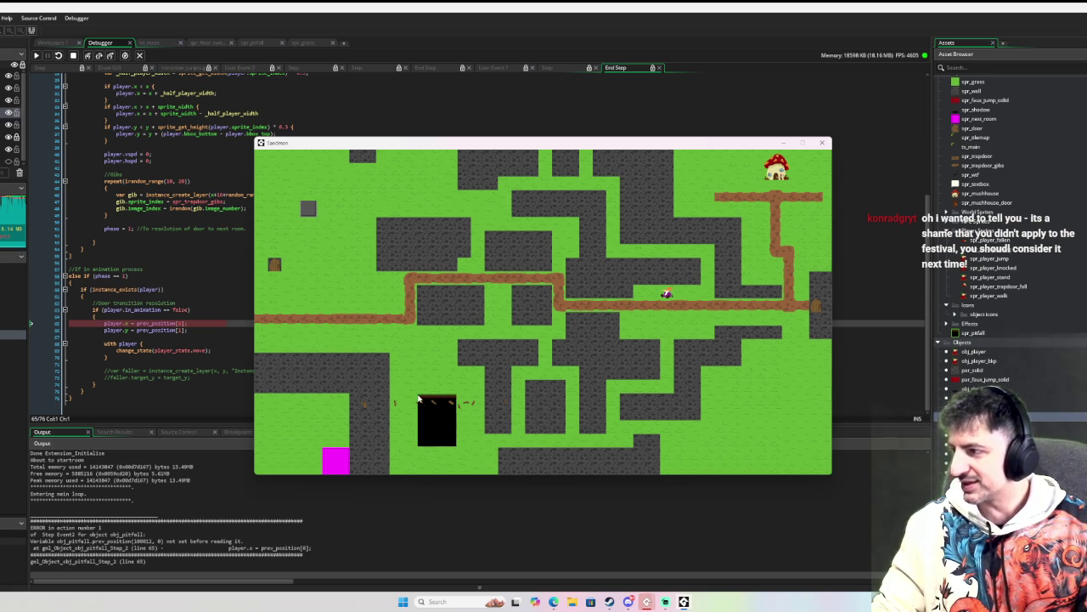
pyautogui.moveTo(410, 143)
pyautogui.mouseDown()
pyautogui.moveTo(805, 131)
pyautogui.moveTo(790, 140)
pyautogui.mouseUp()
pyautogui.moveTo(577, 230); pyautogui.dragTo(495, 236)
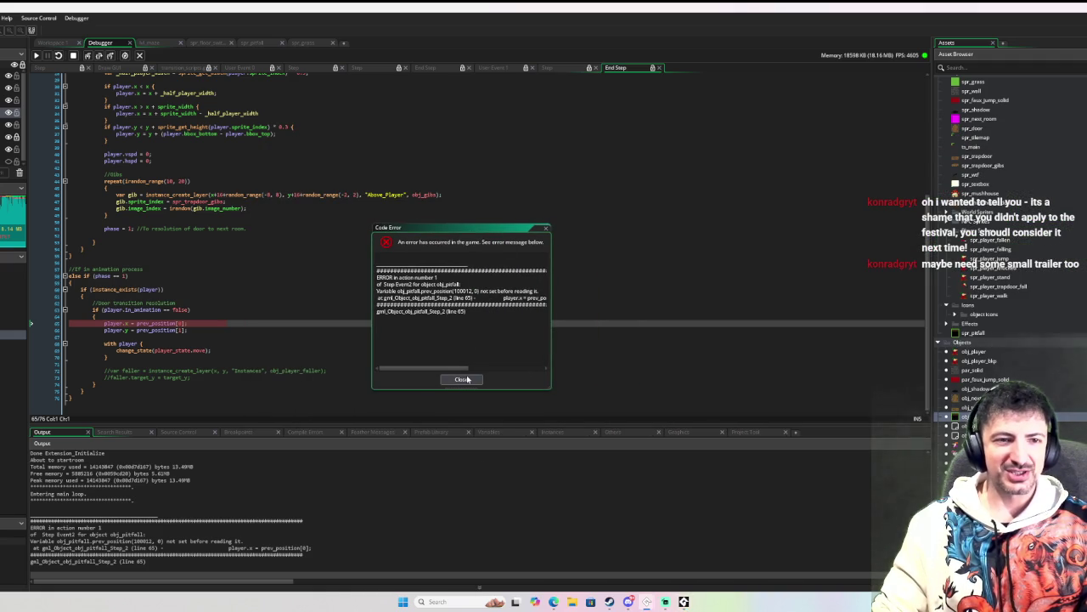
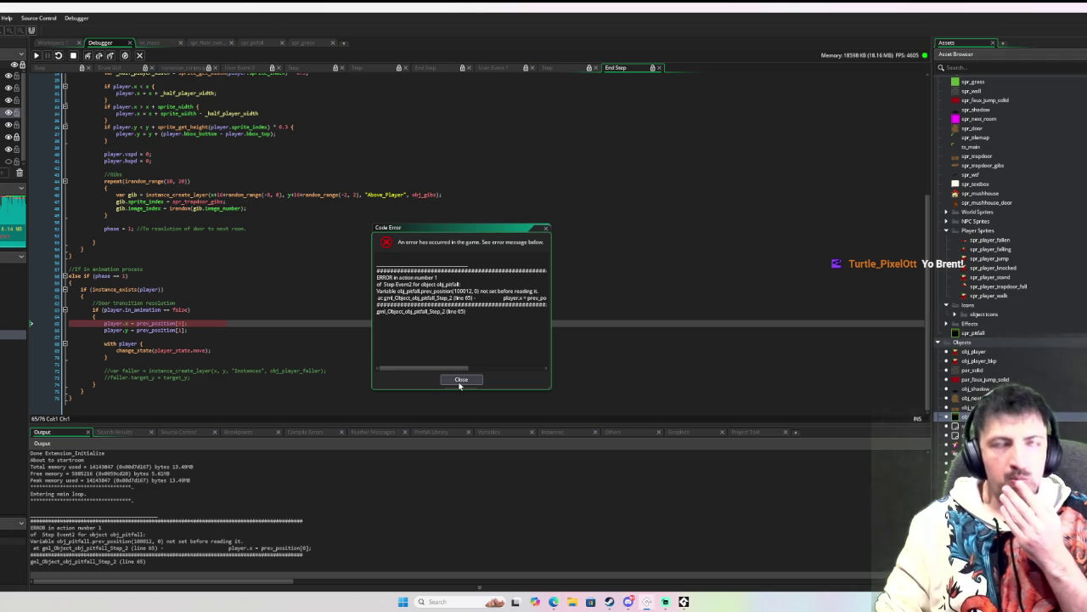
# Step: Dismiss the code error message and open obj_player for editing
pyautogui.click(458, 377)
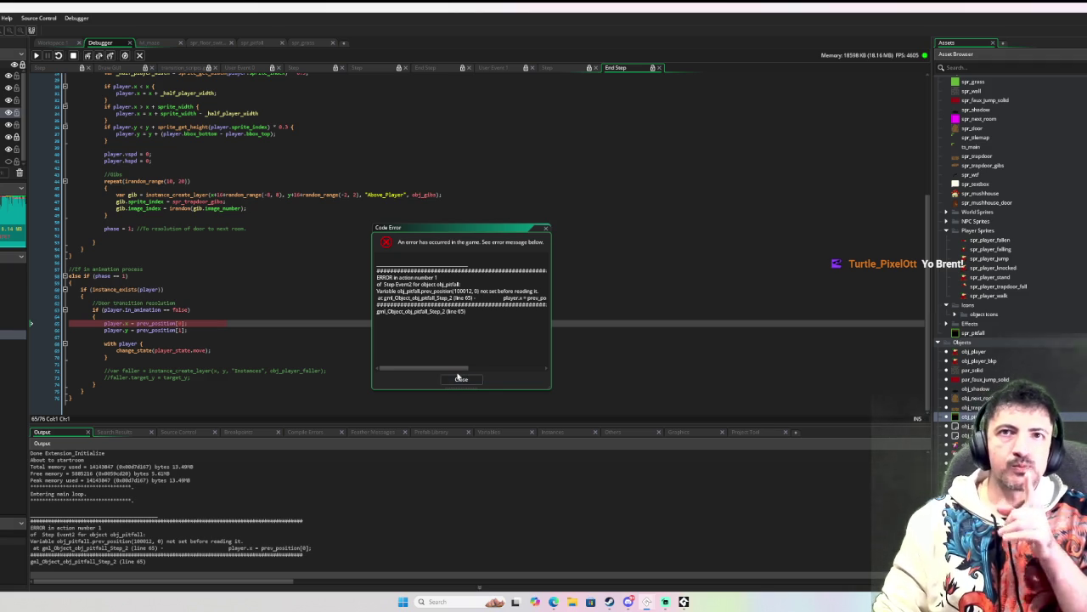
pyautogui.click(460, 380)
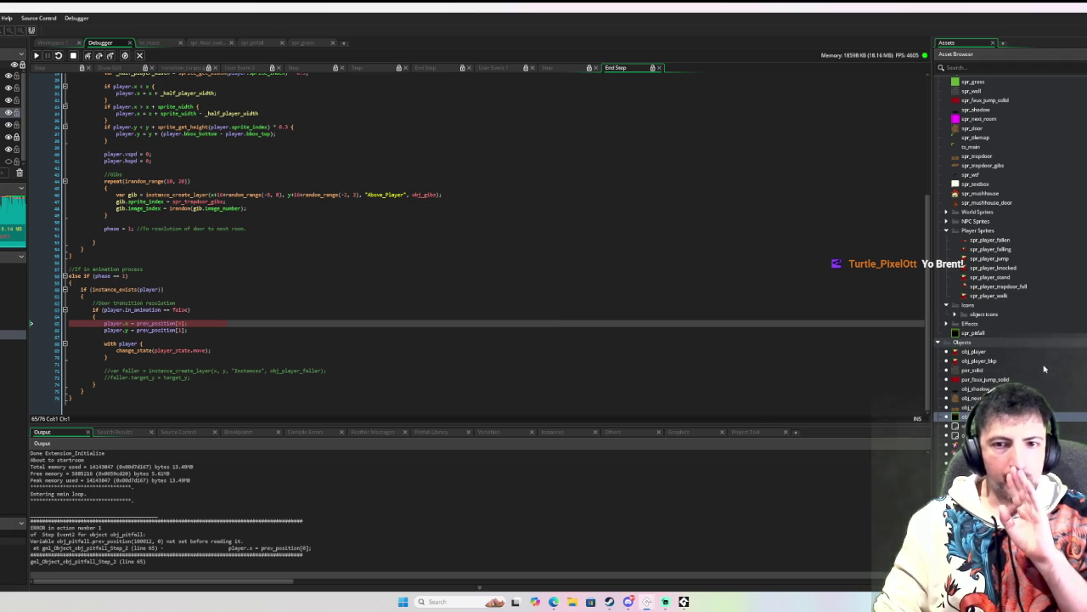
pyautogui.doubleClick(974, 353)
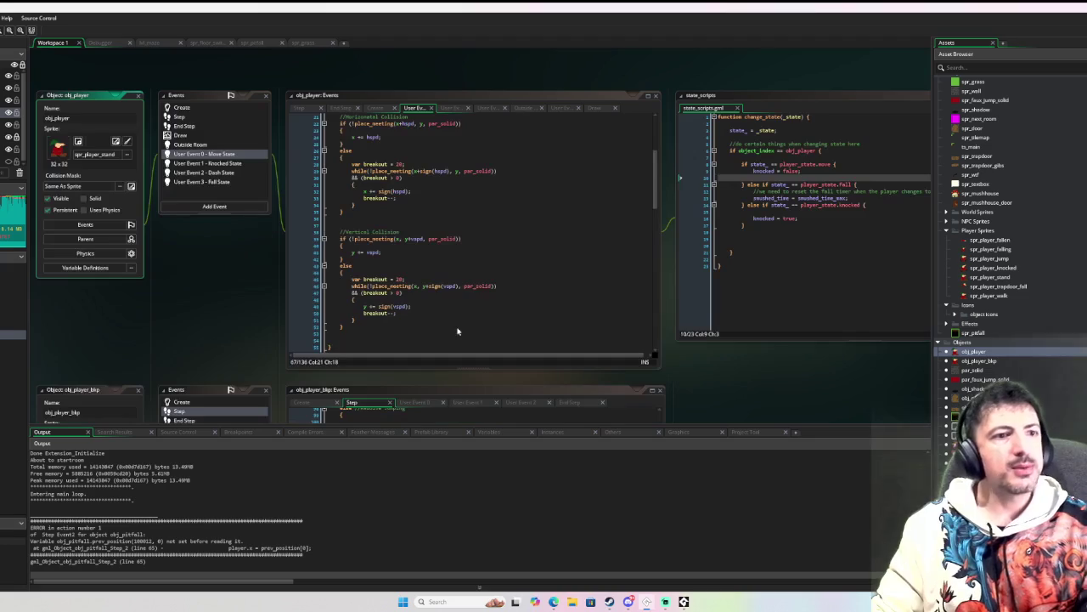
# Step: Add a new Alarm 11 event to obj_player
pyautogui.click(199, 108)
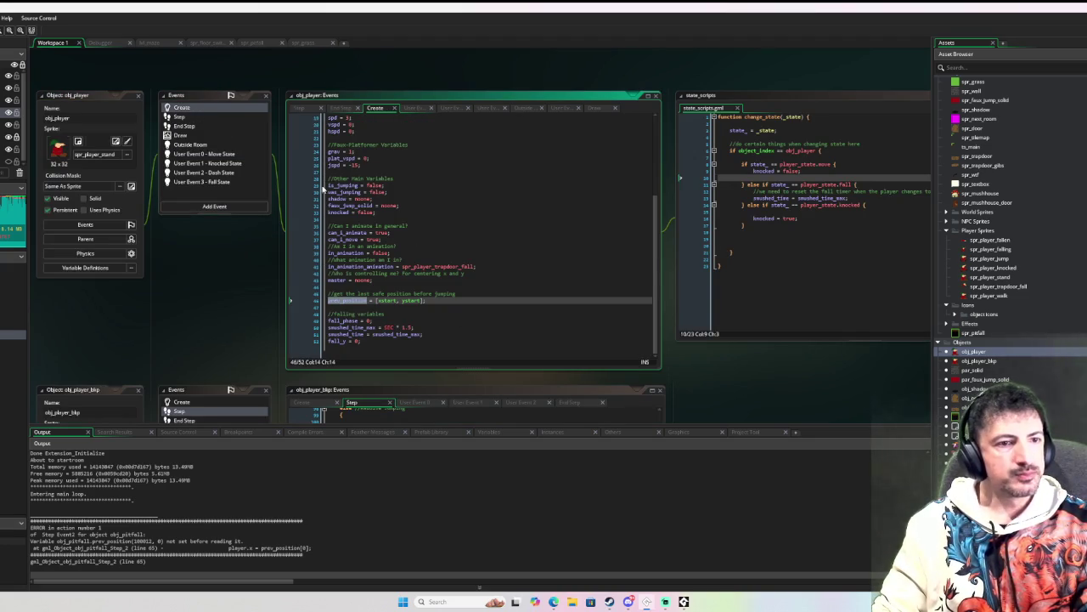
pyautogui.click(214, 207)
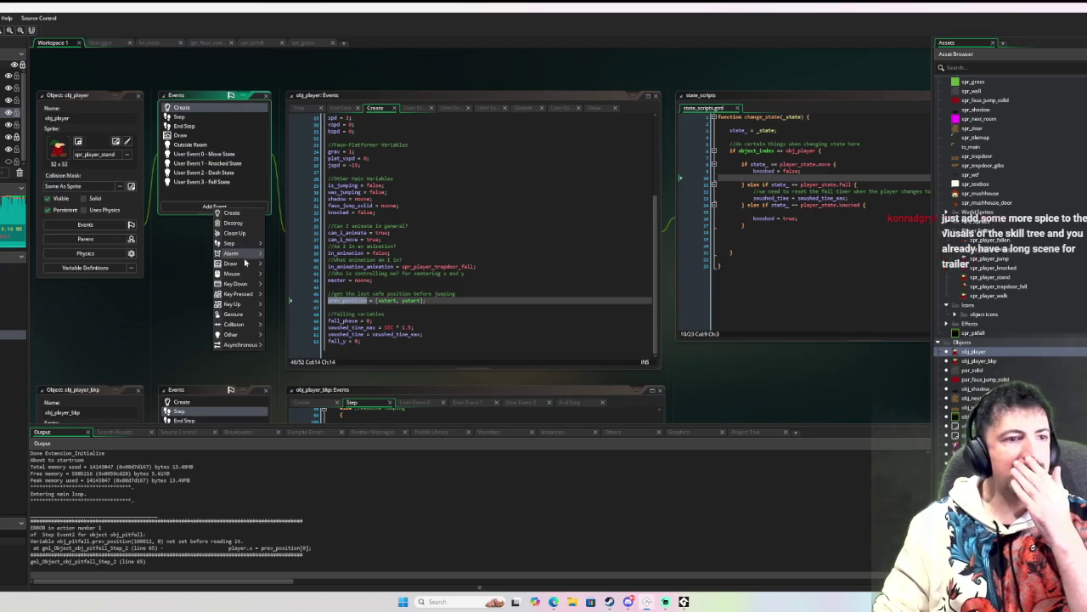
pyautogui.moveTo(250, 254)
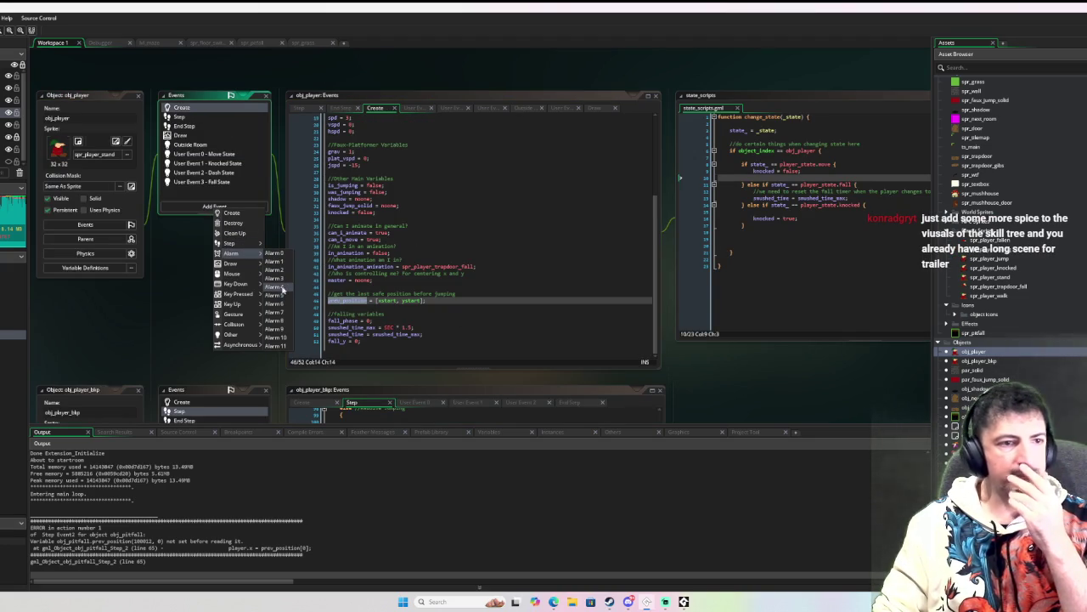
pyautogui.click(286, 348)
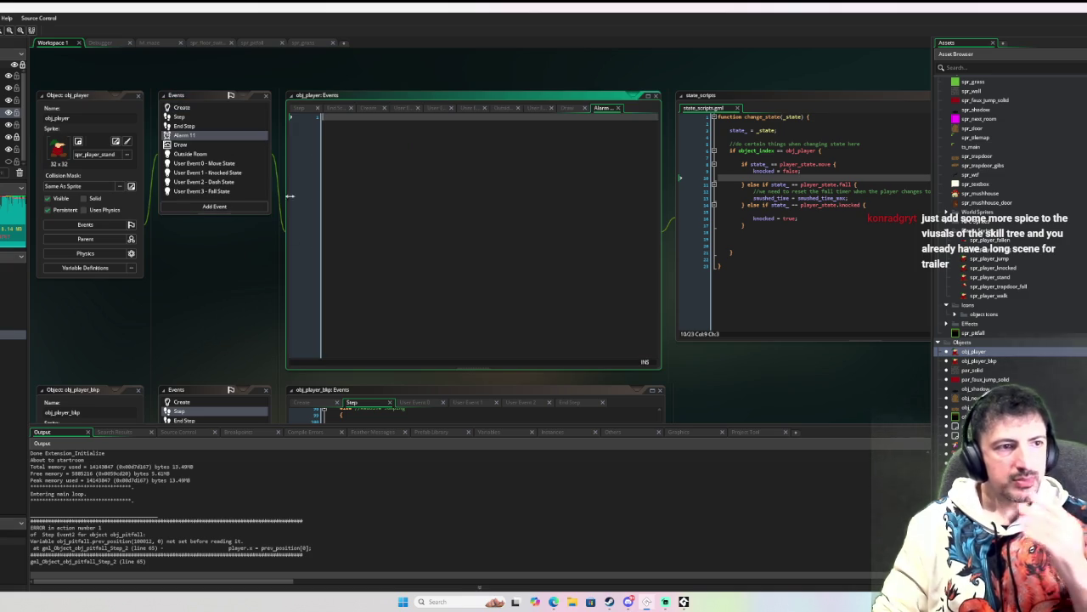
pyautogui.write('///')
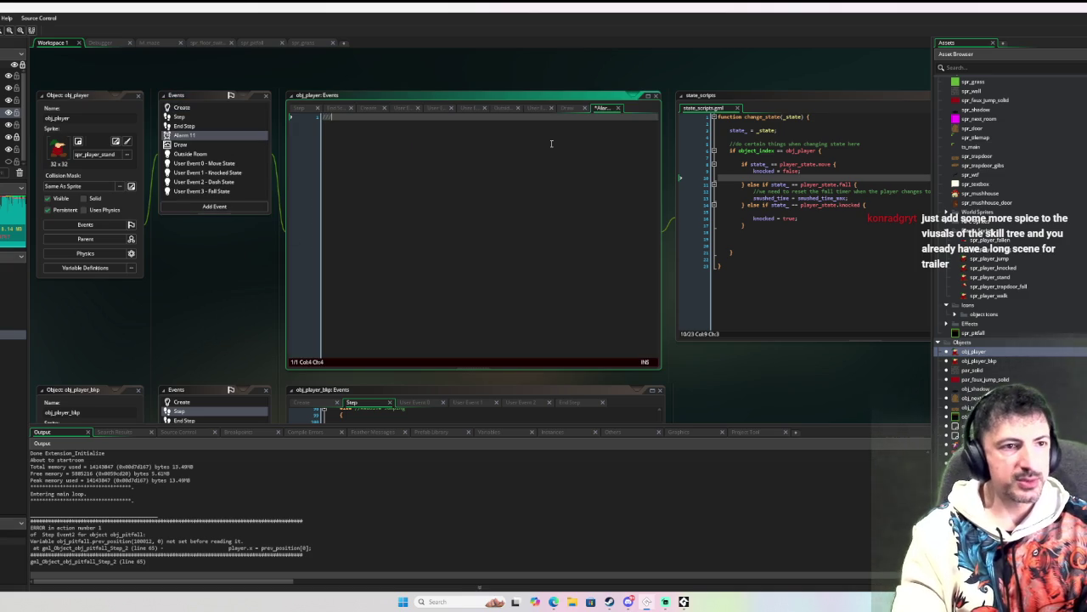
pyautogui.write('@descr')
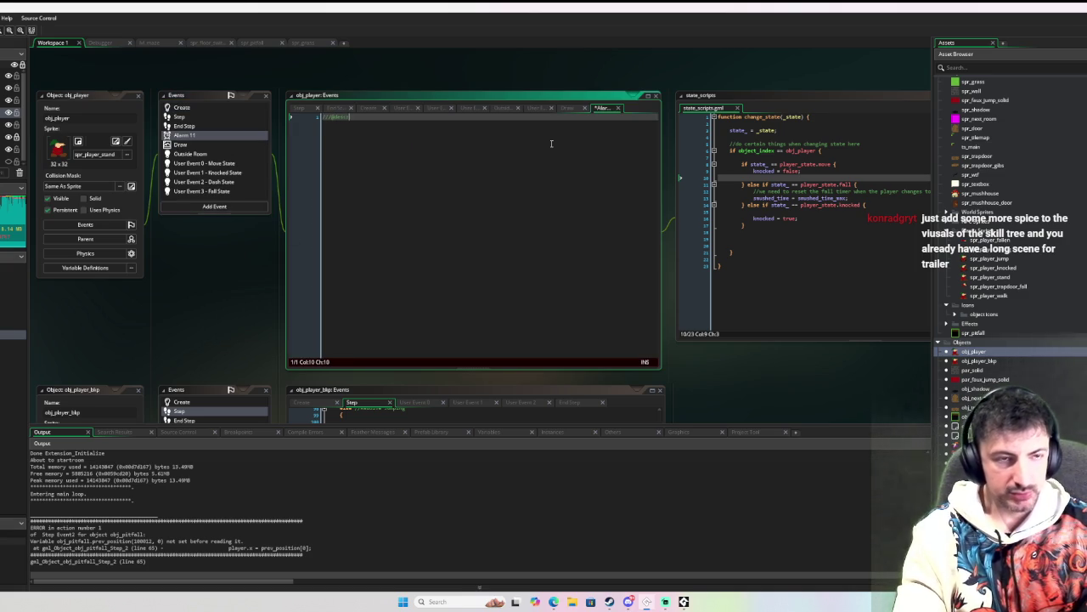
pyautogui.write('iption safe spa')
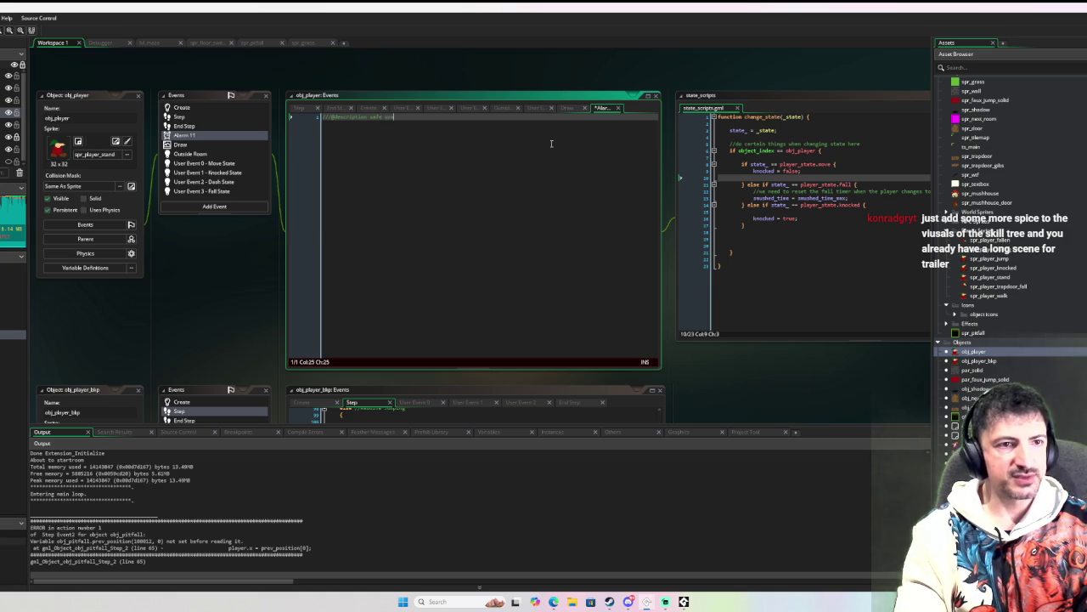
pyautogui.write('ce alarm')
pyautogui.press('Return')
pyautogui.press('Return')
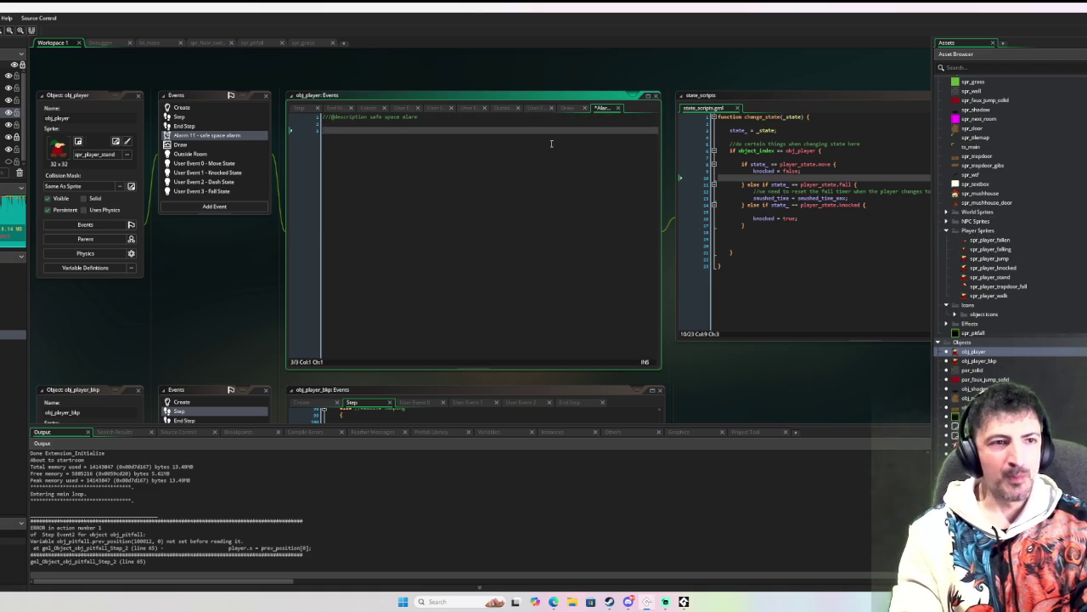
pyautogui.write('alarm[11')
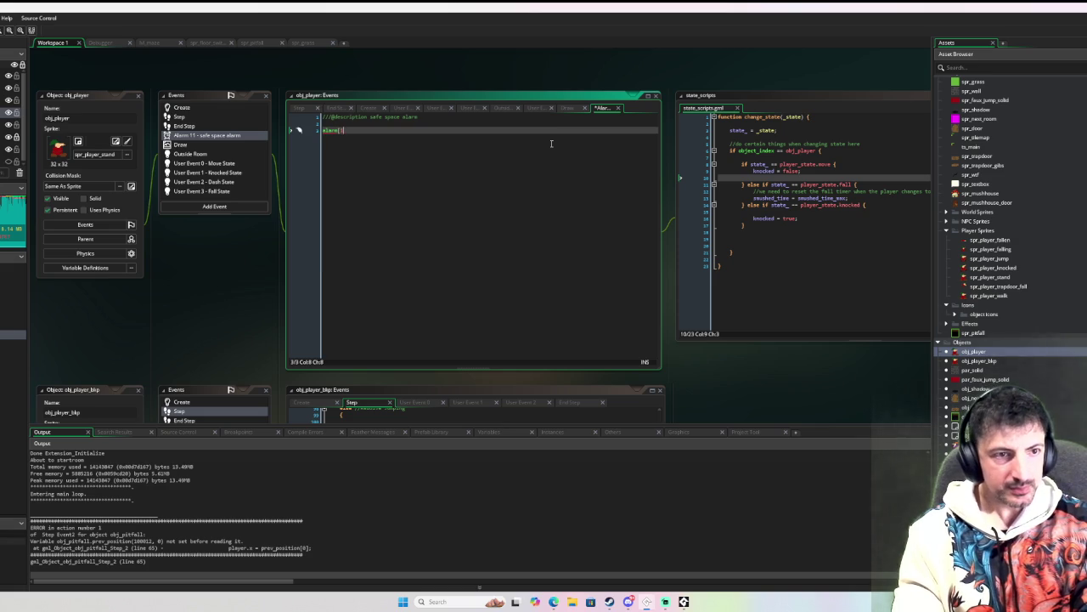
pyautogui.write('] = SEC*')
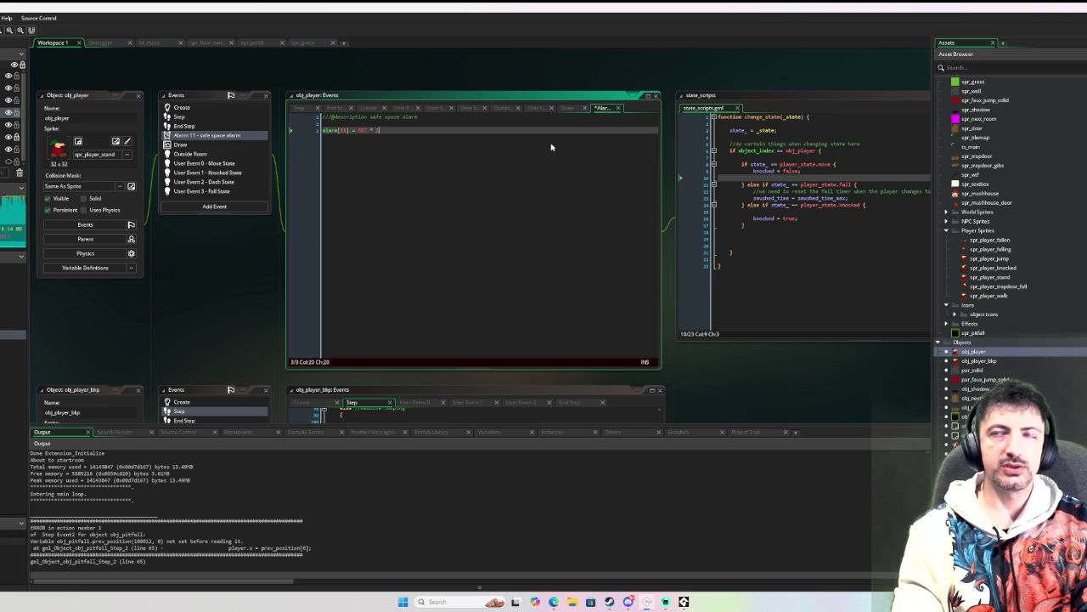
pyautogui.write('3;')
pyautogui.press('Return')
pyautogui.press('Return')
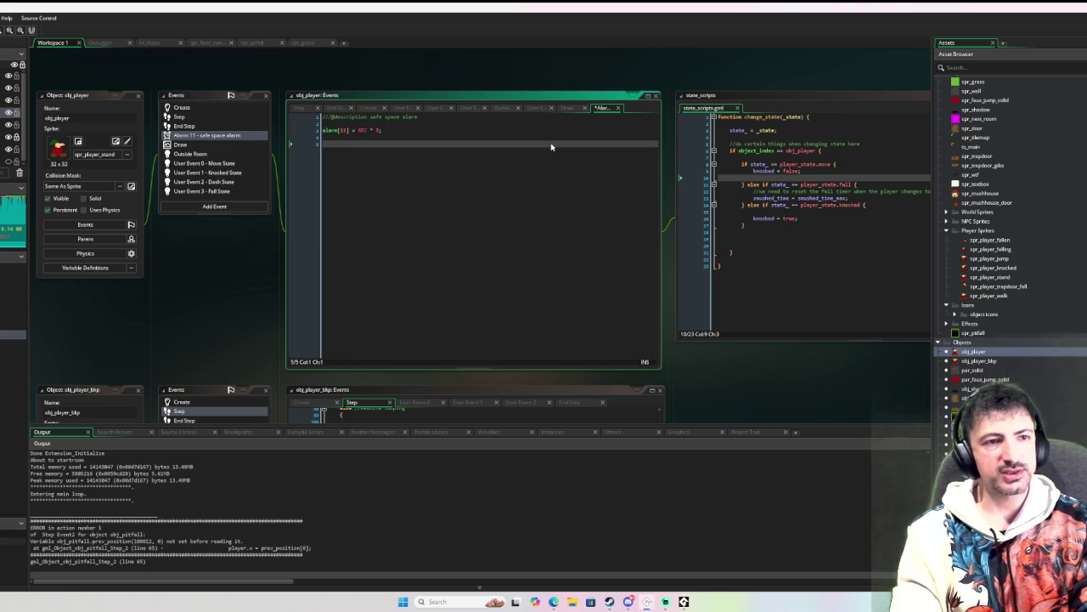
# Step: Wrap a player_set_prev_position call in an if (state_ == player_state.move) block
pyautogui.write('player_')
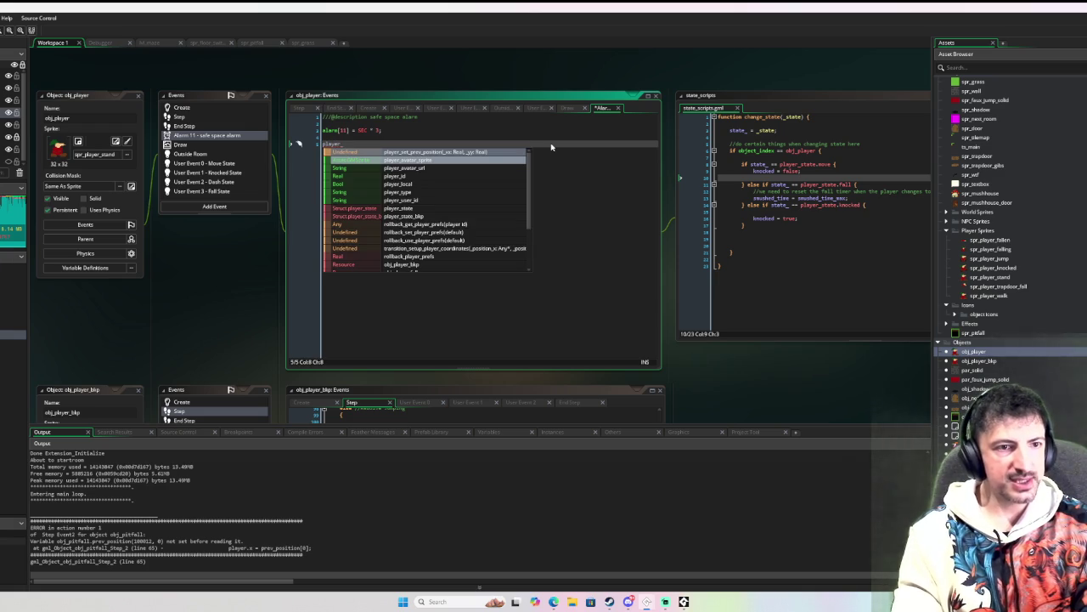
pyautogui.press('Return')
pyautogui.press('Up')
pyautogui.press('Return')
pyautogui.write('// ')
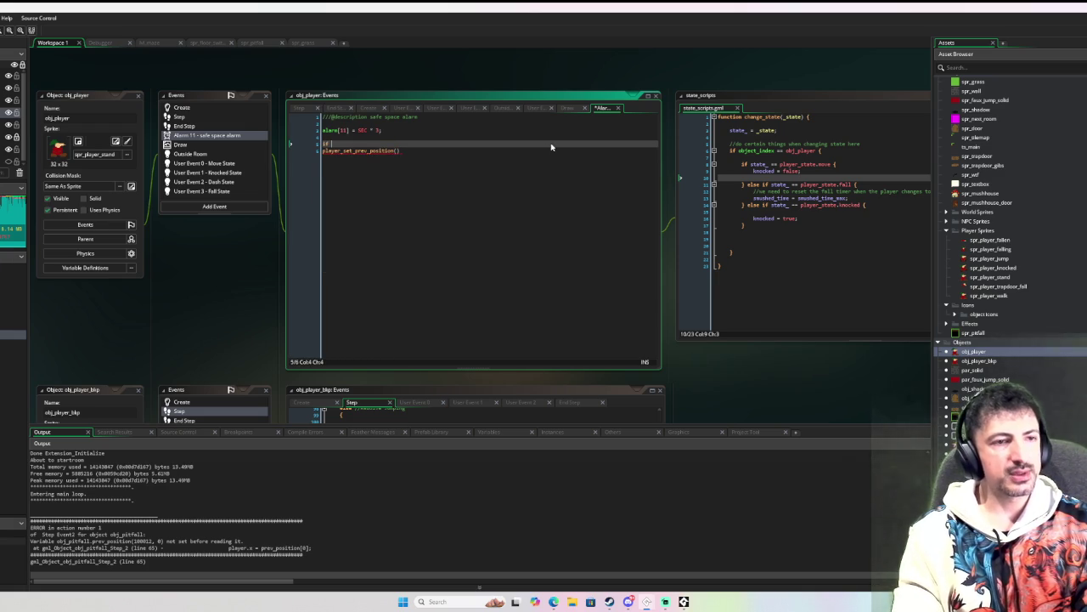
pyautogui.write('tate_ ==')
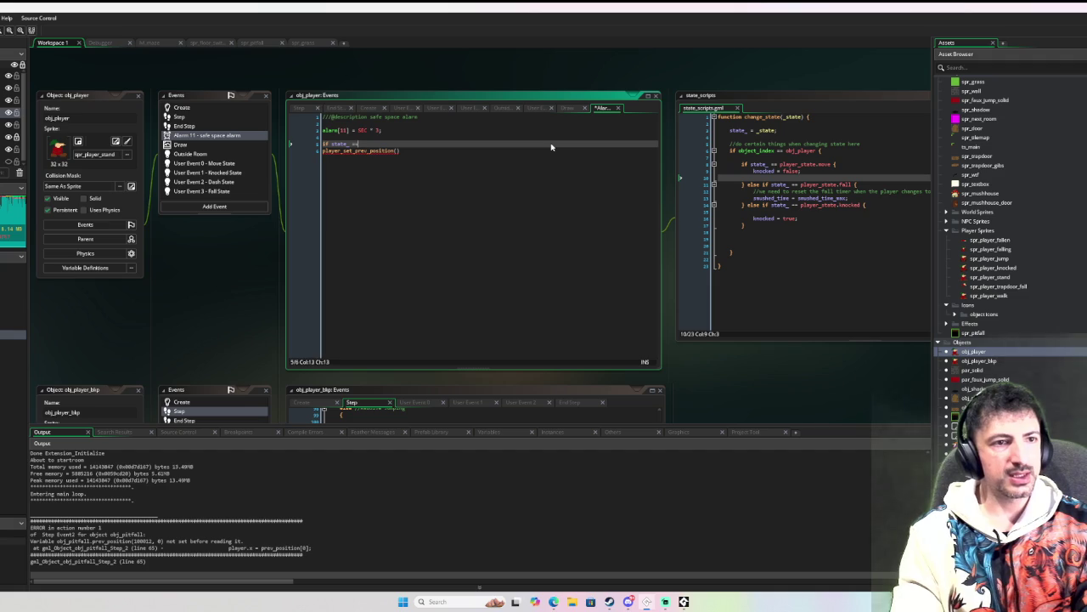
pyautogui.write(' player.')
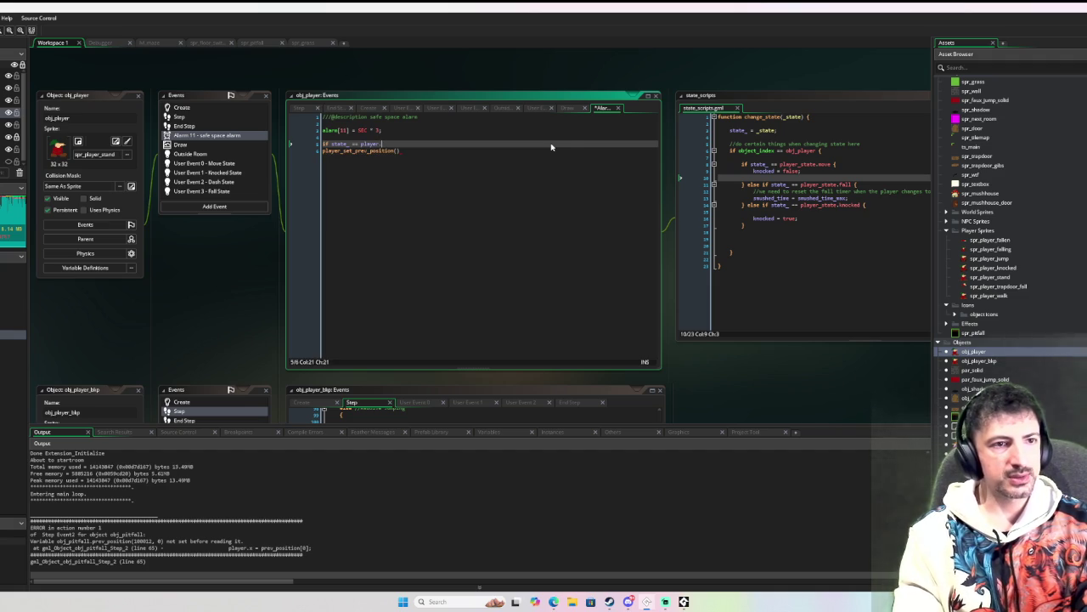
pyautogui.write('state.move {')
pyautogui.press('Return')
pyautogui.press('Delete')
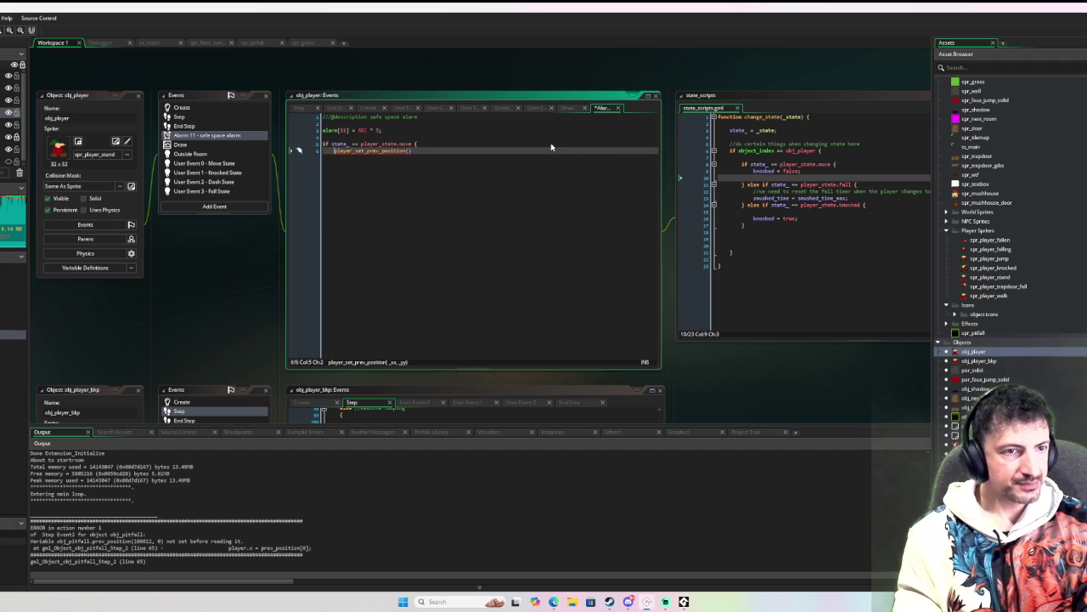
pyautogui.press('End')
pyautogui.press('Return')
pyautogui.press('Return')
pyautogui.write('}')
pyautogui.press('Up')
# Step: Add the !is_jumping check to the condition and pass x, y to player_set_prev_position
pyautogui.press('Up')
pyautogui.press('Return')
pyautogui.press('Up')
pyautogui.press('Up')
pyautogui.press('End')
pyautogui.press('Left')
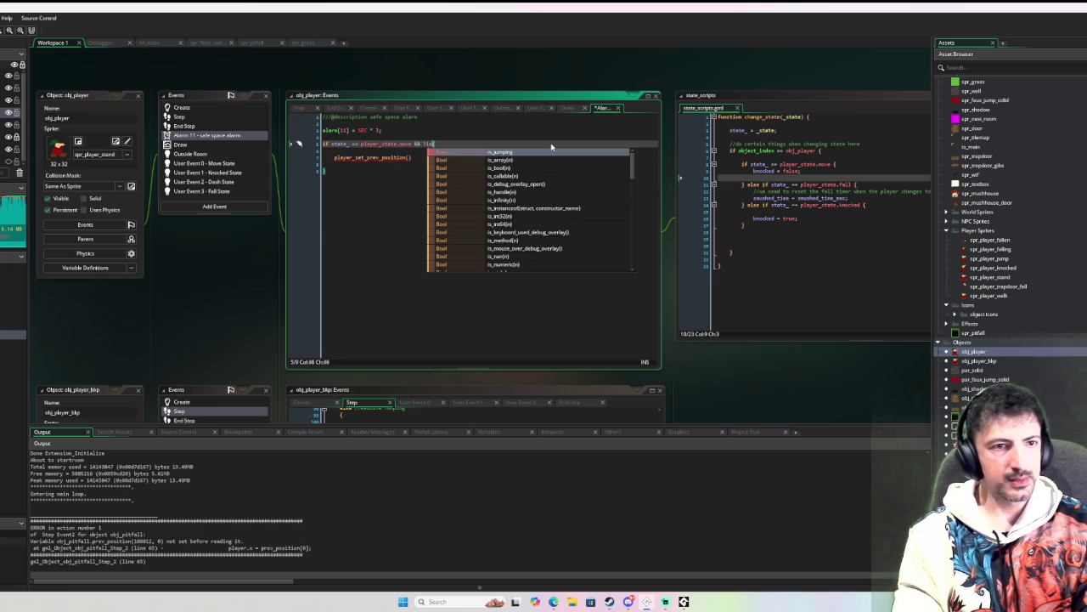
pyautogui.press('Return')
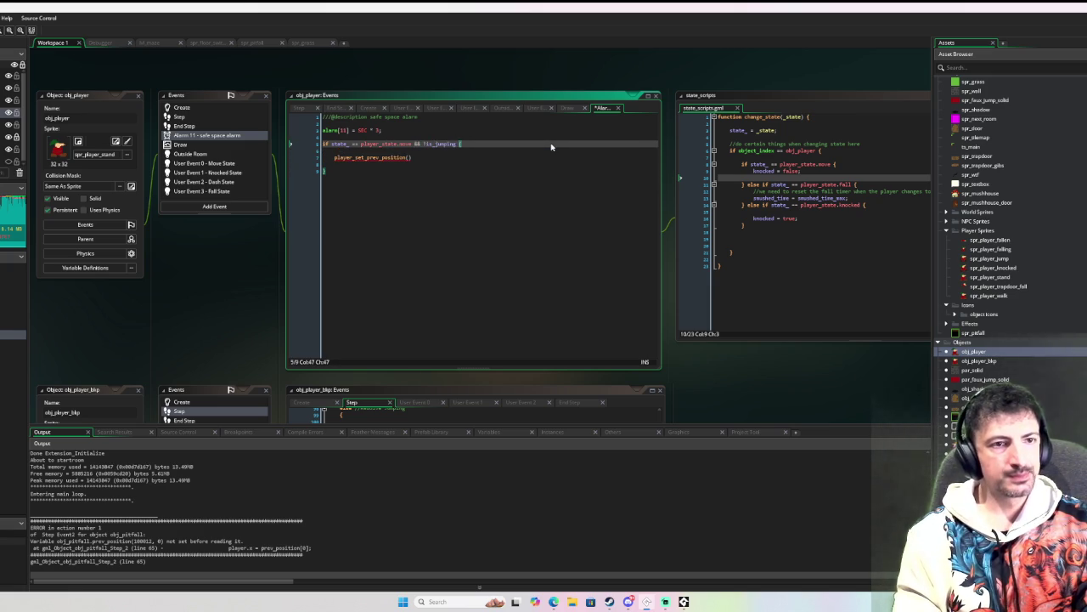
pyautogui.press('Down')
pyautogui.press('Down')
pyautogui.press('Left')
pyautogui.write('x, y')
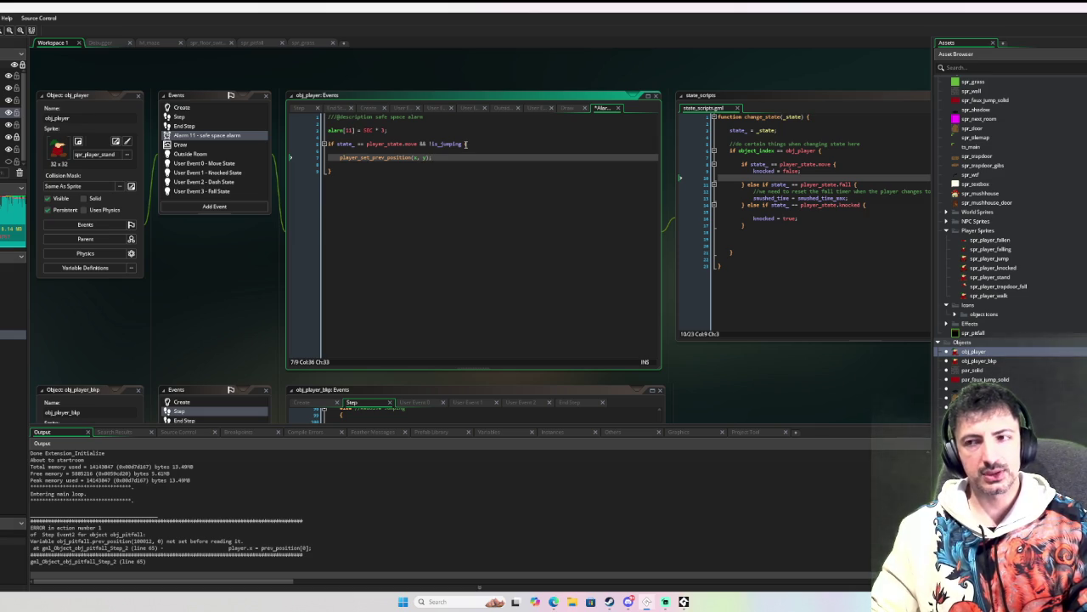
pyautogui.click(466, 144)
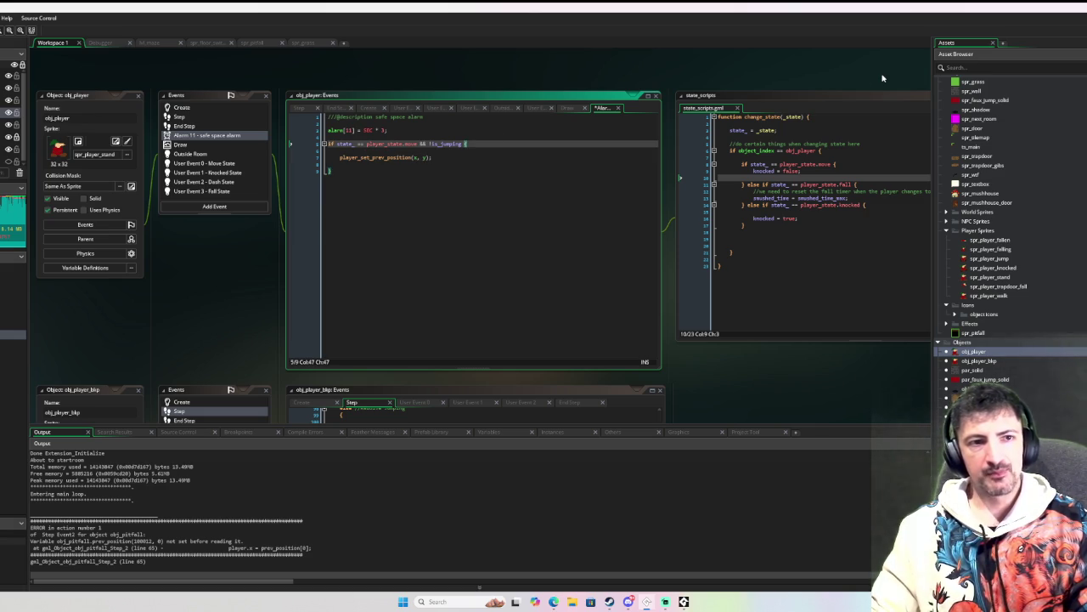
# Step: Split the if condition across indented && lines with the opening brace on its own line
pyautogui.write('&&')
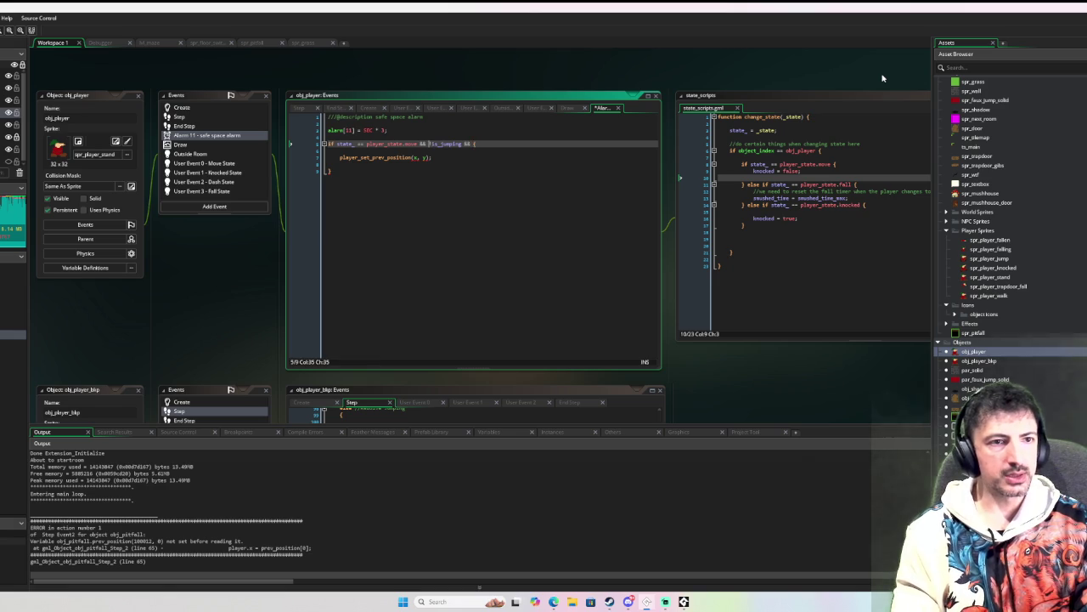
pyautogui.hotkey('ctrl', 'Left')
pyautogui.hotkey('ctrl', 'Left')
pyautogui.hotkey('ctrl', 'Left')
pyautogui.press('Return')
pyautogui.press('Tab')
pyautogui.press('End')
pyautogui.hotkey('ctrl', 'Left')
pyautogui.hotkey('ctrl', 'Left')
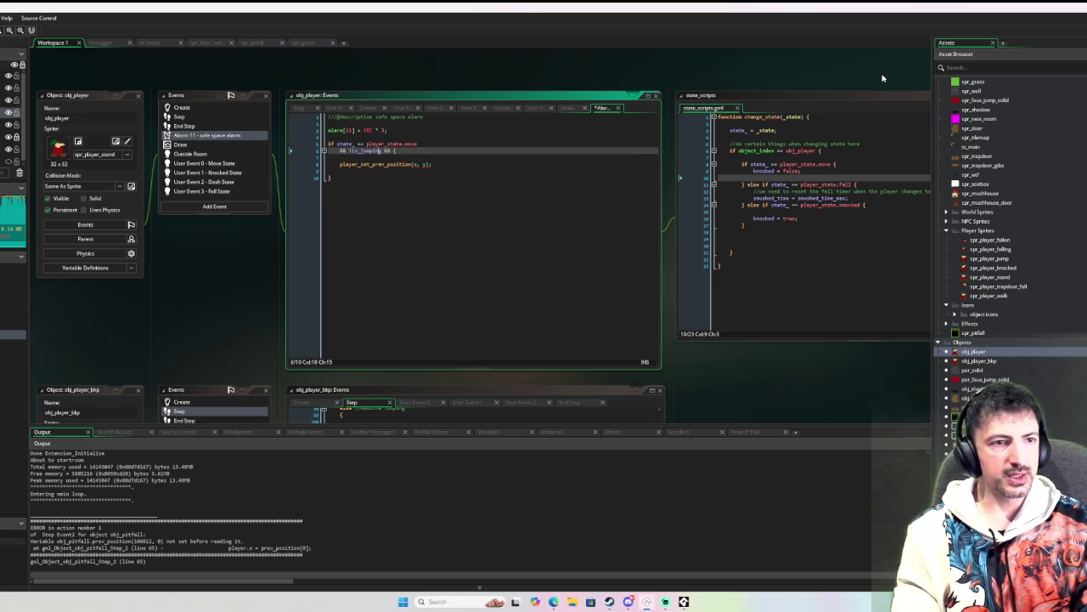
pyautogui.press('BackSpace')
pyautogui.press('BackSpace')
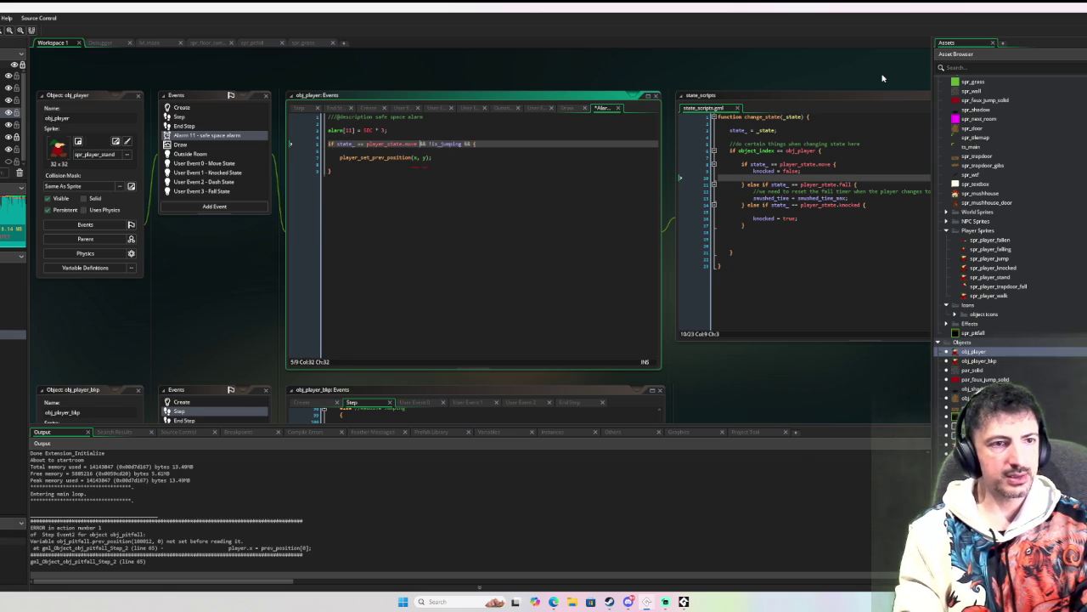
pyautogui.press('Return')
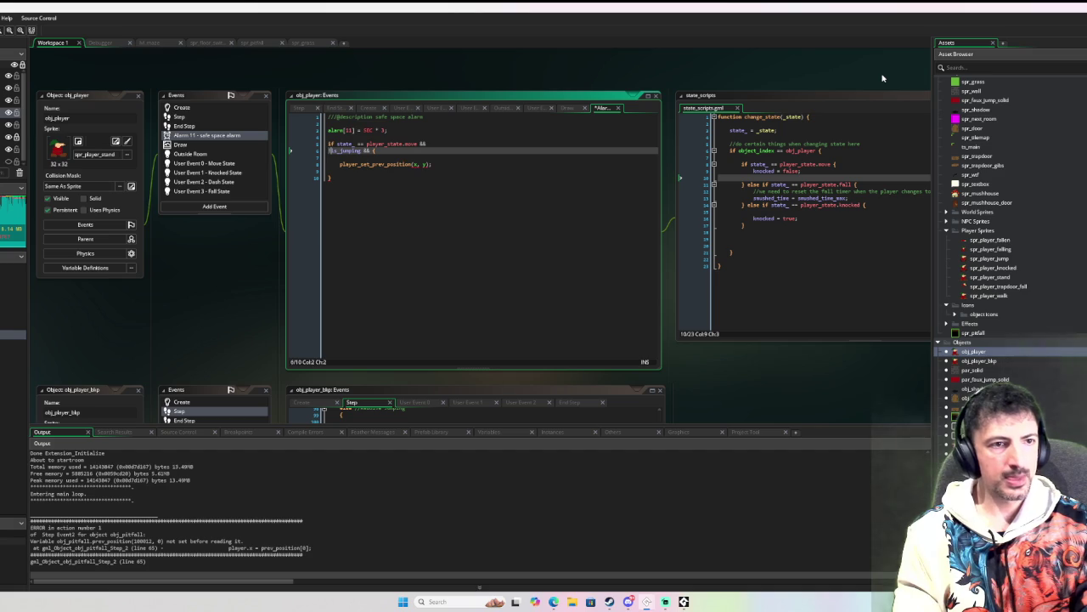
pyautogui.press('Tab')
pyautogui.press('End')
pyautogui.press('Left')
pyautogui.press('Return')
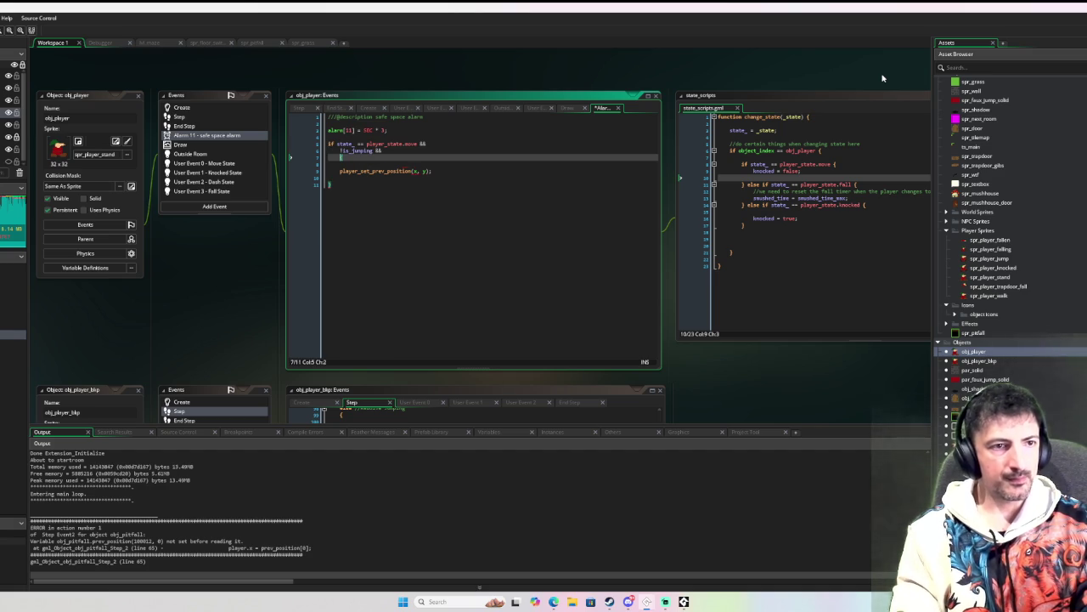
pyautogui.press('End')
# Step: Add !place_meeting(x, y, obj_pitfall) to the if condition
pyautogui.press('Left')
pyautogui.write('!place_meeting(')
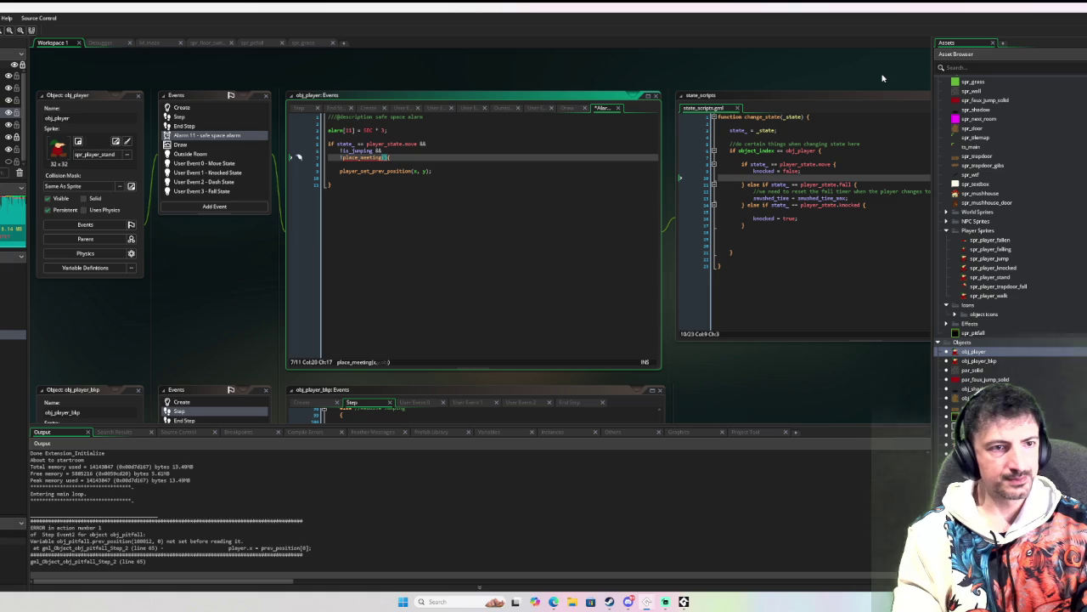
pyautogui.write('x,')
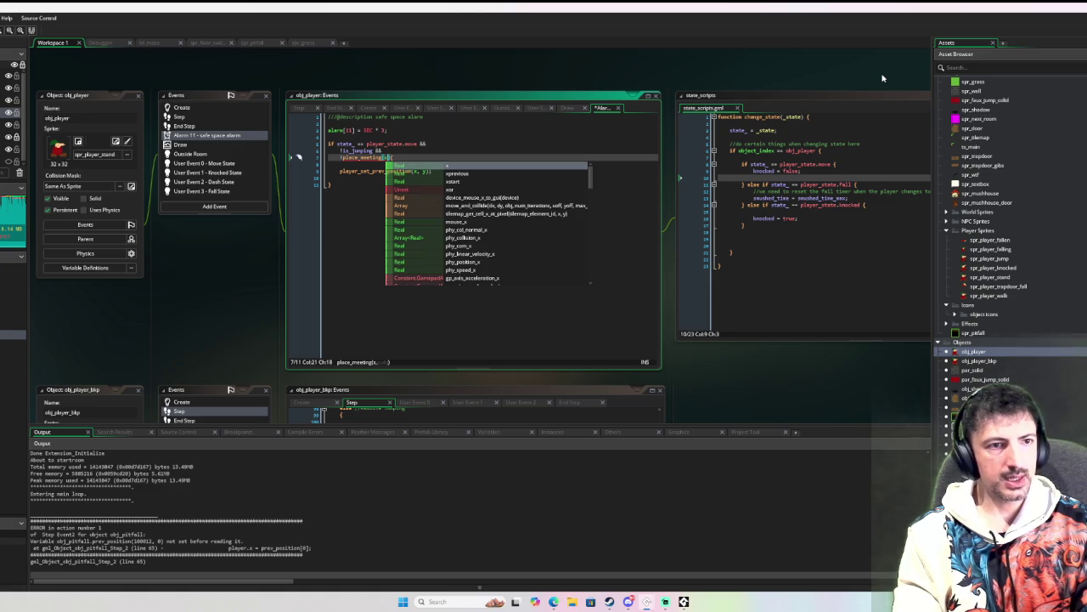
pyautogui.write('y, obj_pi')
pyautogui.press('Return')
pyautogui.write(') {')
# Step: Insert a blank line above player_set_prev_position and review the condition lines
pyautogui.press('Down')
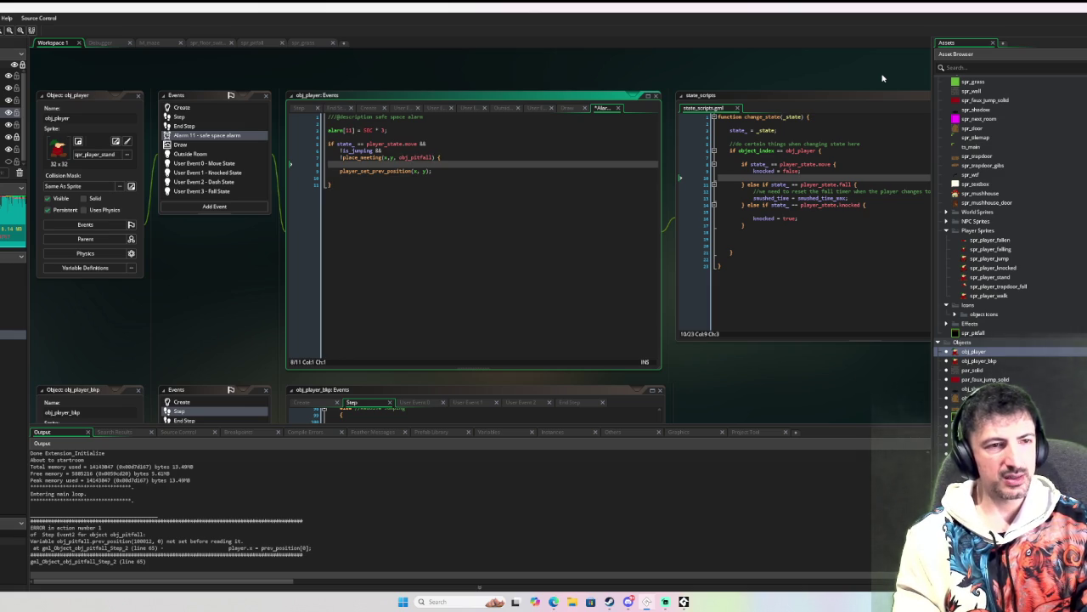
pyautogui.press('Return')
pyautogui.press('Up')
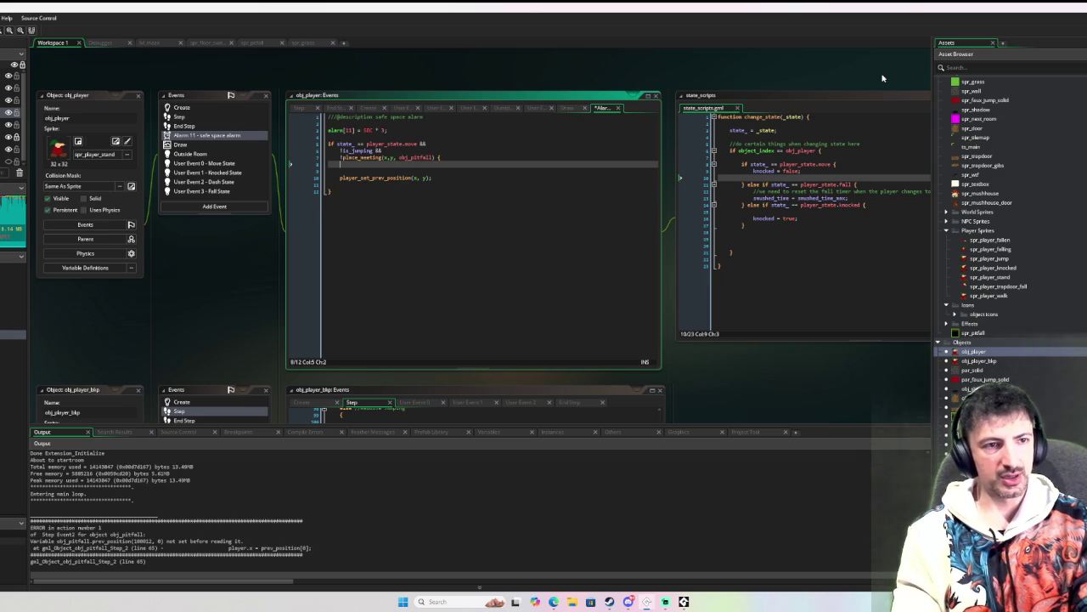
pyautogui.press('Up')
pyautogui.press('Up')
pyautogui.press('Up')
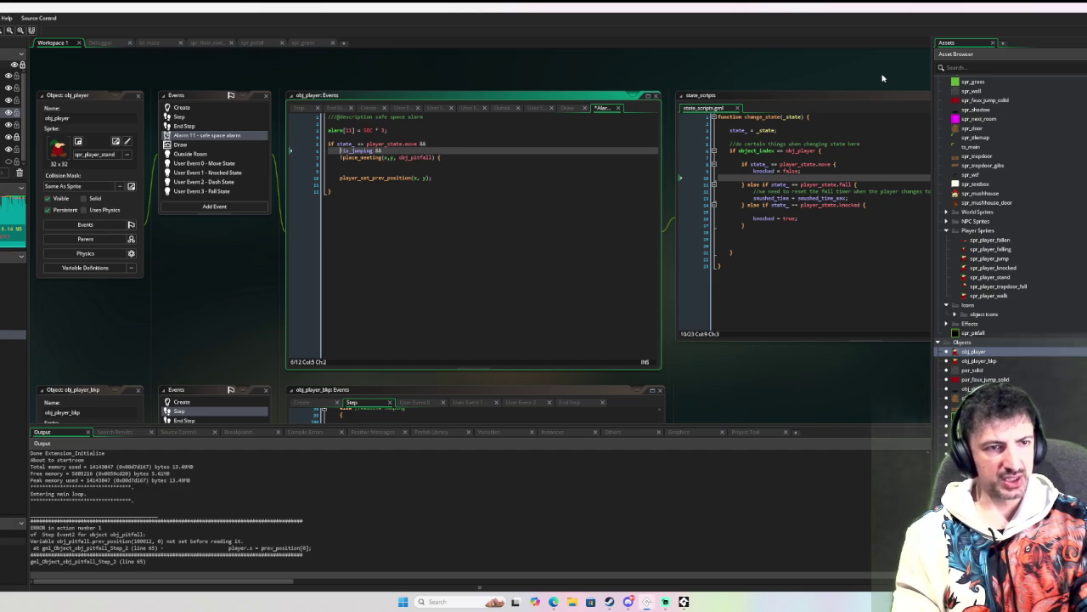
pyautogui.press('Down')
pyautogui.press('Down')
pyautogui.press('Down')
pyautogui.press('Down')
pyautogui.press('Up')
pyautogui.press('Up')
pyautogui.press('Up')
pyautogui.press('Up')
pyautogui.press('Up')
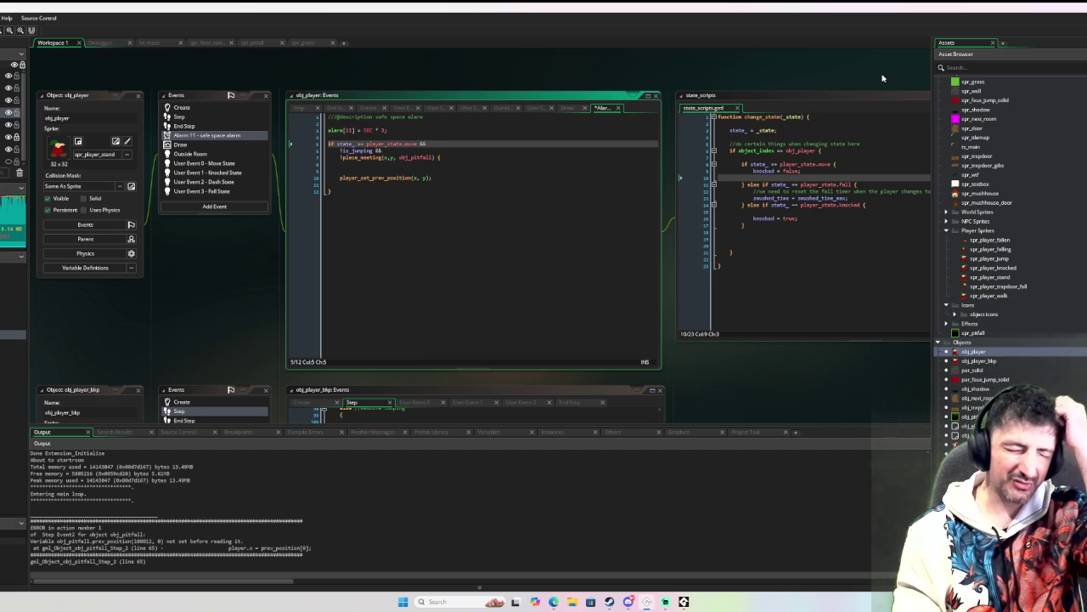
pyautogui.press('Down')
pyautogui.press('Down')
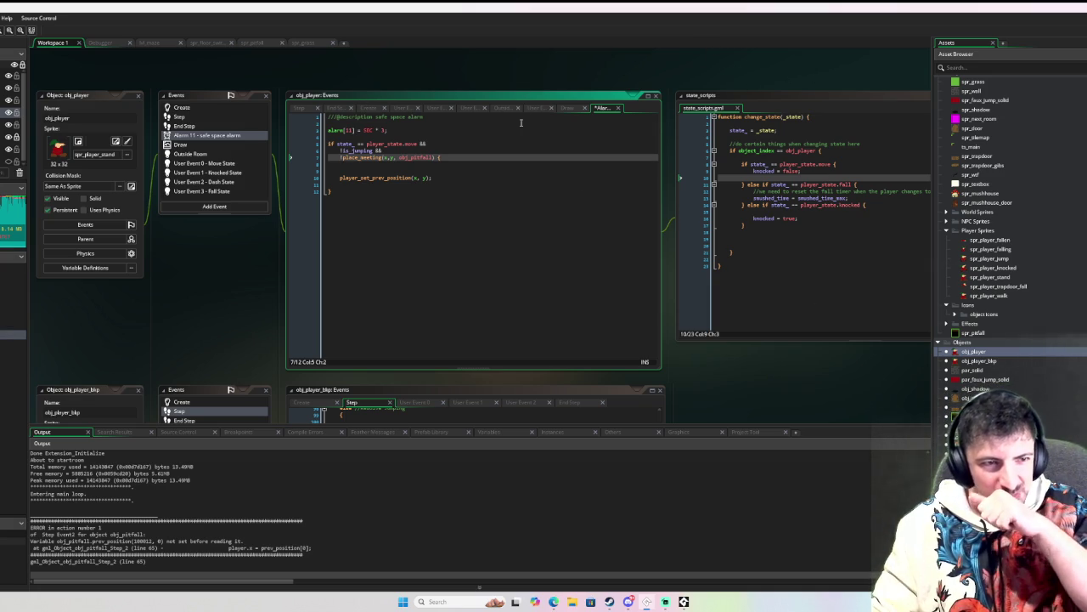
# Step: Indent player_set_prev_position into the if block, then jump to obj_pitfall's End Step error line
pyautogui.click(337, 179)
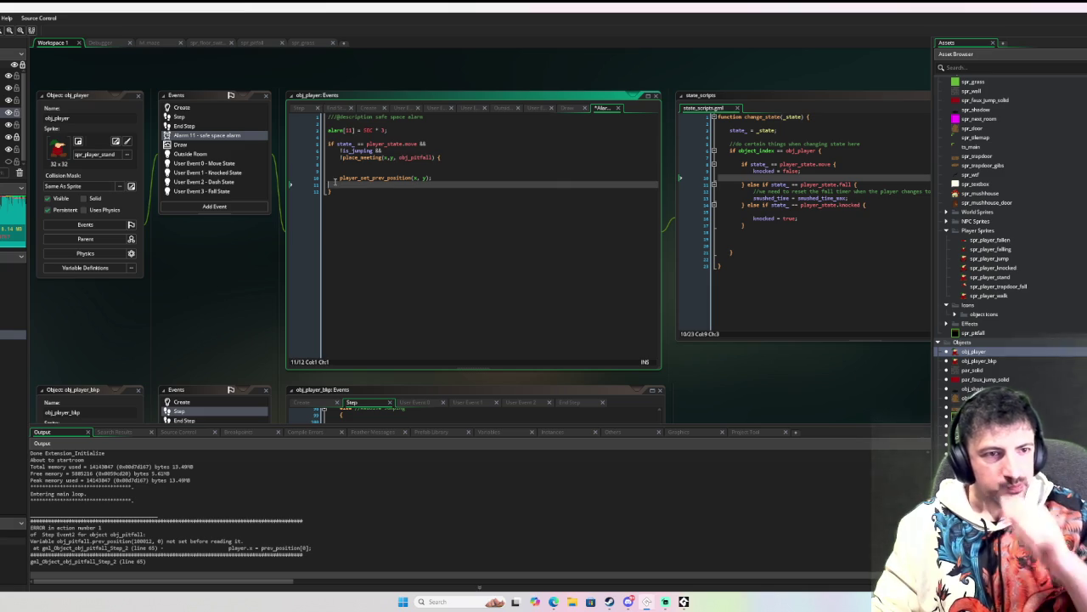
pyautogui.press('Tab')
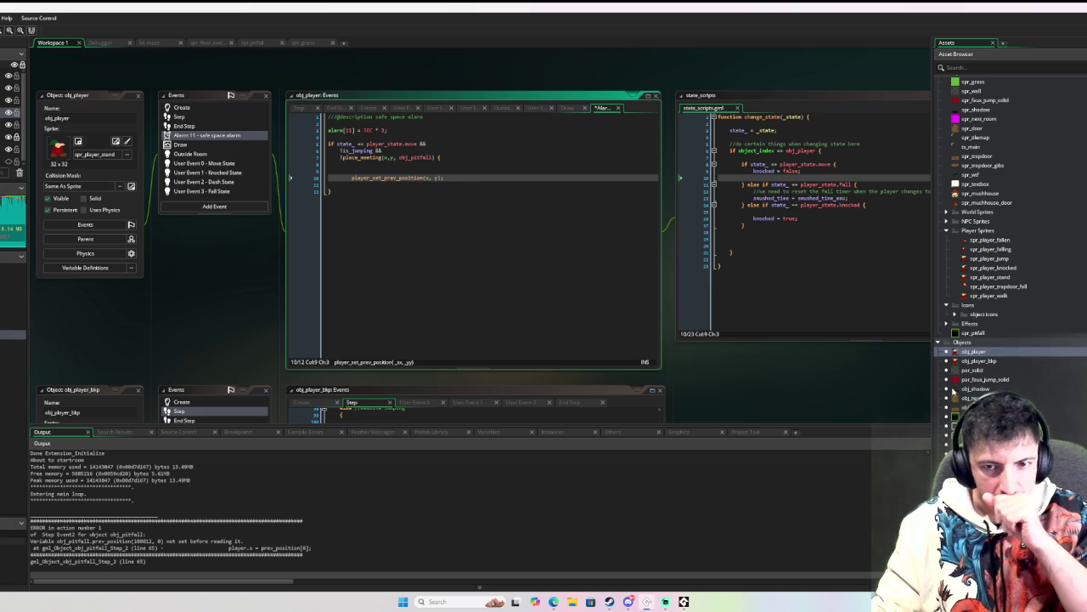
pyautogui.doubleClick(85, 547)
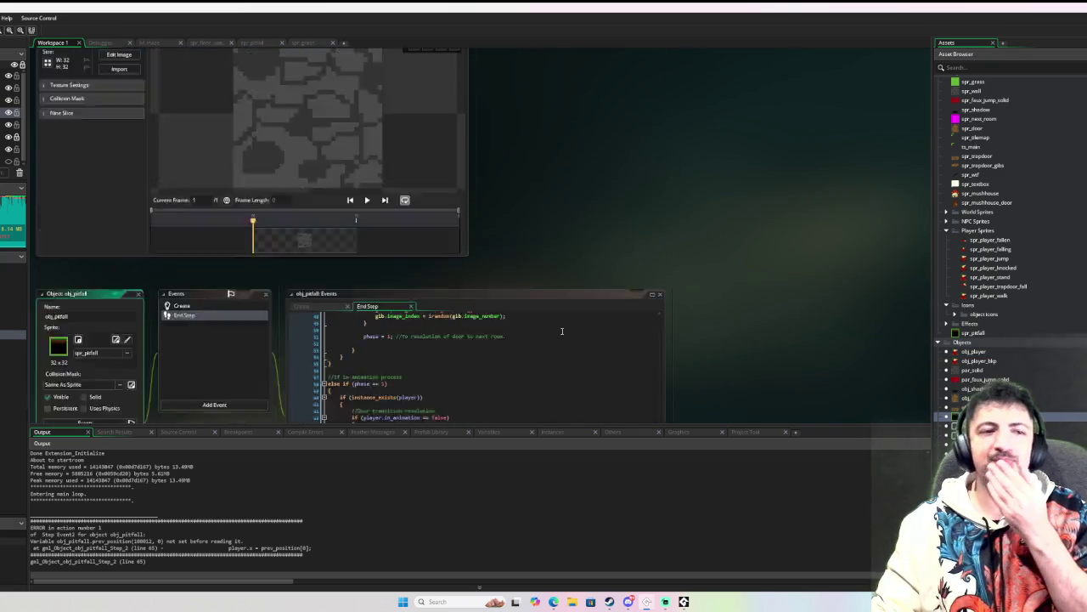
pyautogui.scroll(2, 425, 259)
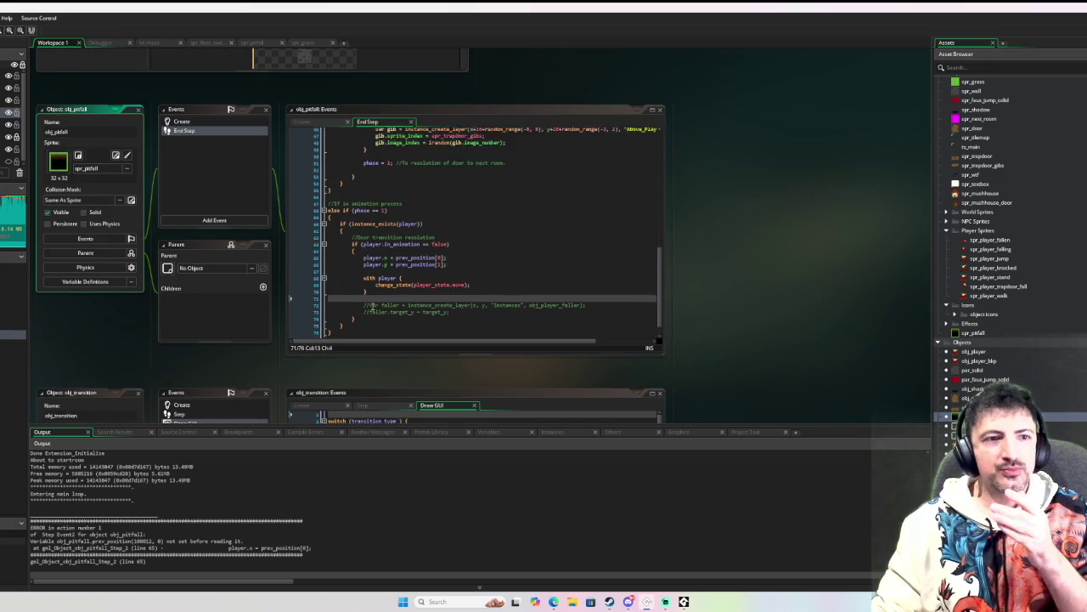
pyautogui.moveTo(367, 265)
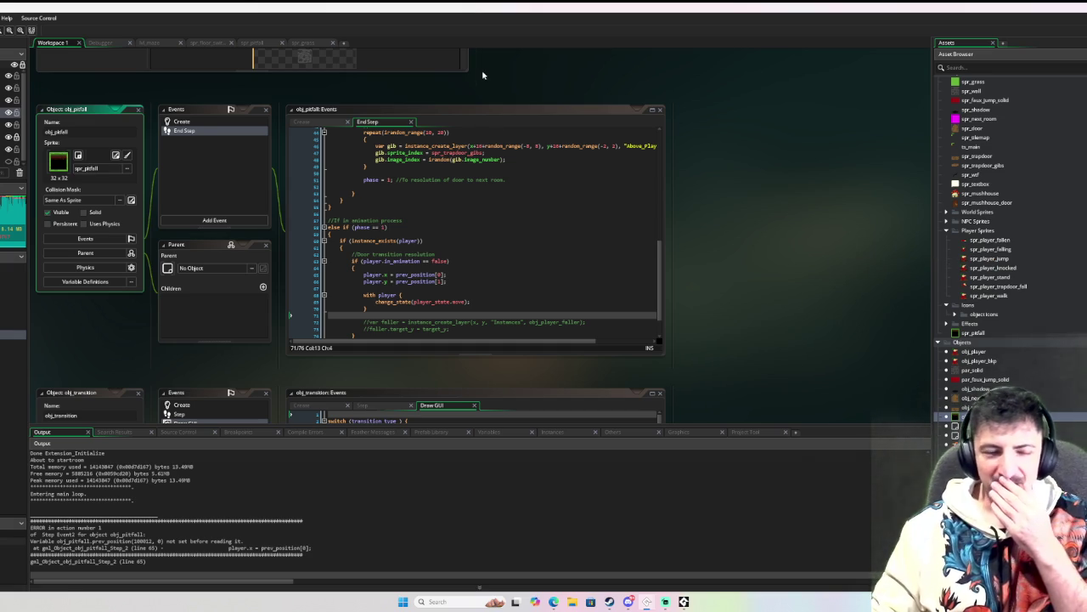
pyautogui.scroll(-1, 524, 240)
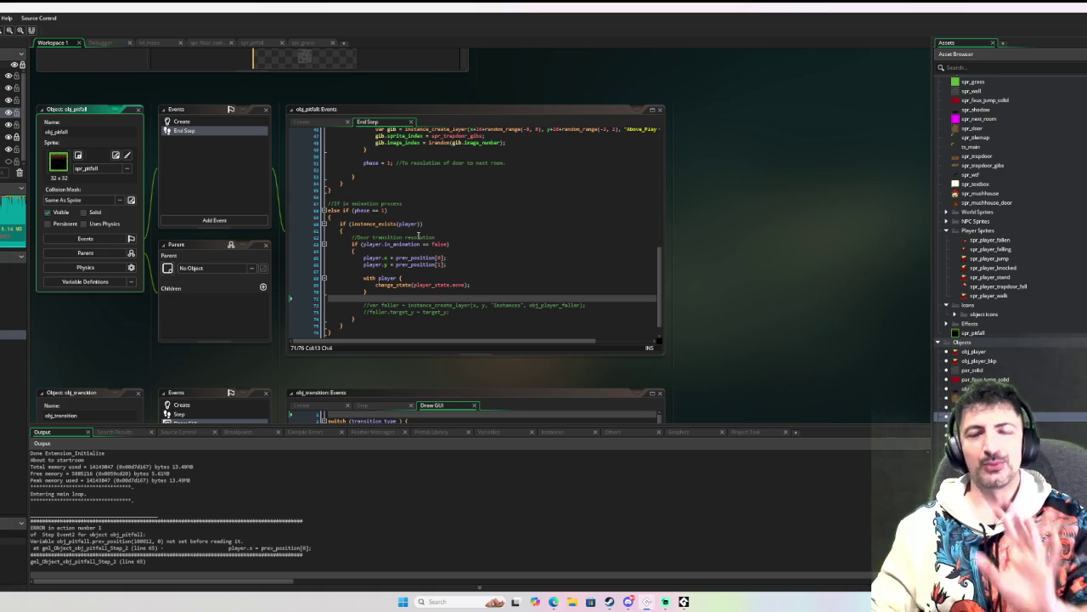
pyautogui.moveTo(401, 222)
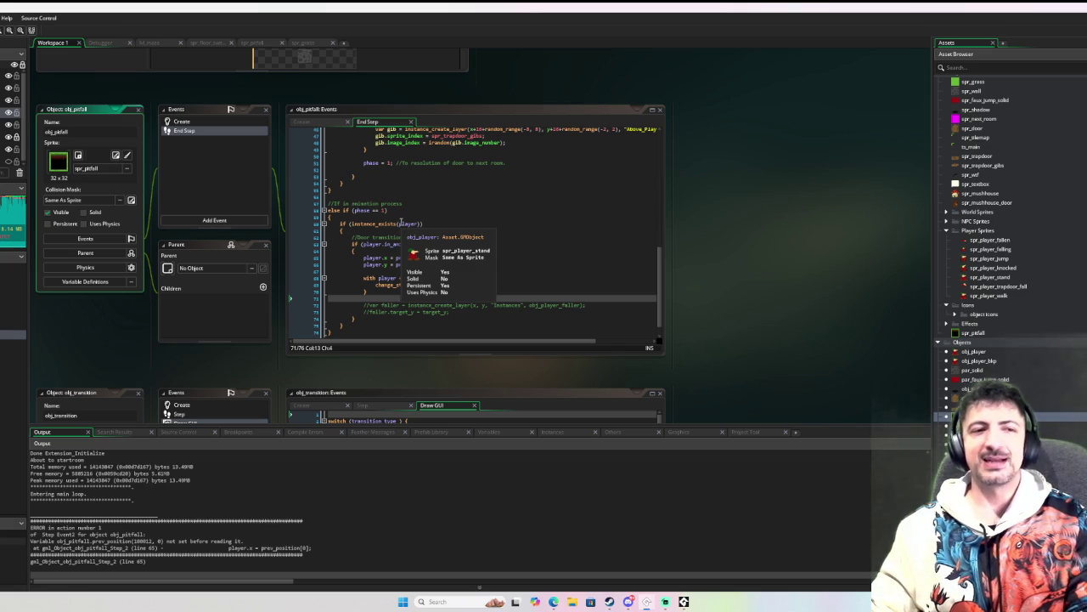
pyautogui.click(536, 223)
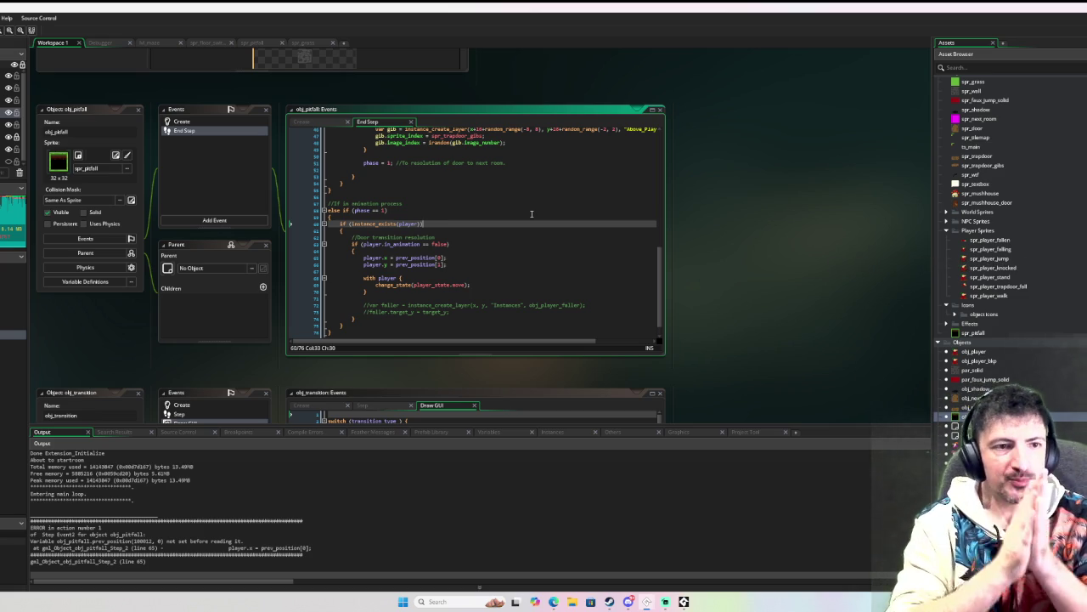
pyautogui.scroll(10, 531, 213)
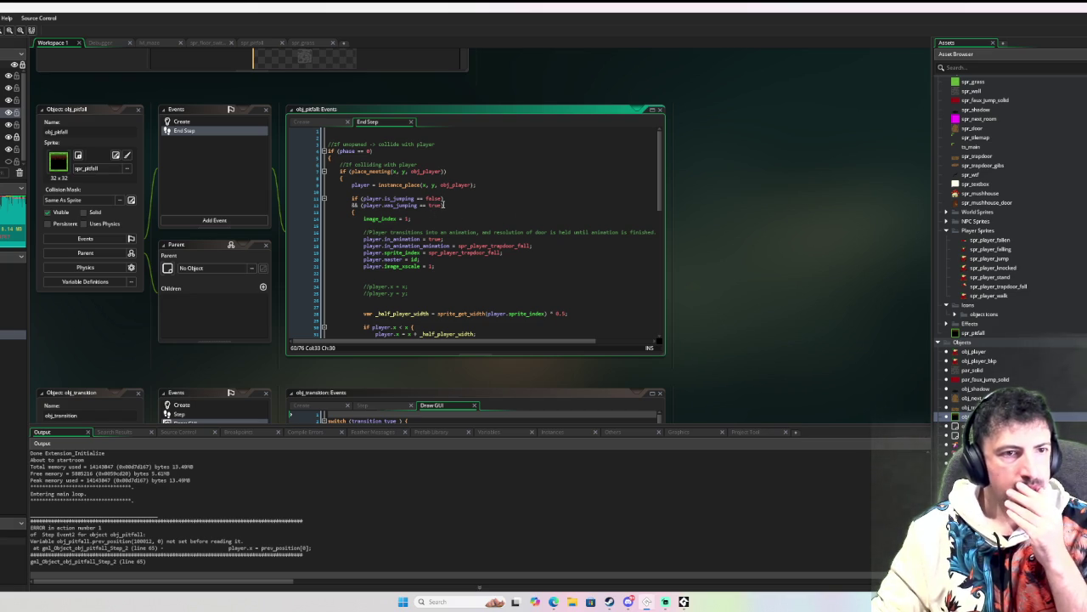
# Step: Delete the stray blank line after phase = 1 in obj_pitfall's End Step
pyautogui.click(353, 211)
pyautogui.scroll(-5, 353, 217)
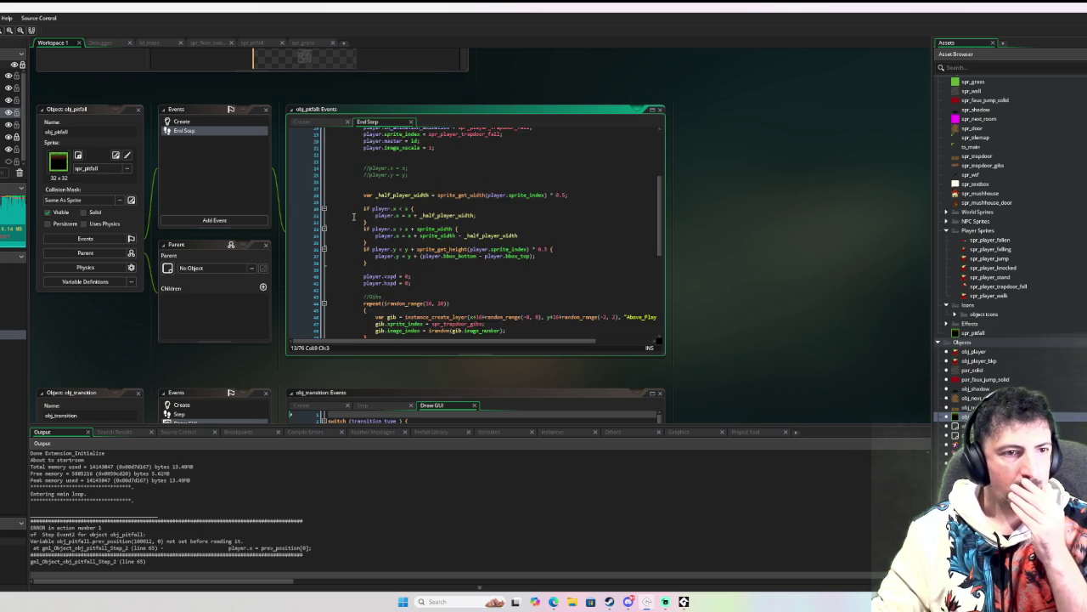
pyautogui.scroll(-5, 353, 217)
pyautogui.click(363, 257)
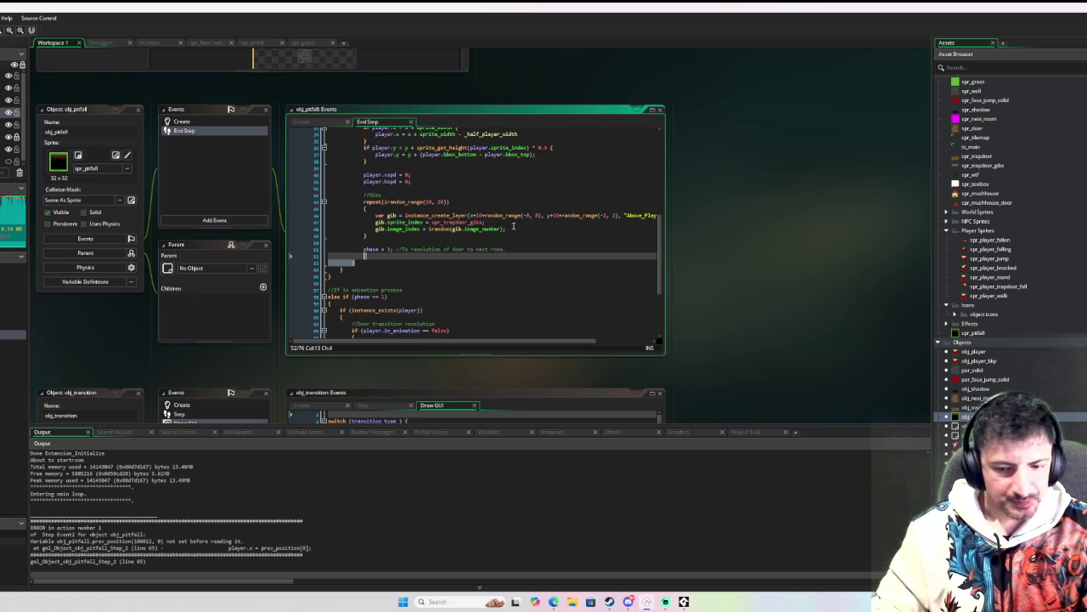
pyautogui.press('BackSpace')
# Step: Remove the player jump-state if-condition and the image_index = 1 line
pyautogui.scroll(8, 607, 227)
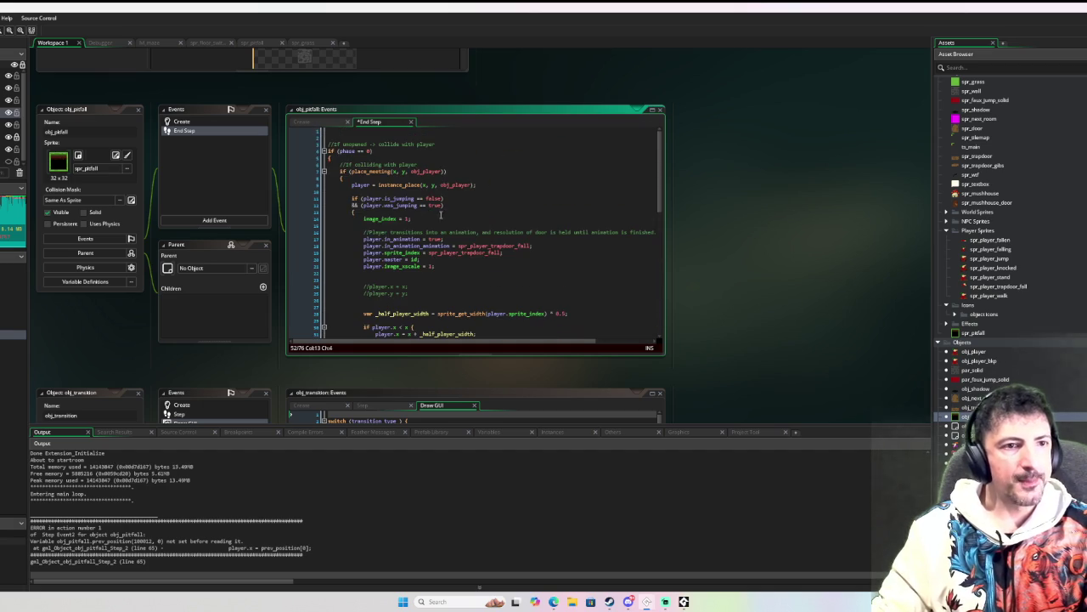
pyautogui.click(372, 213)
pyautogui.moveTo(372, 212); pyautogui.dragTo(348, 194)
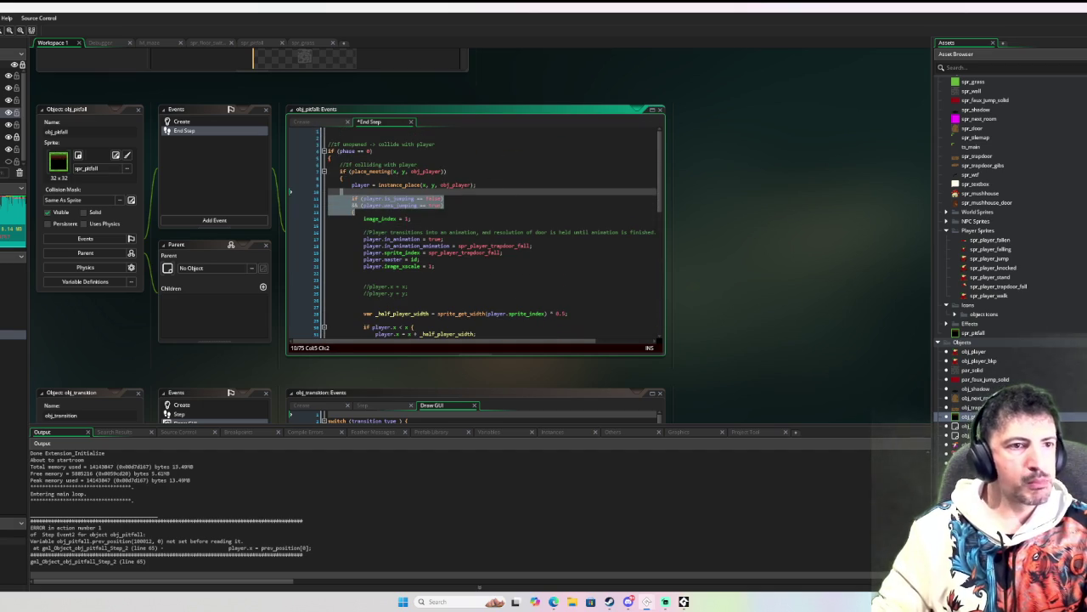
pyautogui.press('BackSpace')
pyautogui.click(365, 198)
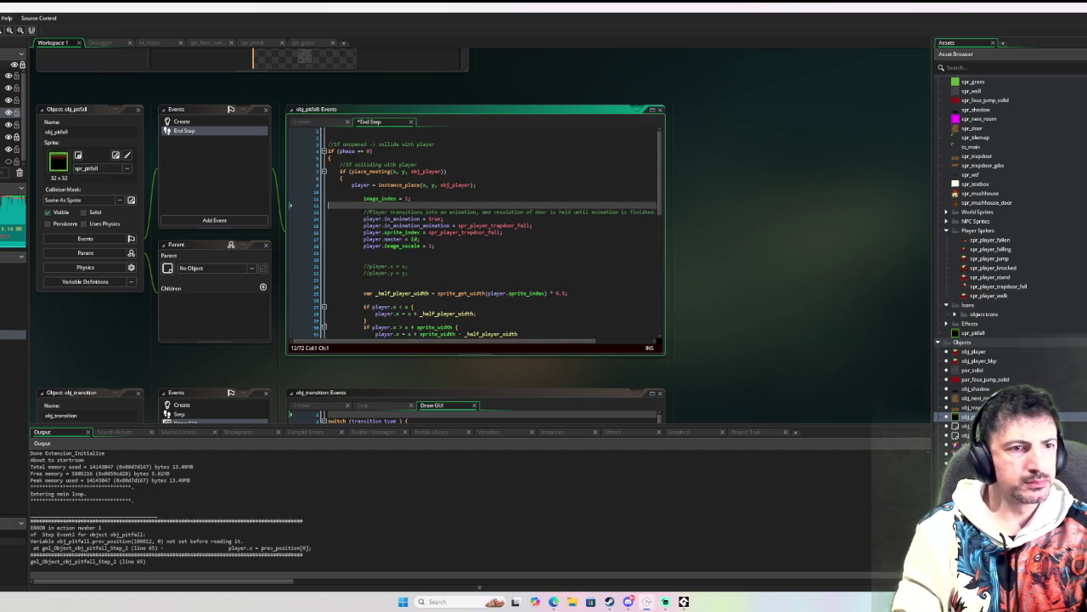
pyautogui.hotkey('ctrl', 'd')
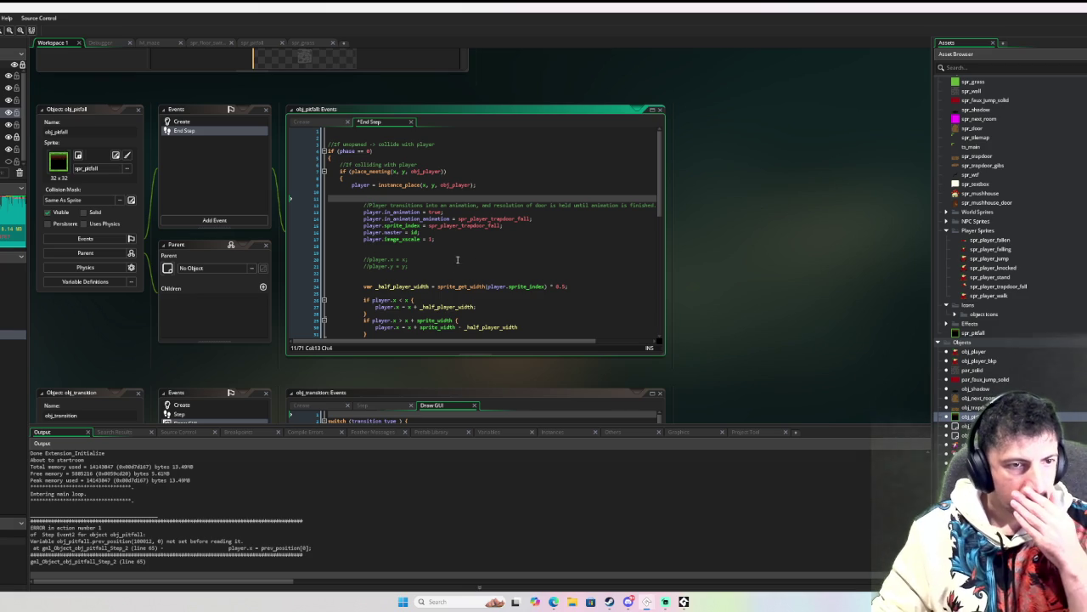
pyautogui.scroll(-2, 447, 239)
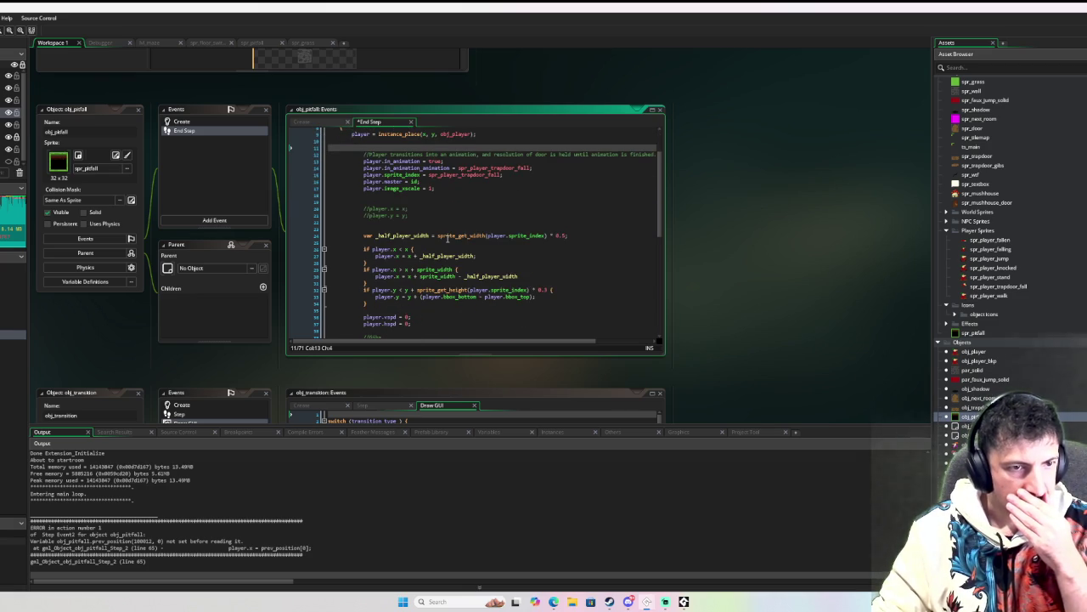
pyautogui.scroll(-1, 481, 235)
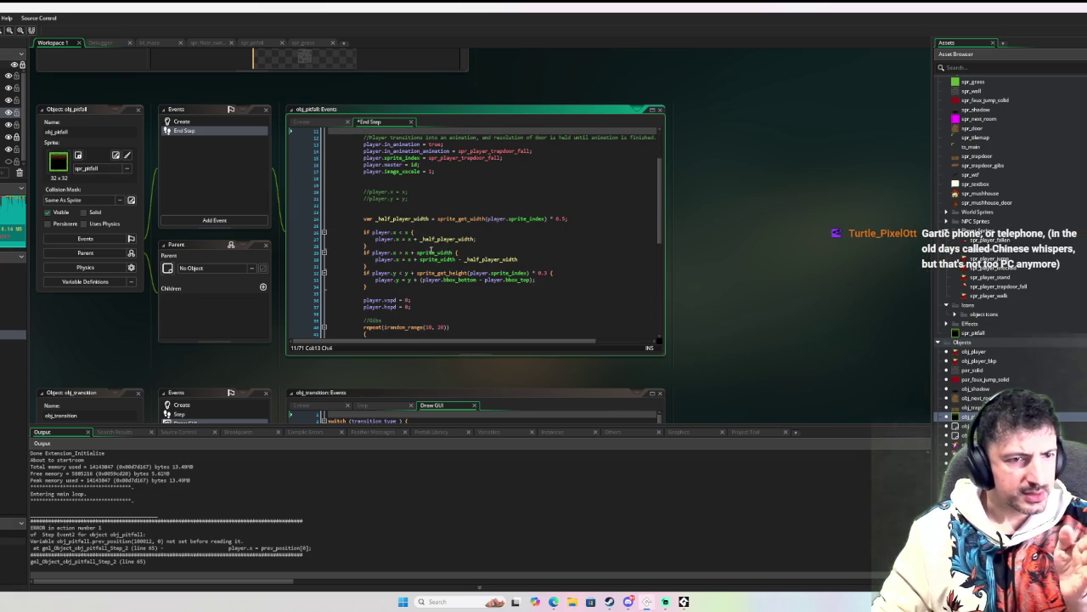
pyautogui.moveTo(427, 255)
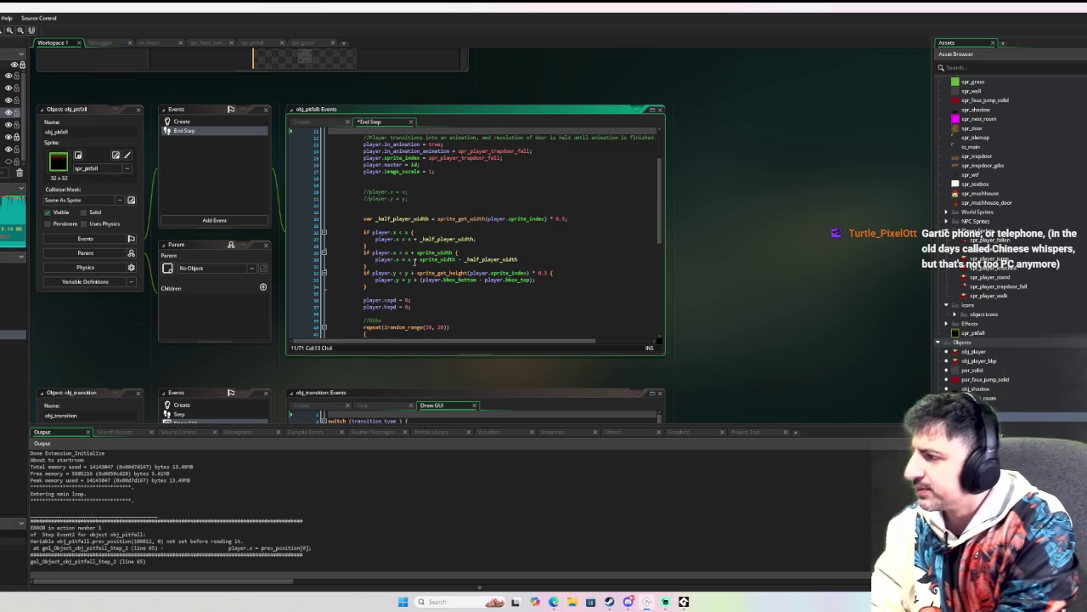
pyautogui.moveTo(401, 239)
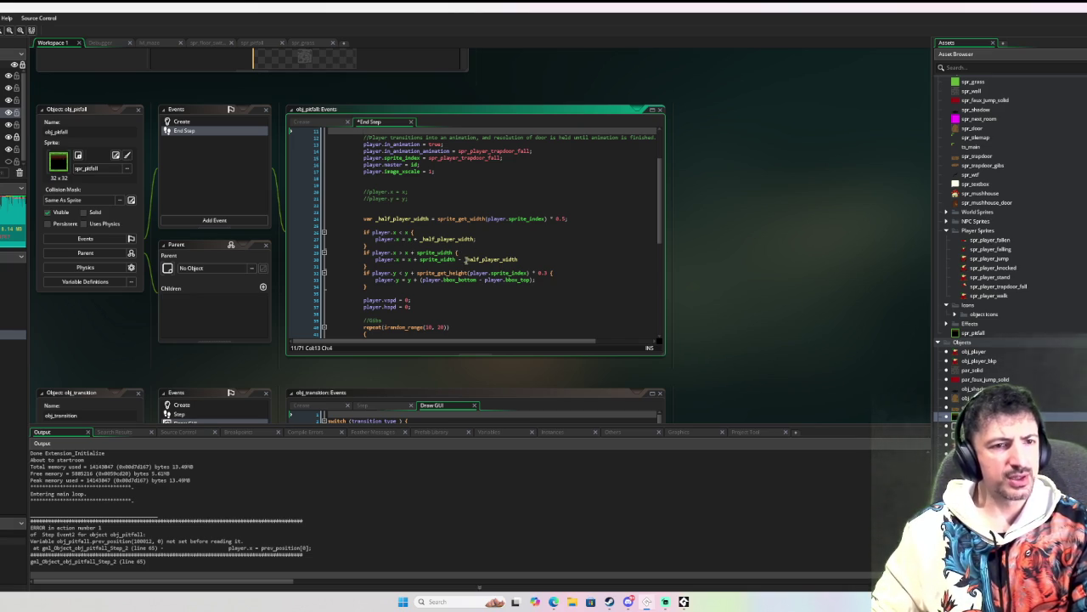
pyautogui.click(456, 253)
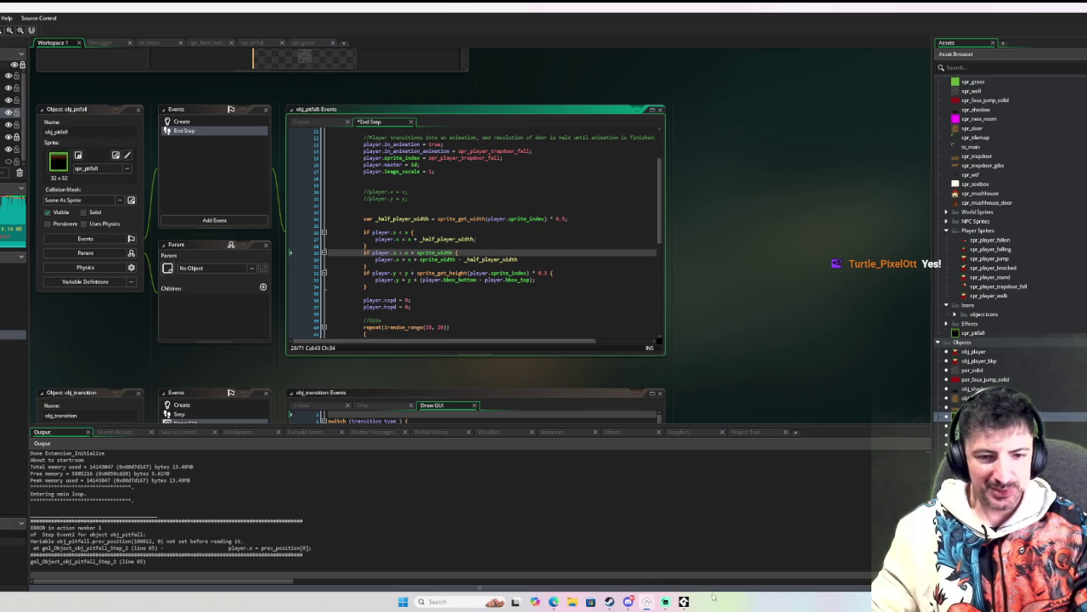
# Step: Bring up the old game window, start a fresh F6 debug run, then stop it
pyautogui.click(684, 601)
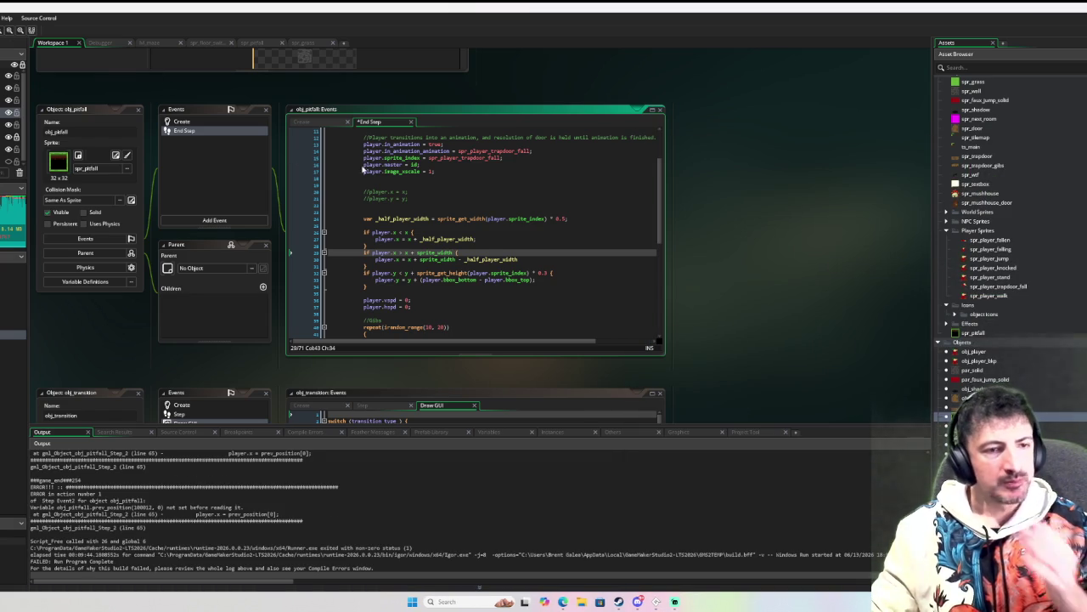
pyautogui.scroll(-5, 400, 228)
pyautogui.scroll(-5, 400, 228)
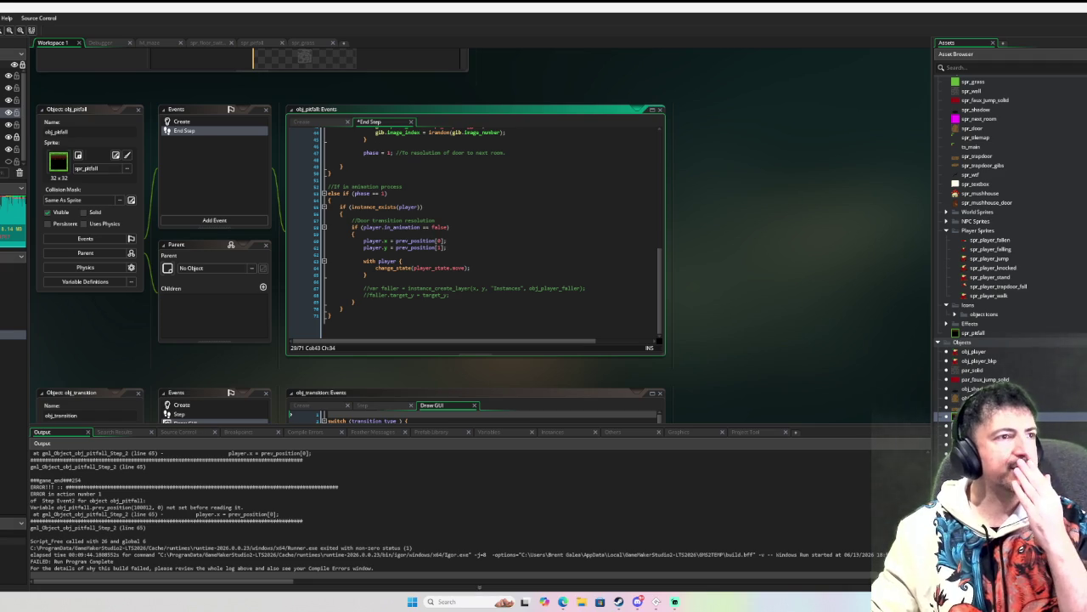
pyautogui.press('F6')
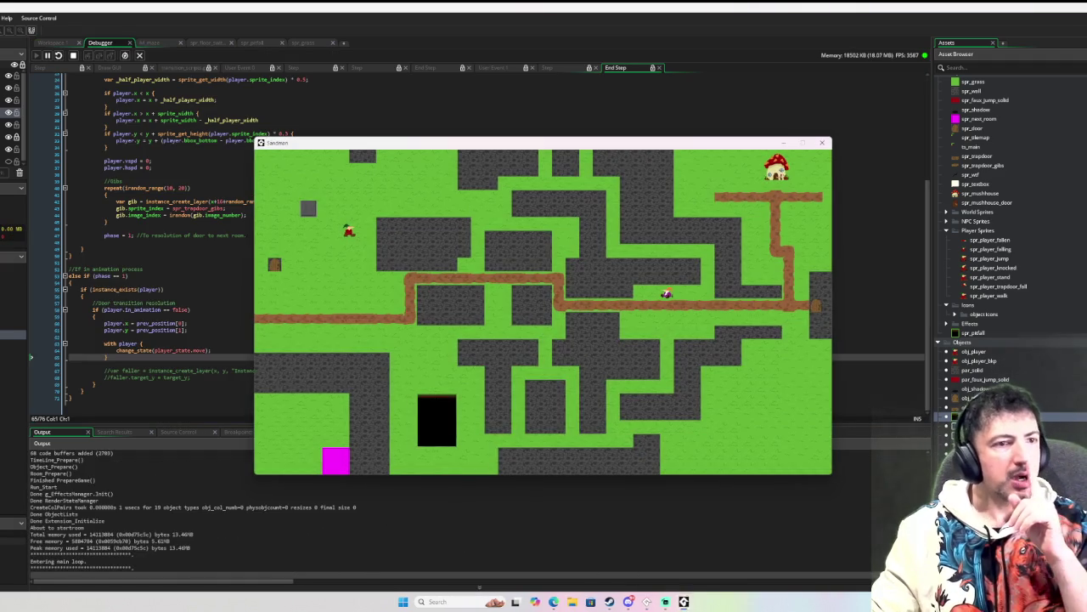
pyautogui.press('Escape')
pyautogui.scroll(3, 1017, 356)
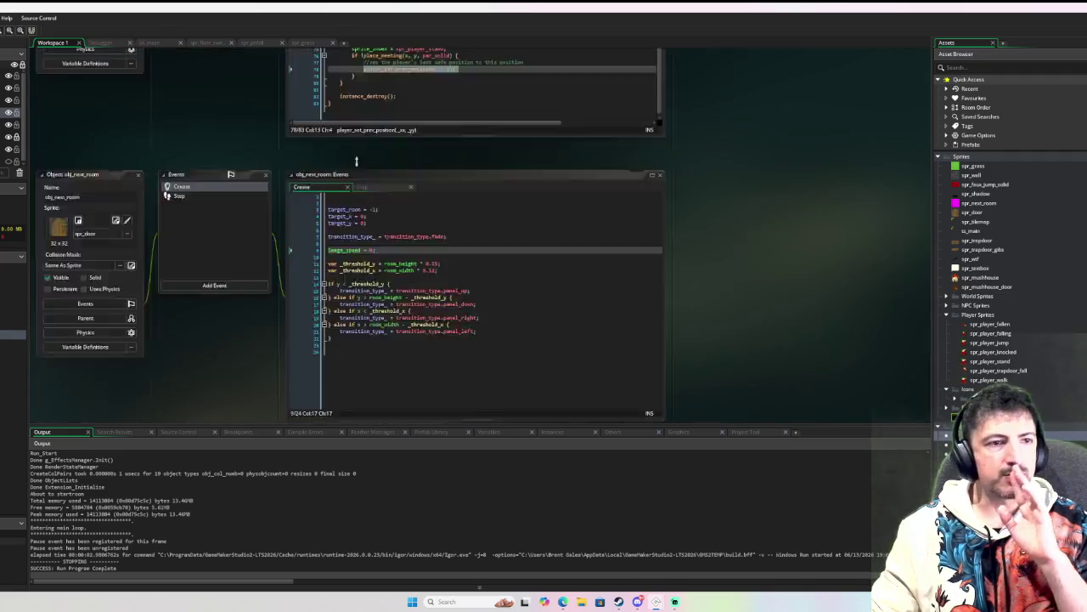
# Step: Append alarm[11] = SEC * 3; after fall_y = 0; in obj_player's Create, then debug with F6
pyautogui.click(335, 125)
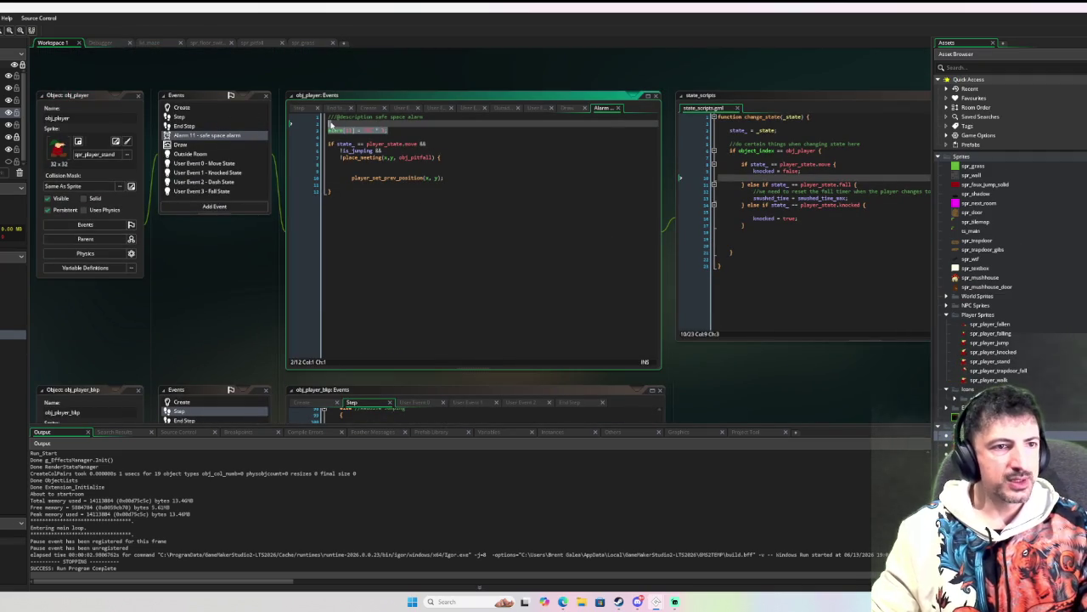
pyautogui.click(204, 109)
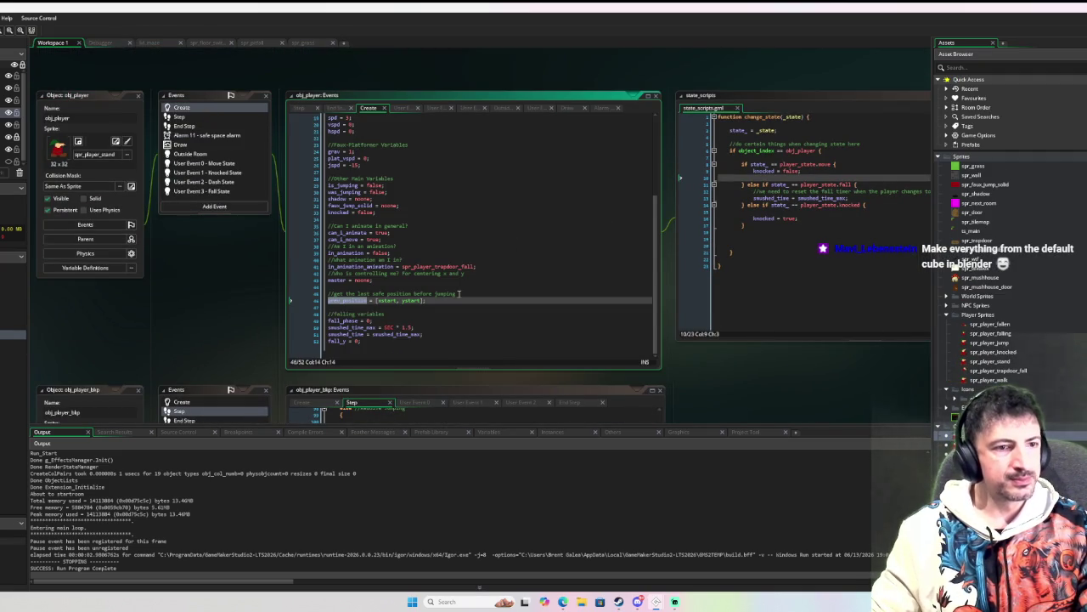
pyautogui.scroll(5, 415, 287)
pyautogui.click(349, 178)
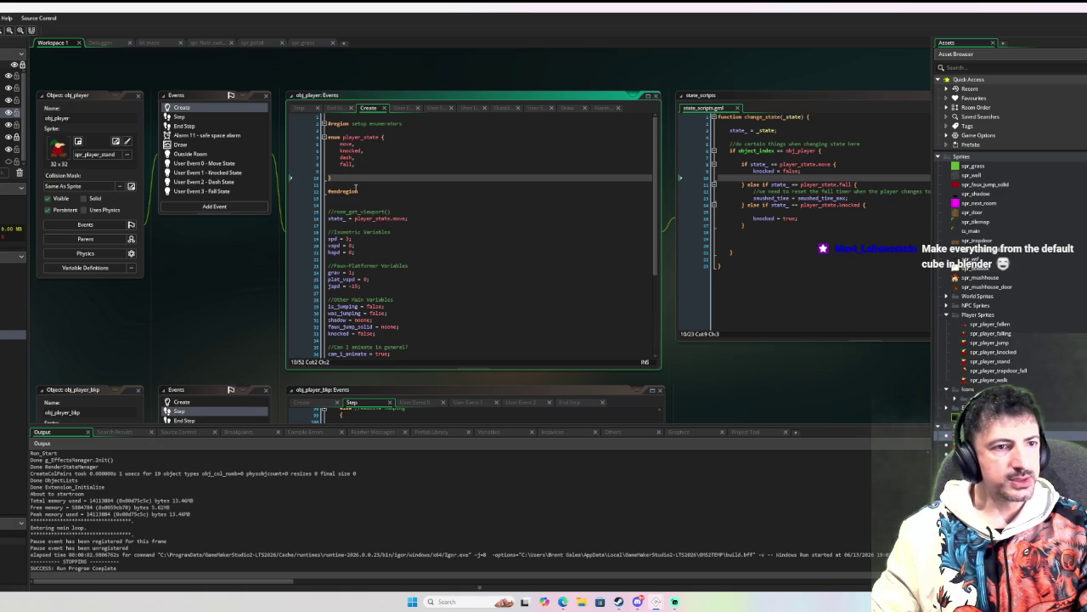
pyautogui.scroll(-6, 357, 188)
pyautogui.click(391, 355)
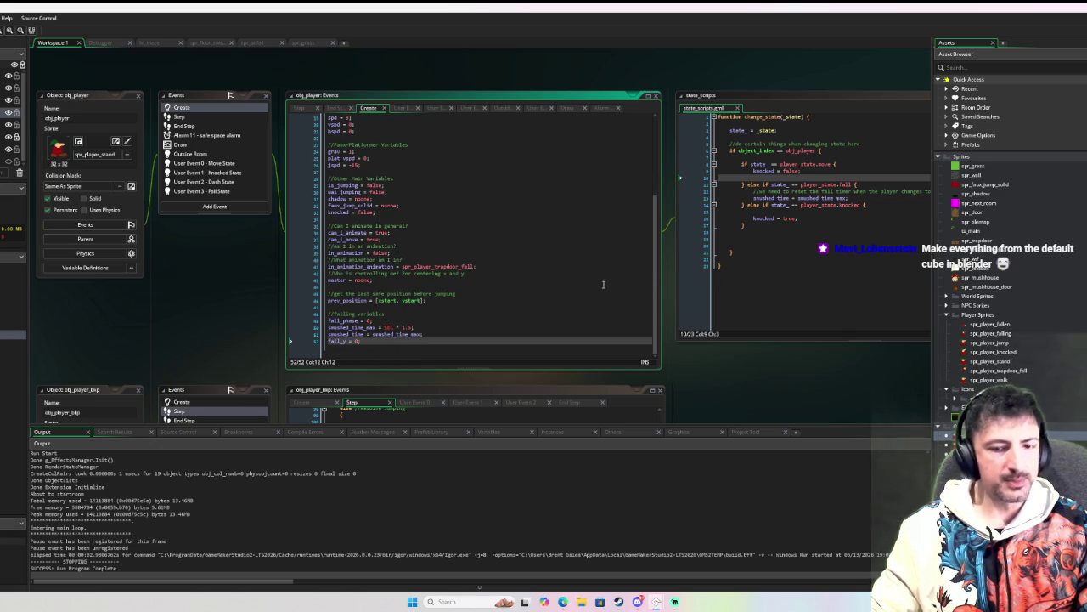
pyautogui.press('Return')
pyautogui.press('Return')
pyautogui.press('Return')
pyautogui.write('alarm[11] = SEC * 3;')
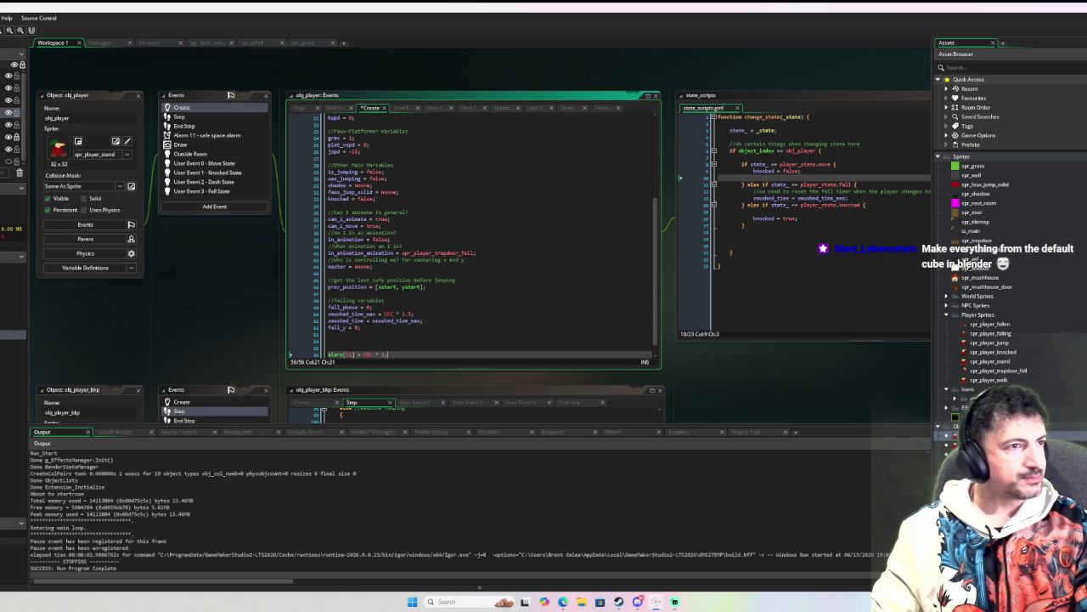
pyautogui.press('F6')
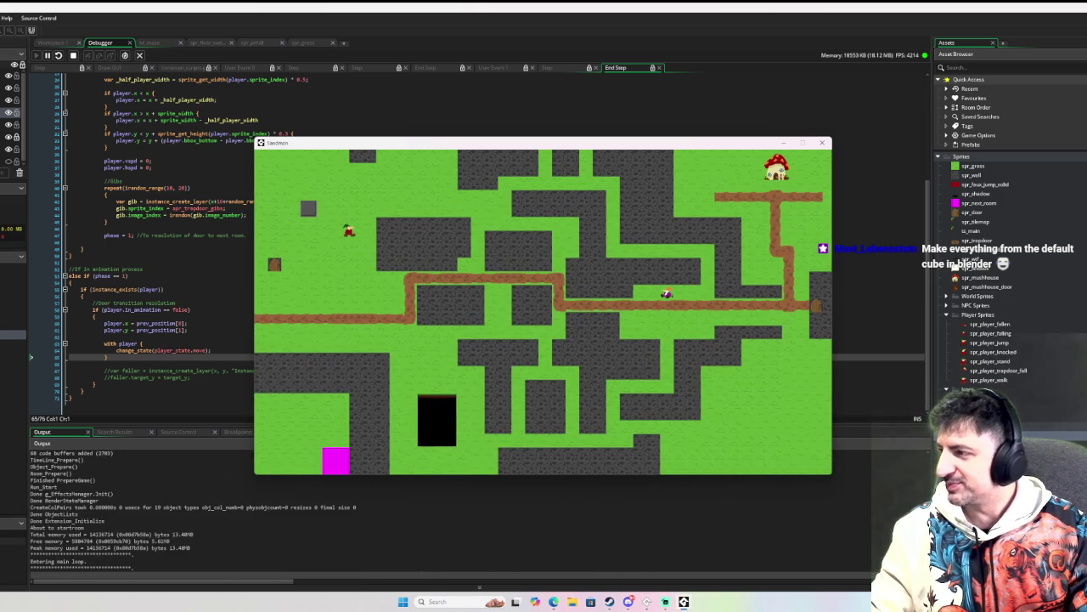
# Step: Walk the player around the room with the arrow keys
pyautogui.press('Down')
pyautogui.press('Left')
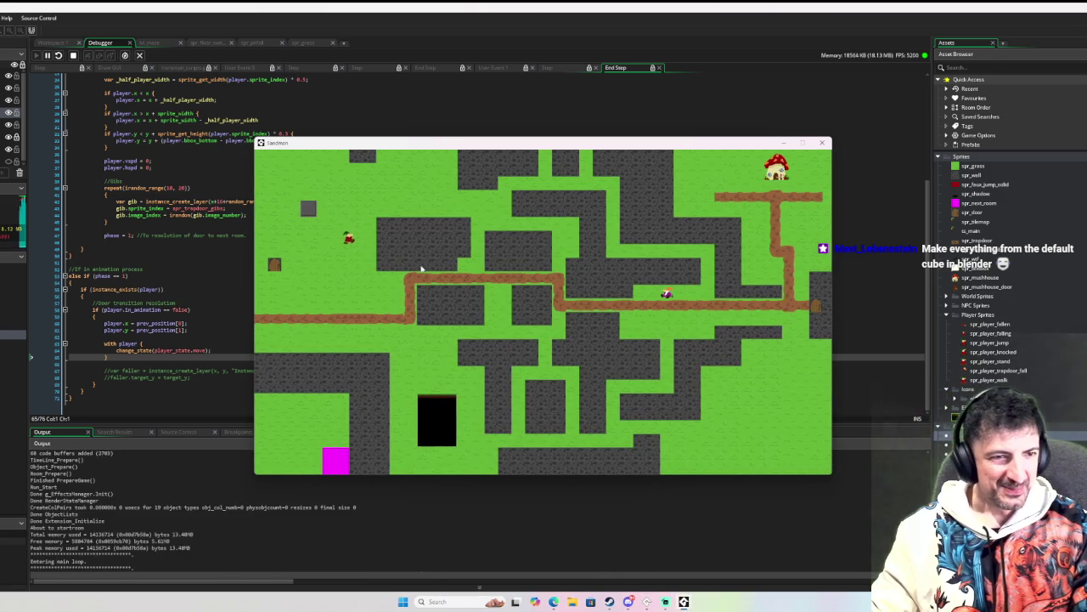
pyautogui.press('Left')
pyautogui.press('Down')
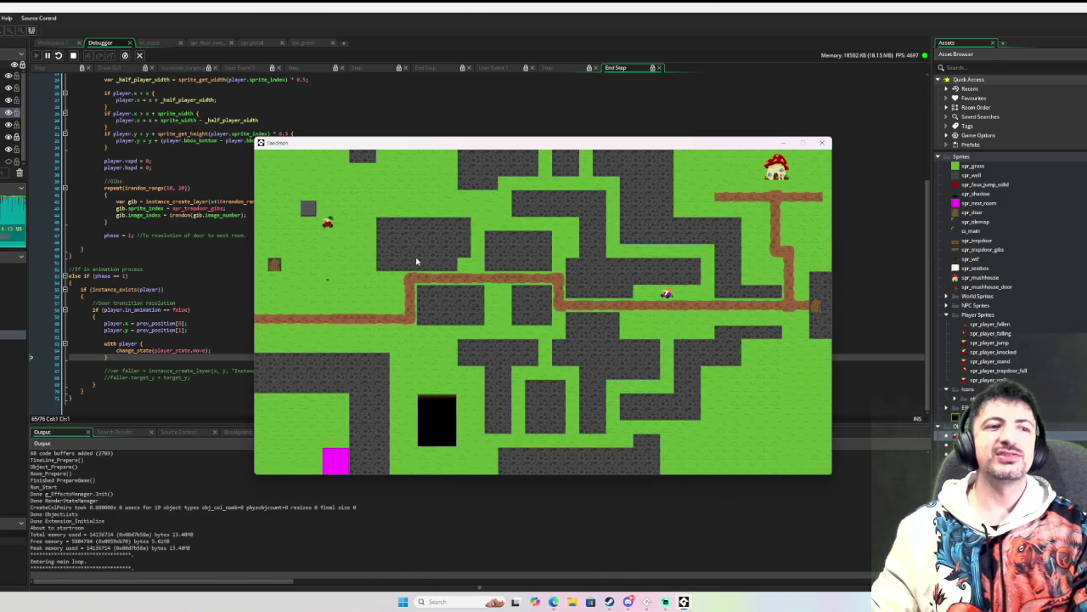
pyautogui.press('Right')
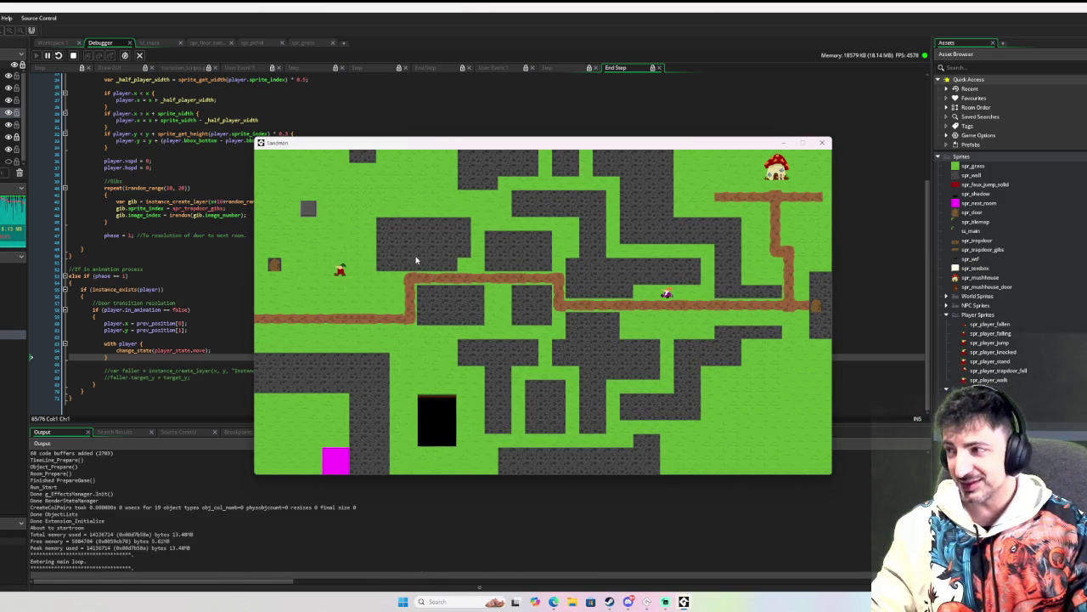
pyautogui.press('Left')
pyautogui.press('Up')
# Step: Steer the player diagonally into the pit and close the resulting prev_position code error
pyautogui.press('Right')
pyautogui.press('Down')
pyautogui.press('Down')
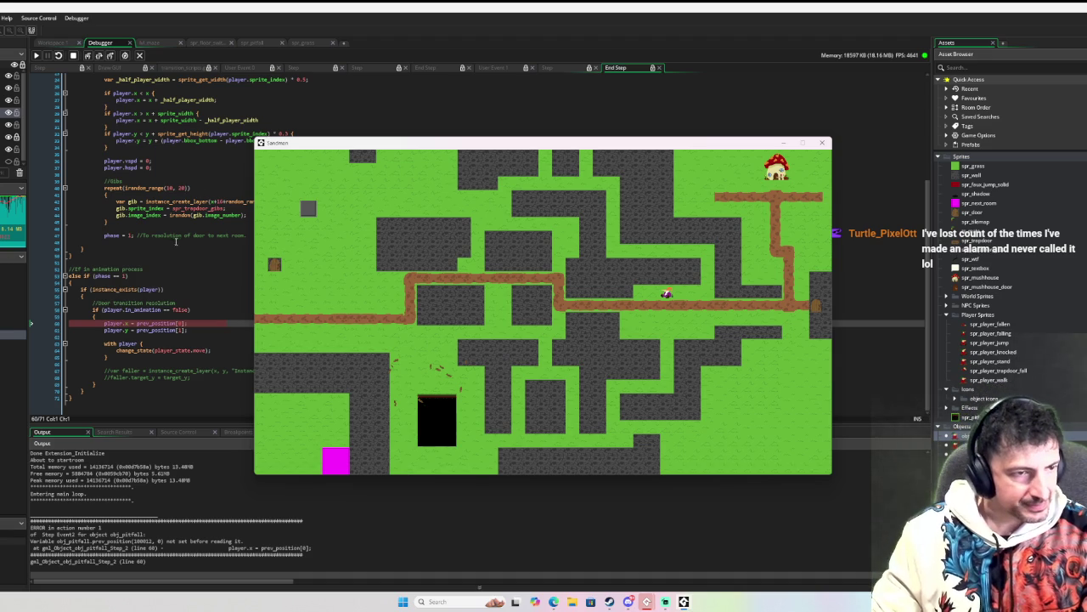
pyautogui.moveTo(381, 145); pyautogui.dragTo(787, 140)
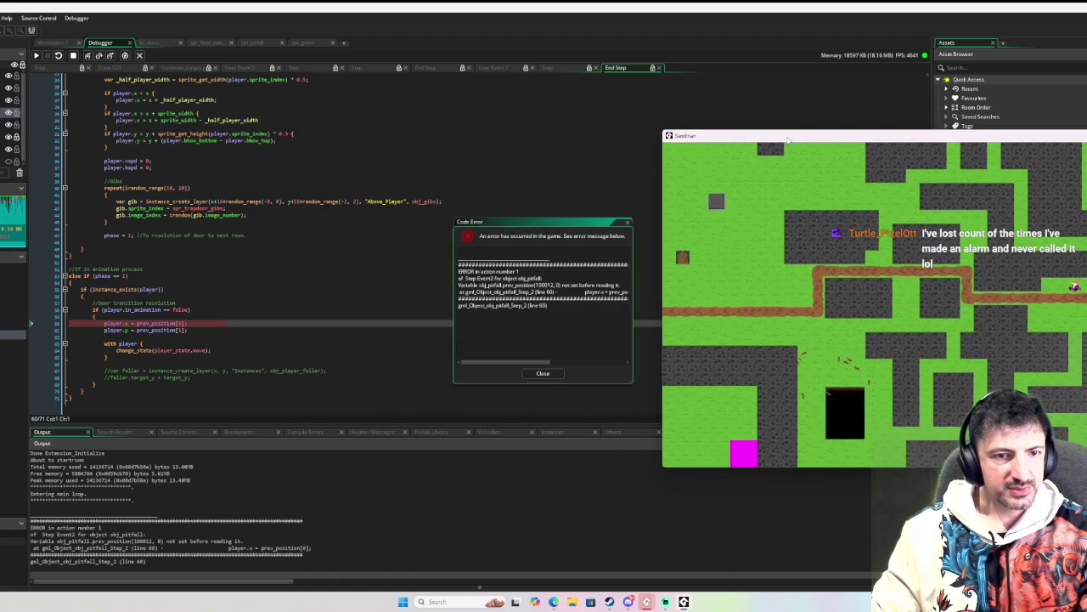
pyautogui.click(548, 373)
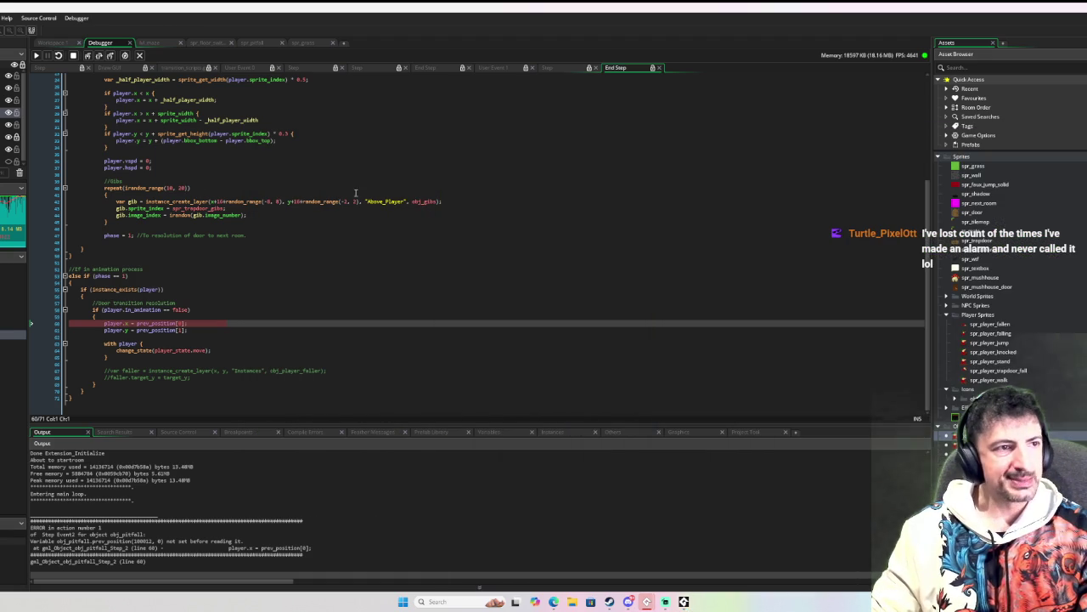
# Step: Stop the debugger, close the spr_pitfall editor, collapse Sprites, and open obj_pitfall
pyautogui.click(73, 55)
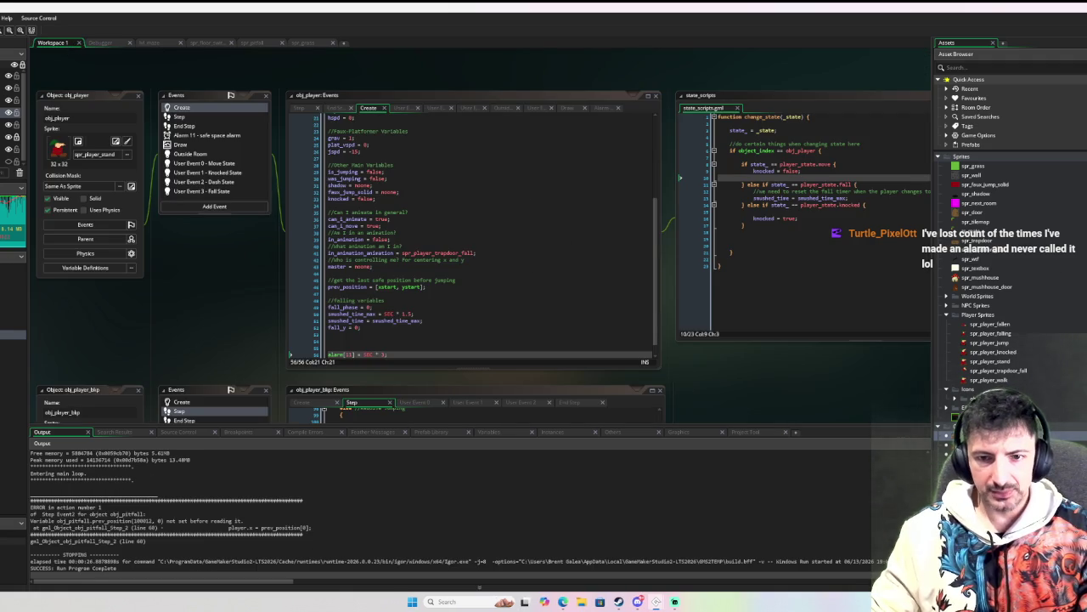
pyautogui.scroll(-5, 577, 379)
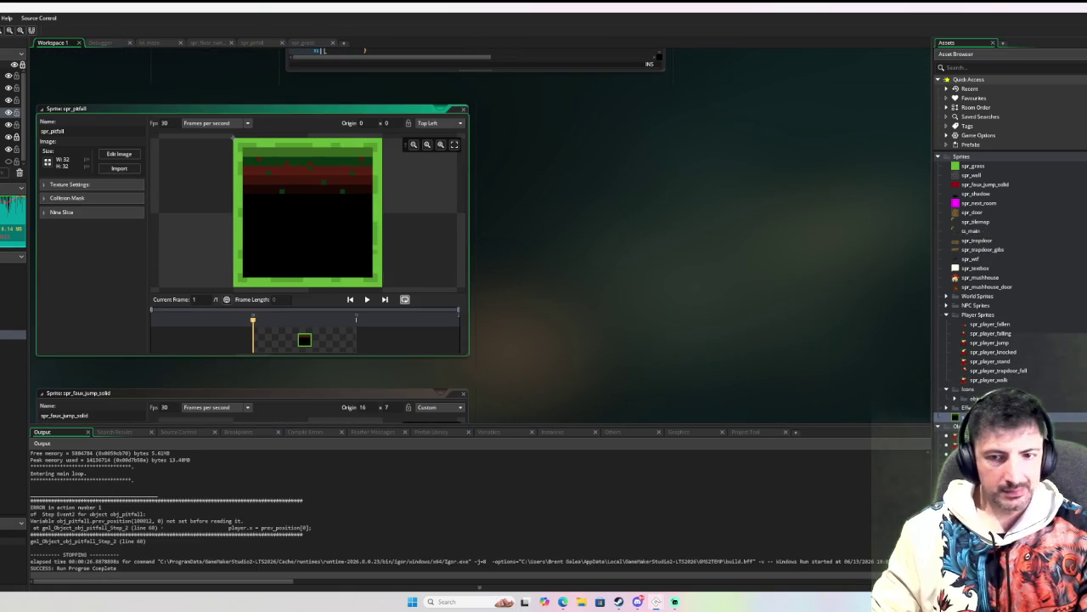
pyautogui.click(464, 109)
pyautogui.click(939, 156)
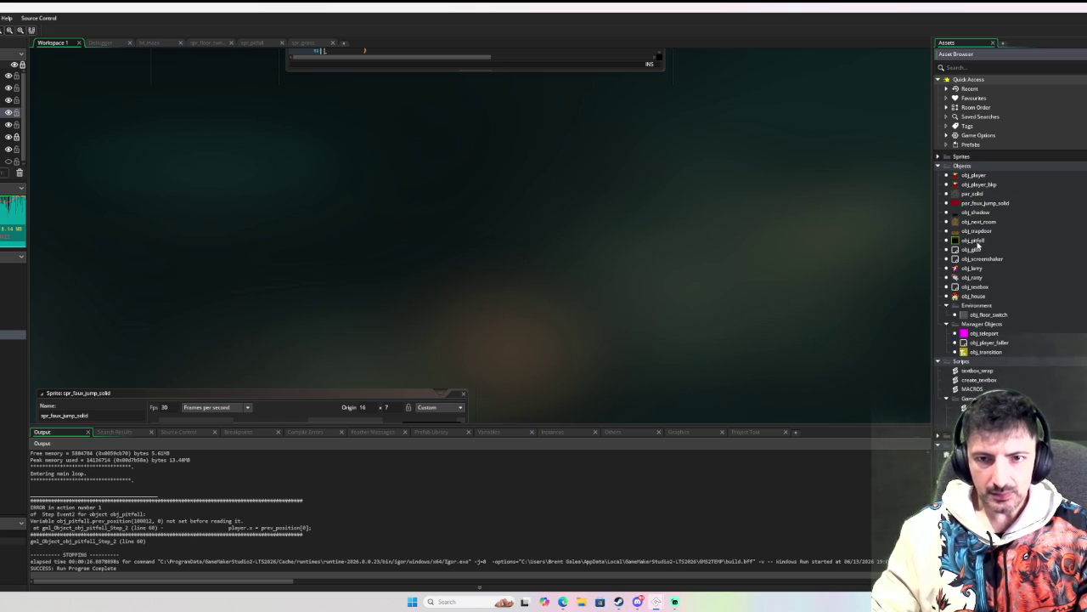
pyautogui.doubleClick(974, 240)
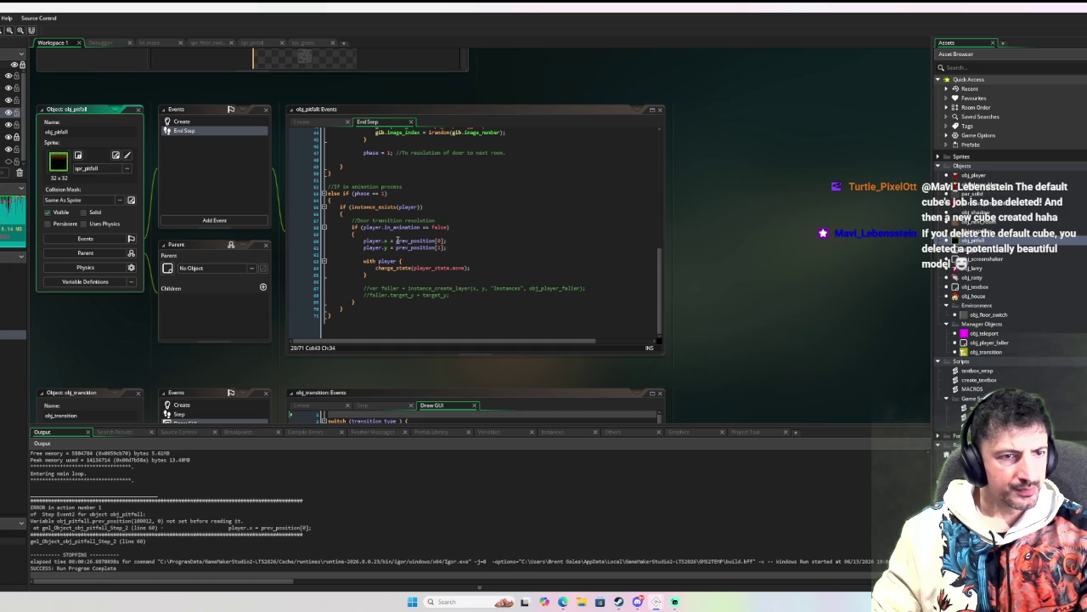
# Step: Prefix prev_position with 'player.' on End Step lines 60 and 61
pyautogui.click(397, 241)
pyautogui.press('Left')
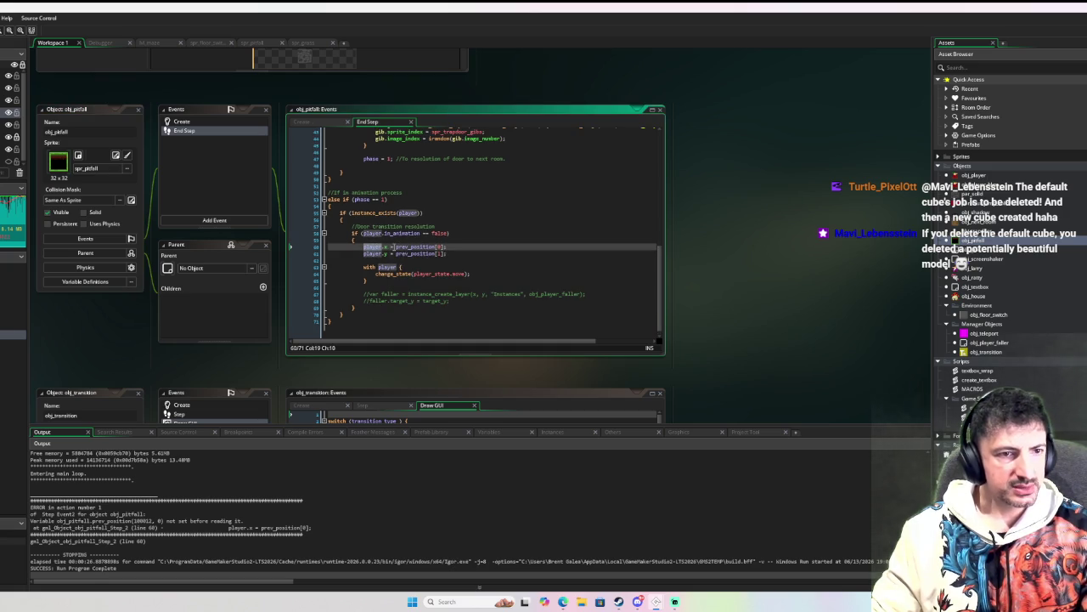
pyautogui.write('player.')
pyautogui.press('Down')
pyautogui.write('player.')
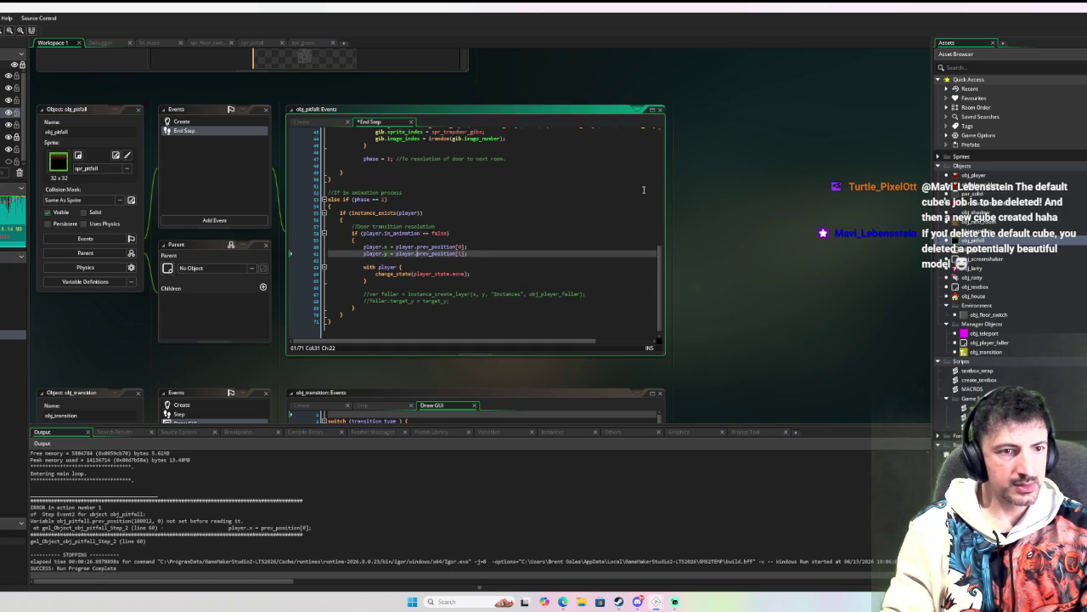
pyautogui.click(536, 225)
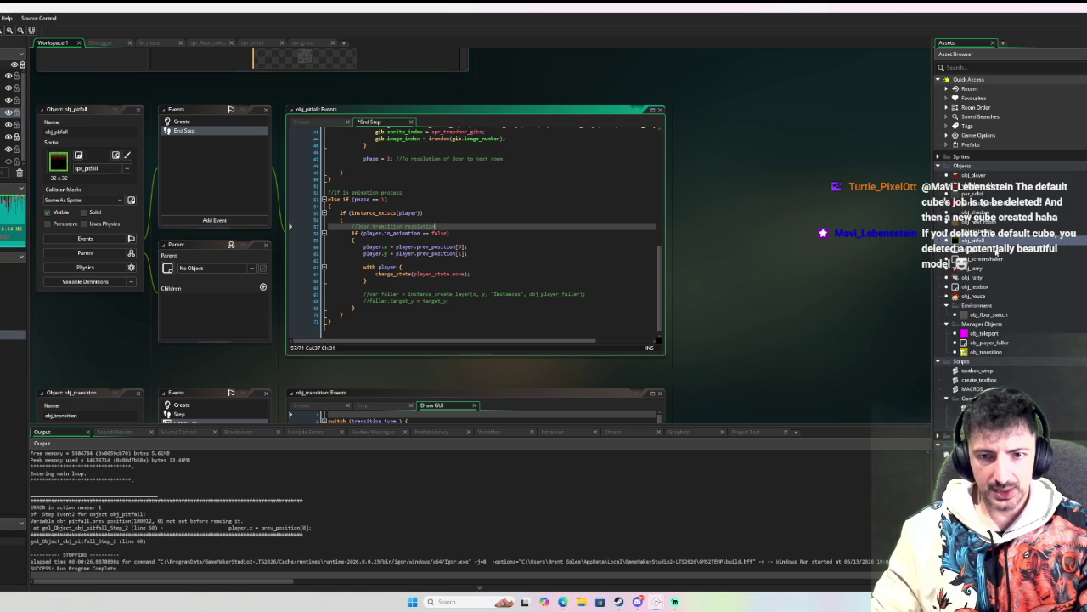
# Step: Open spr_pitfall in the image editor
pyautogui.click(938, 156)
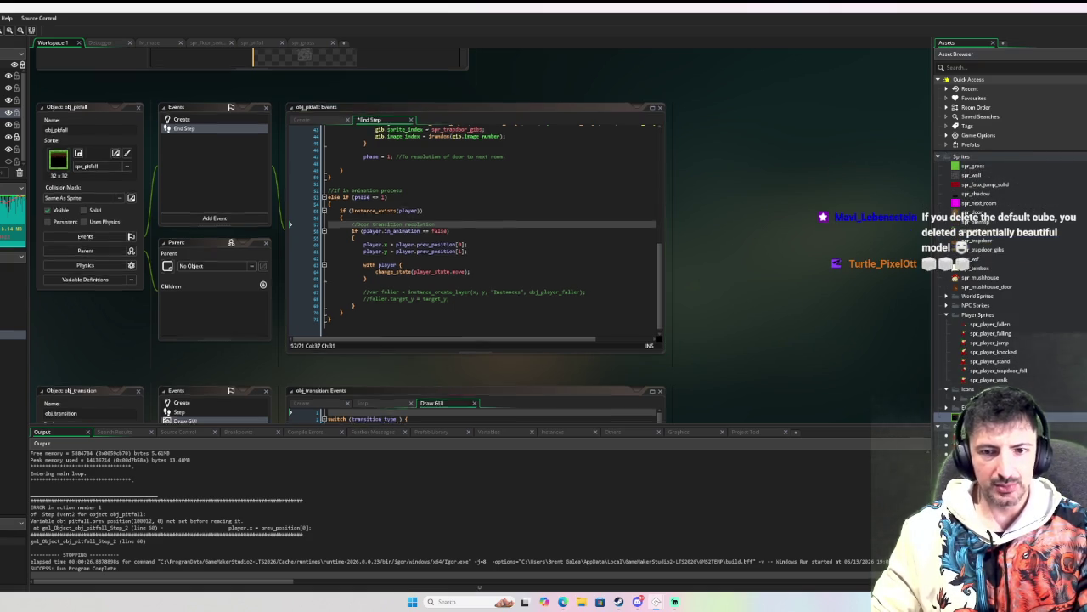
pyautogui.click(126, 155)
pyautogui.click(119, 154)
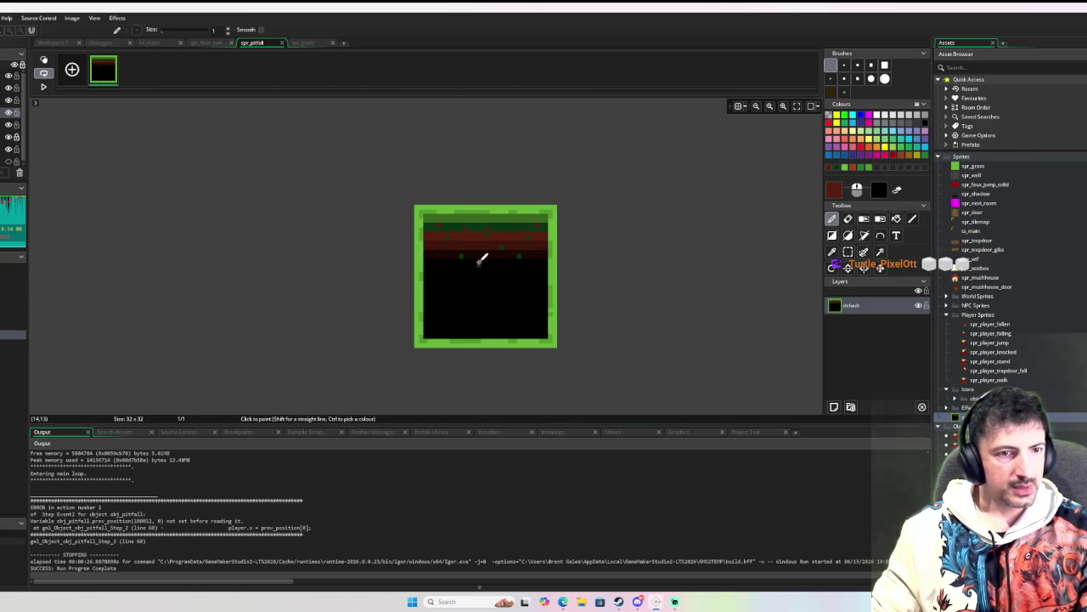
# Step: Shift the pit sprite's red rows down two pixels and a thin strip down one more
pyautogui.press('s')
pyautogui.moveTo(388, 208); pyautogui.dragTo(582, 272)
pyautogui.press('Down')
pyautogui.press('Down')
pyautogui.press('d')
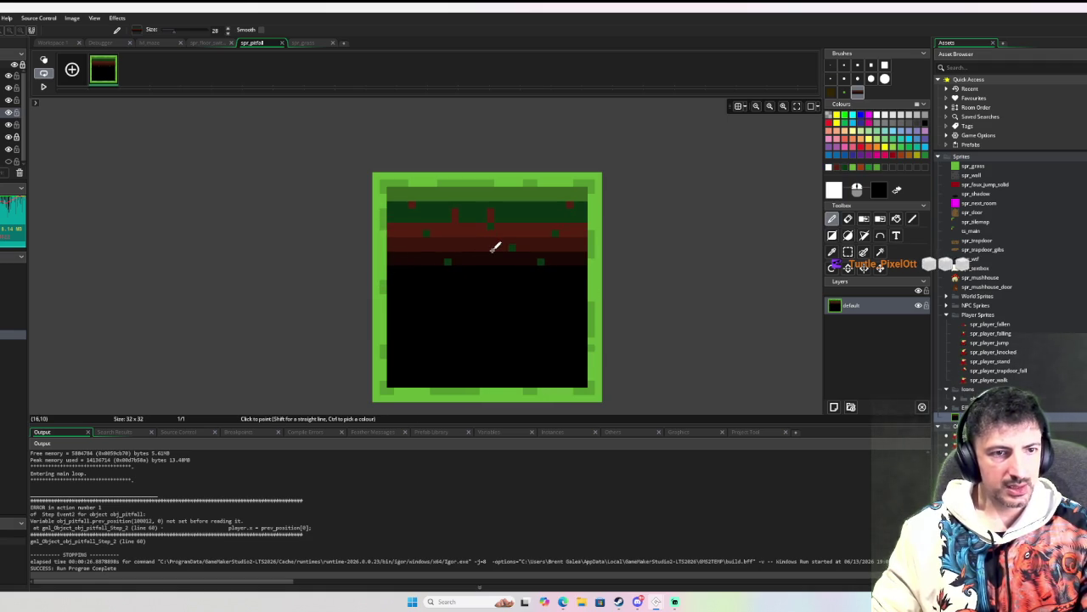
pyautogui.press('s')
pyautogui.moveTo(391, 241)
pyautogui.mouseDown()
pyautogui.moveTo(577, 244)
pyautogui.moveTo(394, 293)
pyautogui.mouseUp()
pyautogui.press('d')
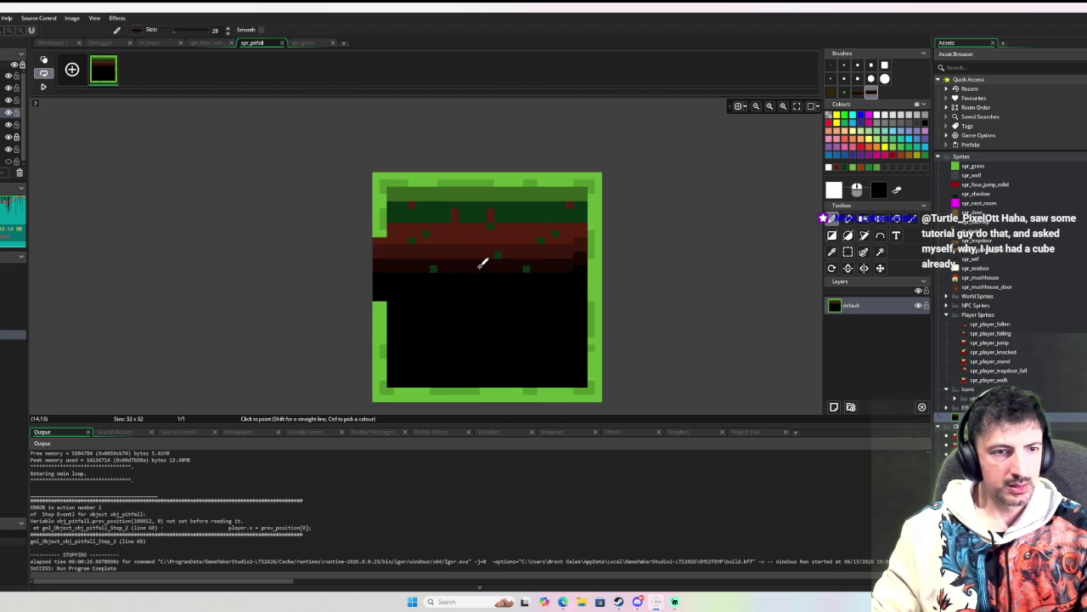
# Step: Move the pit's lower coloured rows and one edge row down a pixel
pyautogui.press('s')
pyautogui.moveTo(389, 253)
pyautogui.mouseDown()
pyautogui.moveTo(485, 286)
pyautogui.moveTo(574, 293)
pyautogui.moveTo(500, 284)
pyautogui.mouseUp()
pyautogui.press('d')
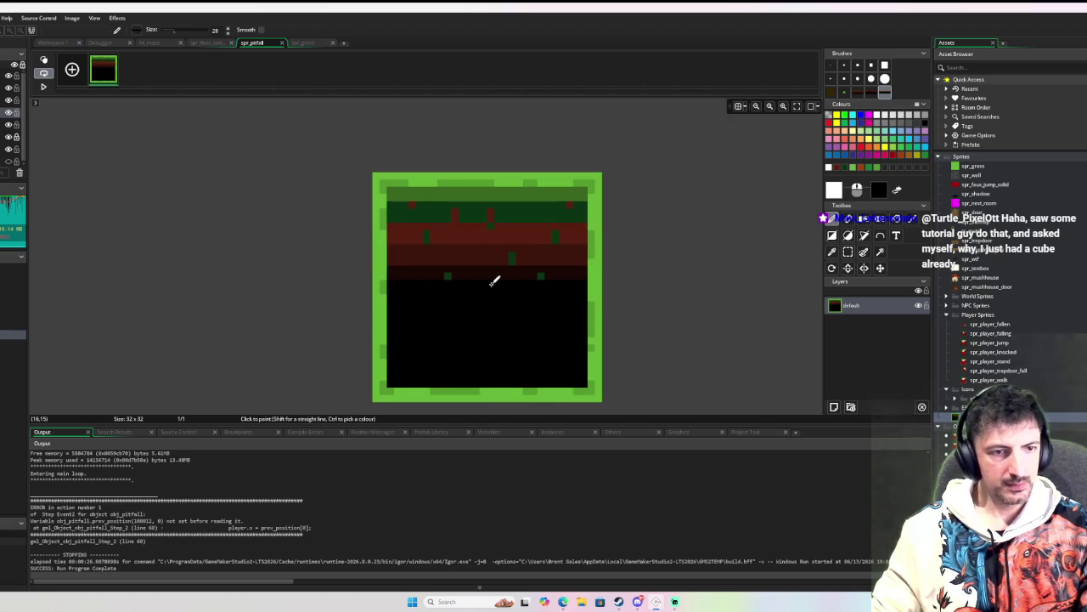
pyautogui.press('s')
pyautogui.moveTo(394, 273); pyautogui.dragTo(551, 286)
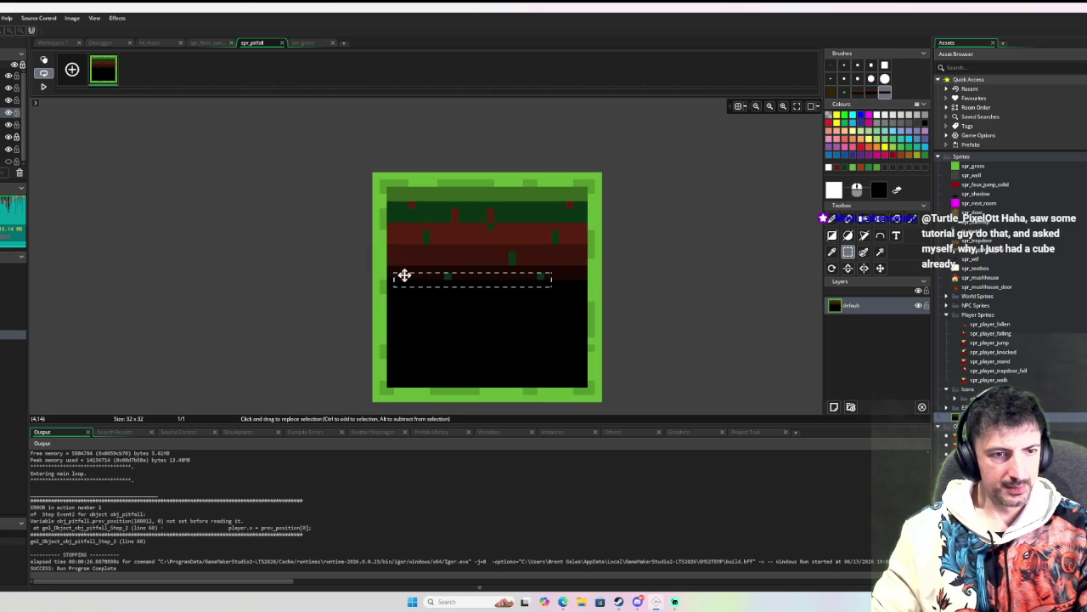
pyautogui.moveTo(387, 267)
pyautogui.mouseDown()
pyautogui.moveTo(581, 270)
pyautogui.moveTo(517, 286)
pyautogui.mouseUp()
pyautogui.press('d')
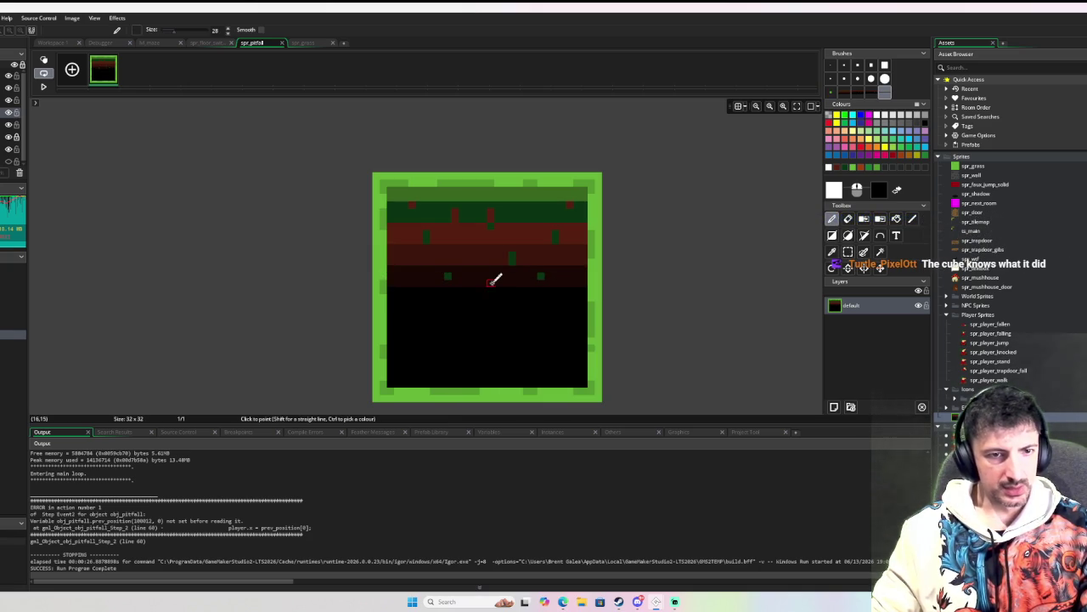
# Step: Add a layer, place the default layer above Layer 1, and stamp the upper dark block onto both
pyautogui.click(833, 406)
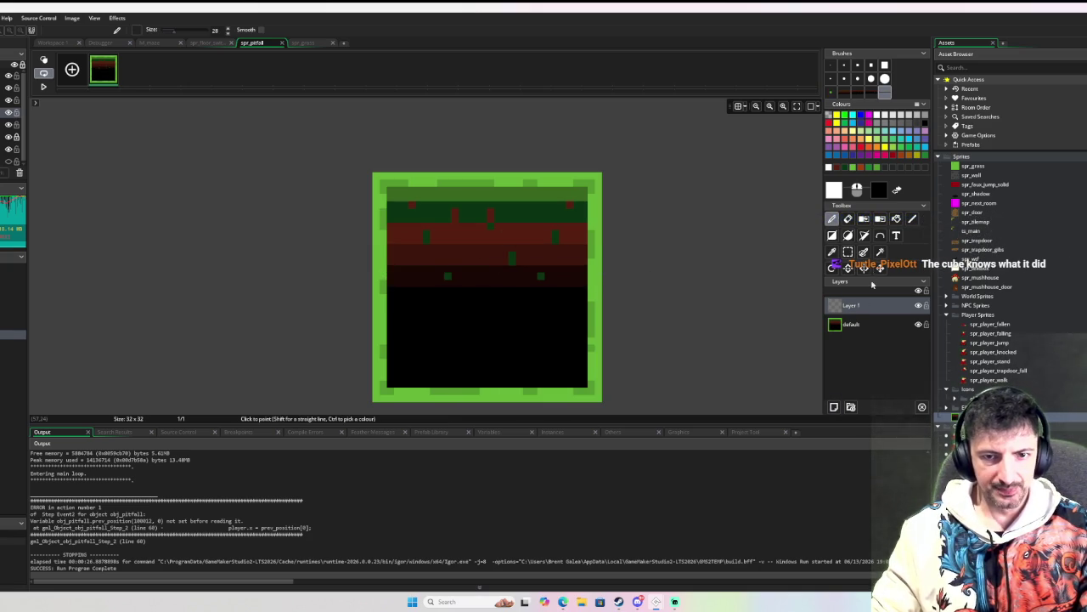
pyautogui.moveTo(852, 323); pyautogui.dragTo(853, 304)
pyautogui.press('s')
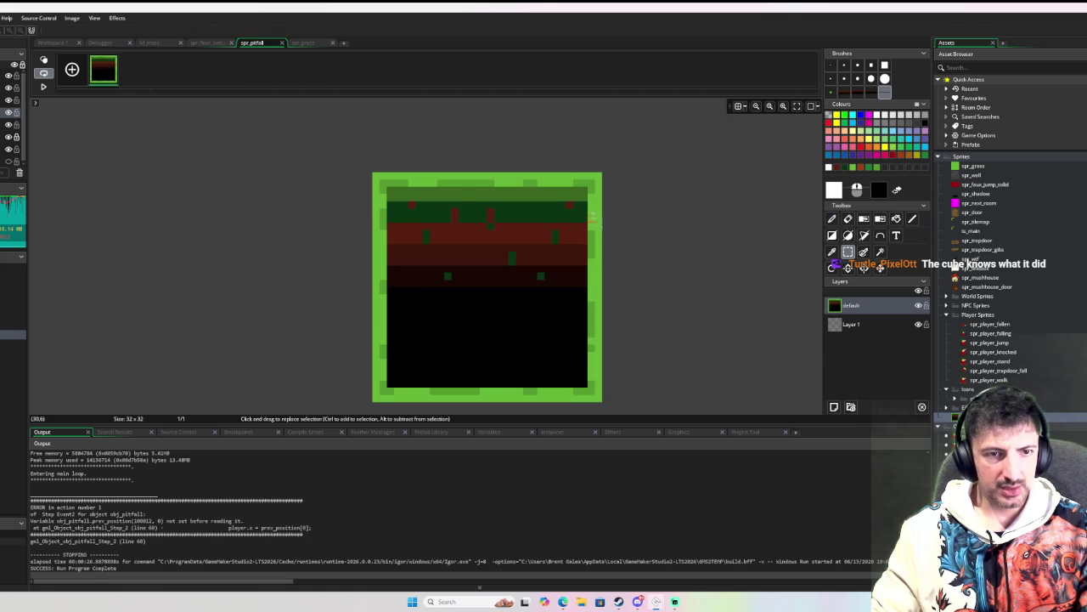
pyautogui.moveTo(587, 201)
pyautogui.mouseDown()
pyautogui.moveTo(412, 284)
pyautogui.moveTo(393, 279)
pyautogui.mouseUp()
pyautogui.moveTo(547, 185)
pyautogui.mouseDown()
pyautogui.moveTo(436, 274)
pyautogui.moveTo(389, 285)
pyautogui.mouseUp()
pyautogui.hotkey('ctrl', 'c')
pyautogui.hotkey('ctrl', 'v')
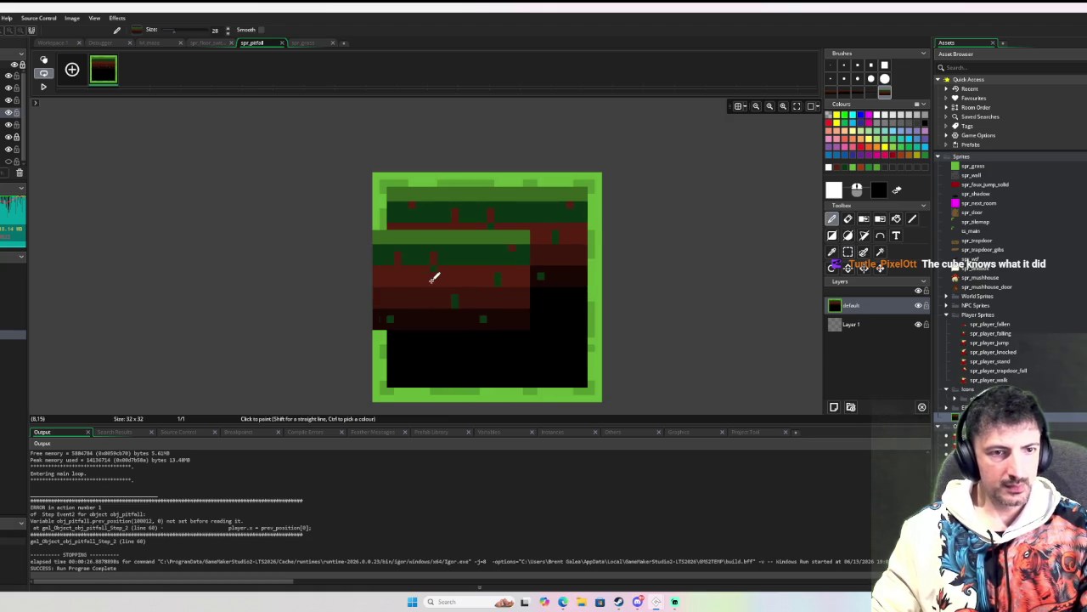
pyautogui.click(491, 234)
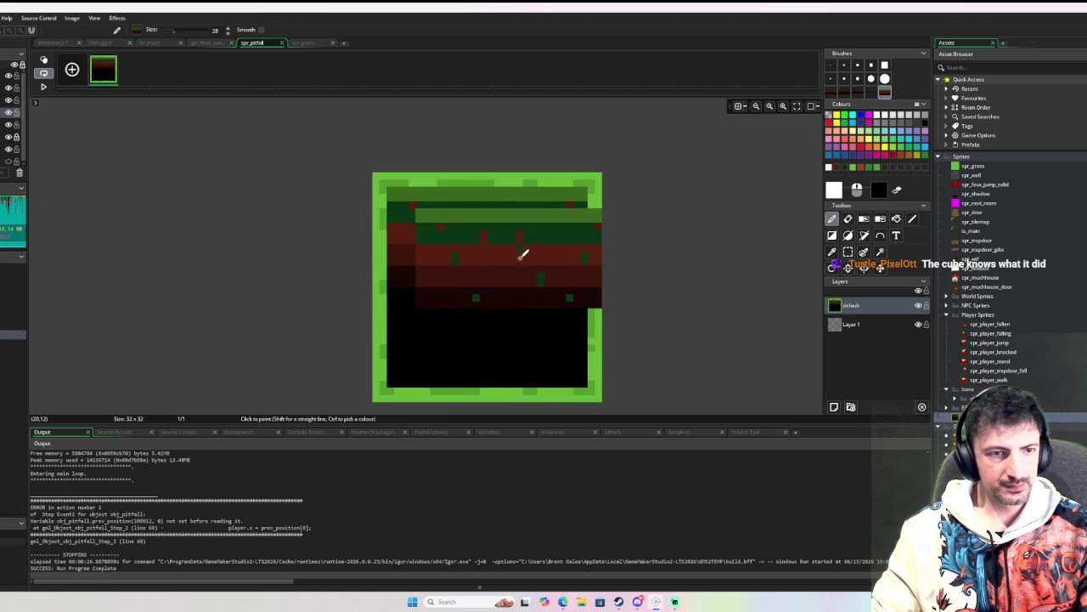
pyautogui.click(867, 331)
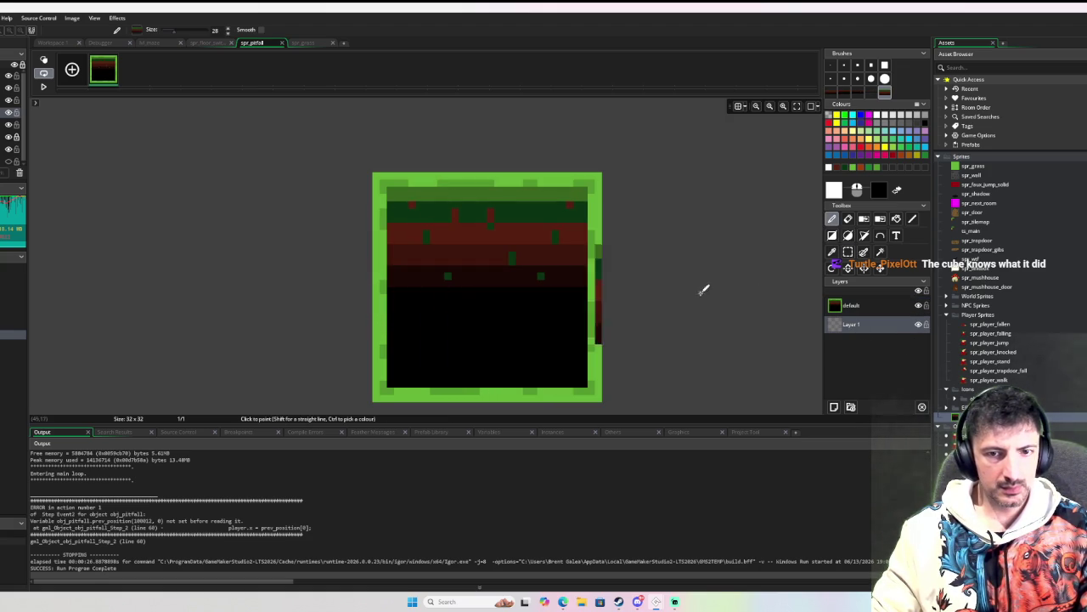
pyautogui.click(495, 237)
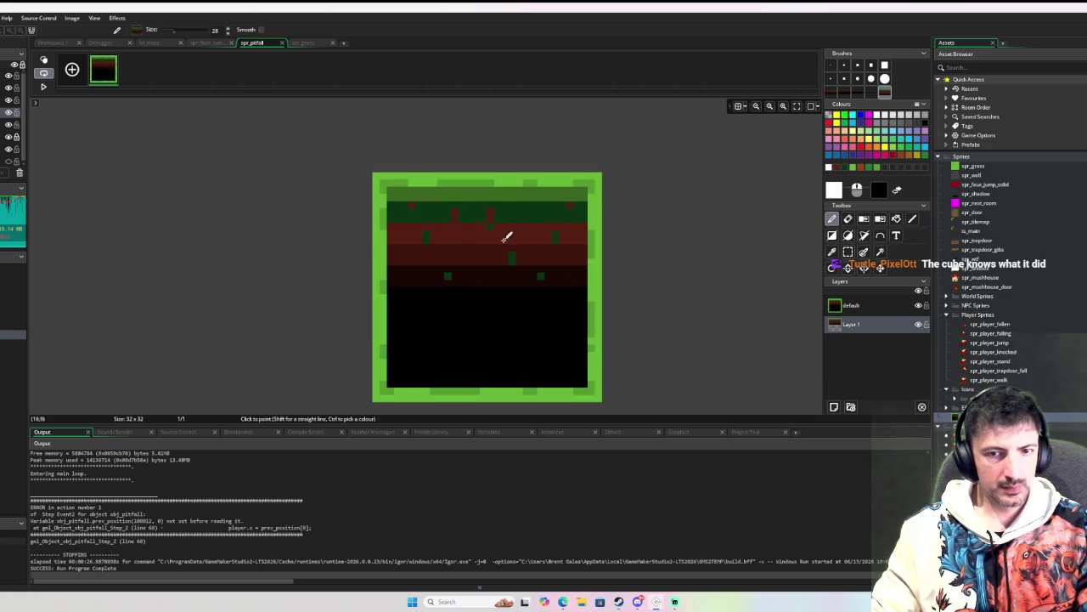
# Step: Erase the default layer's upper half and part of the black lower area, then add Layer 2
pyautogui.click(858, 305)
pyautogui.press('e')
pyautogui.moveTo(517, 246); pyautogui.dragTo(513, 265)
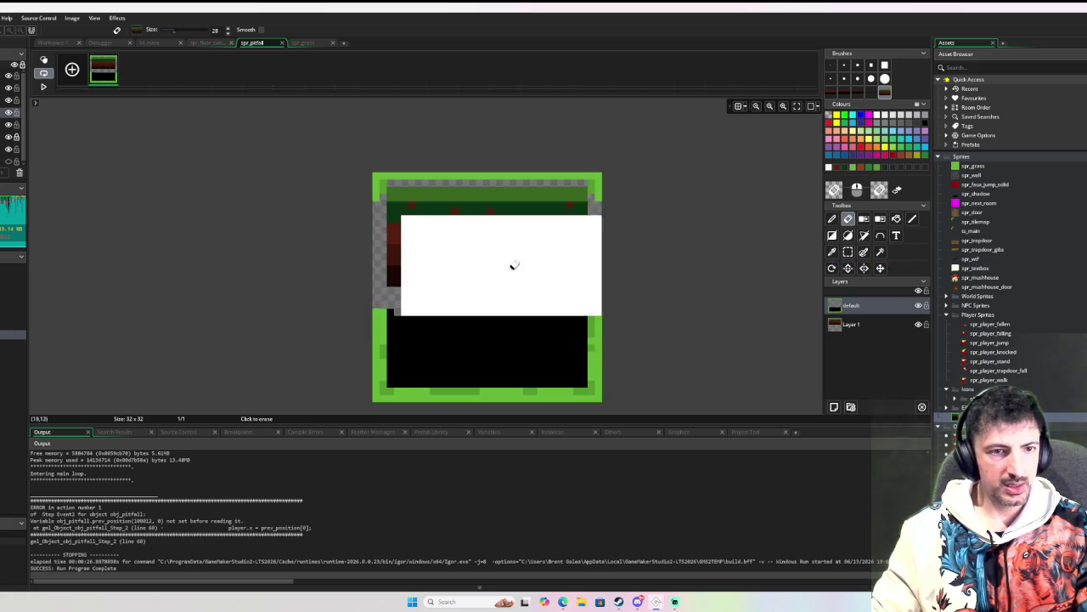
pyautogui.hotkey('ctrl', 'z')
pyautogui.click(867, 305)
pyautogui.moveTo(552, 272)
pyautogui.mouseDown()
pyautogui.moveTo(492, 235)
pyautogui.moveTo(509, 255)
pyautogui.mouseUp()
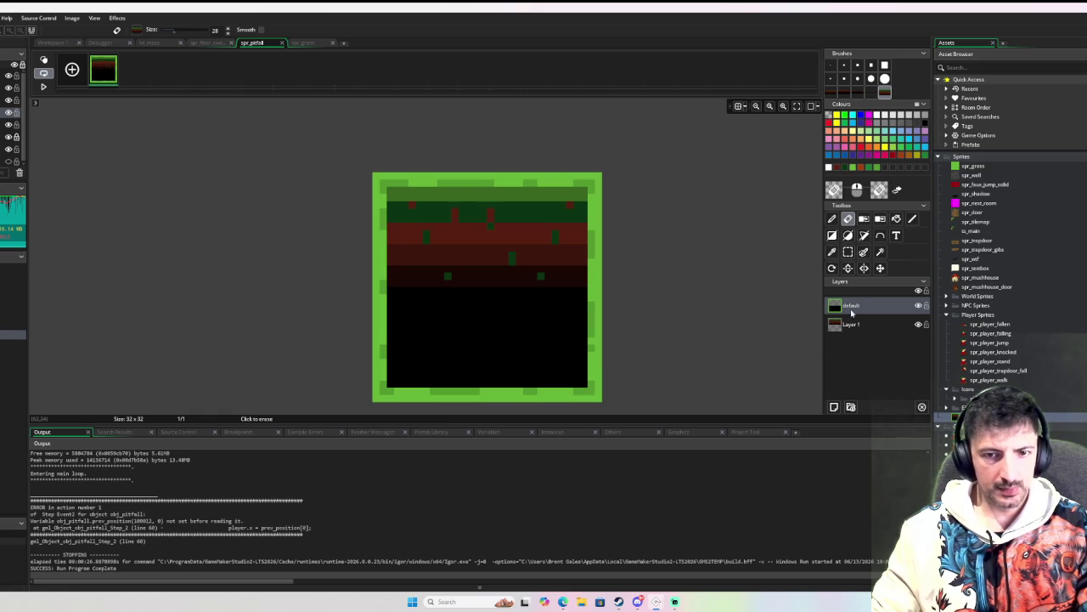
pyautogui.click(535, 326)
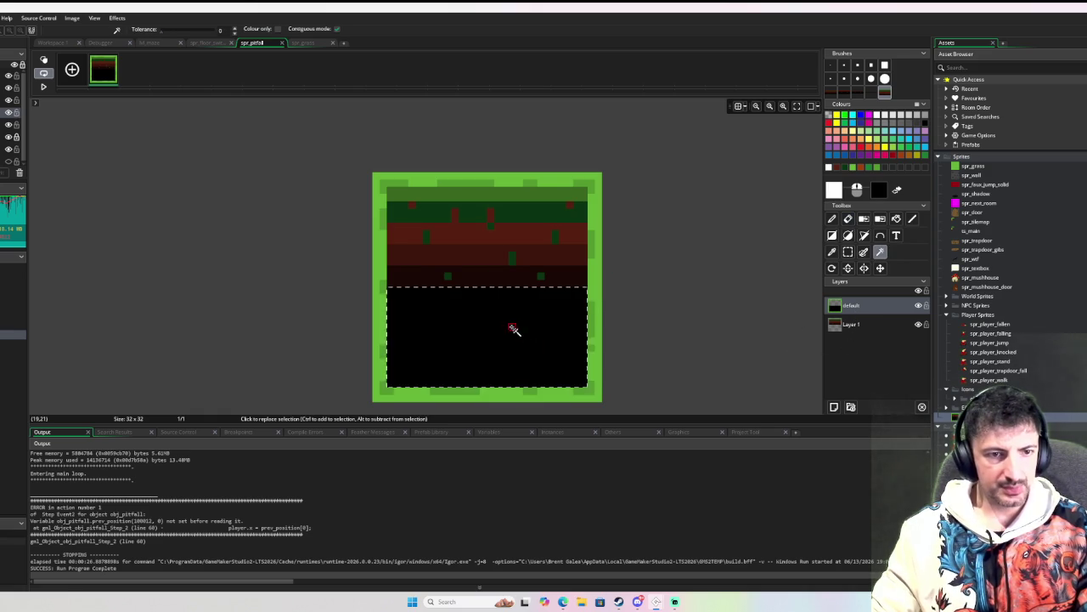
pyautogui.press('d')
pyautogui.click(834, 407)
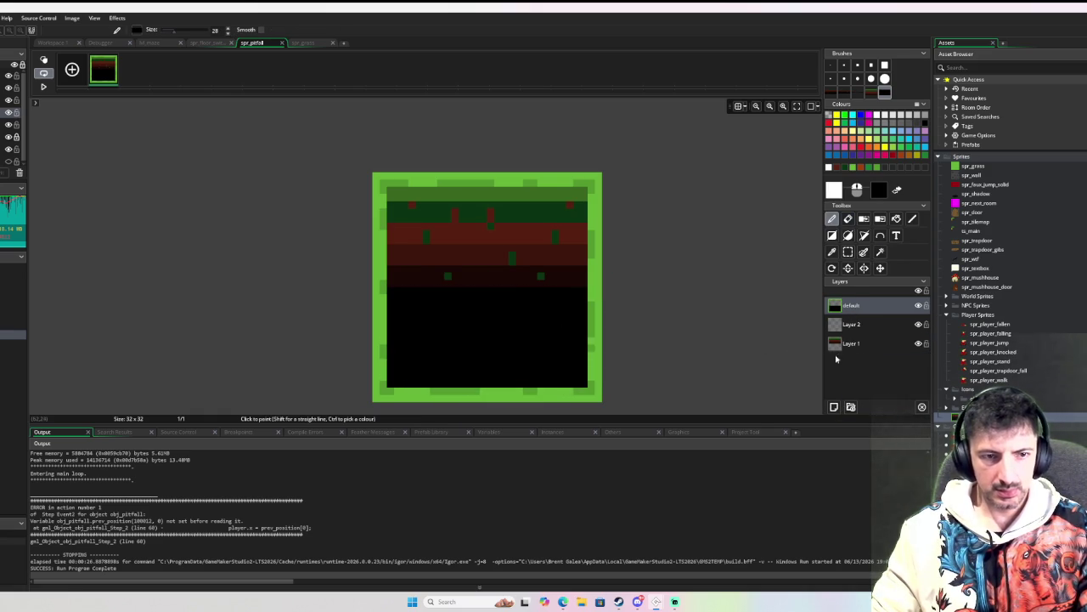
# Step: Clear the sprite's black lower area and start flood-filling the new Layer 2
pyautogui.moveTo(588, 309); pyautogui.dragTo(547, 309)
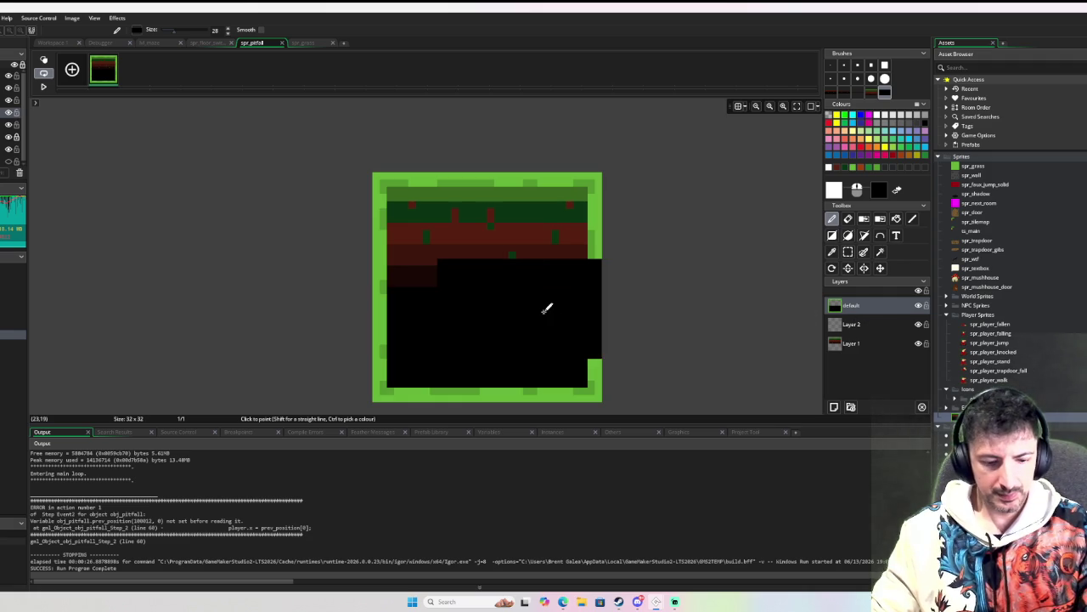
pyautogui.hotkey('ctrl', 'z')
pyautogui.click(527, 321)
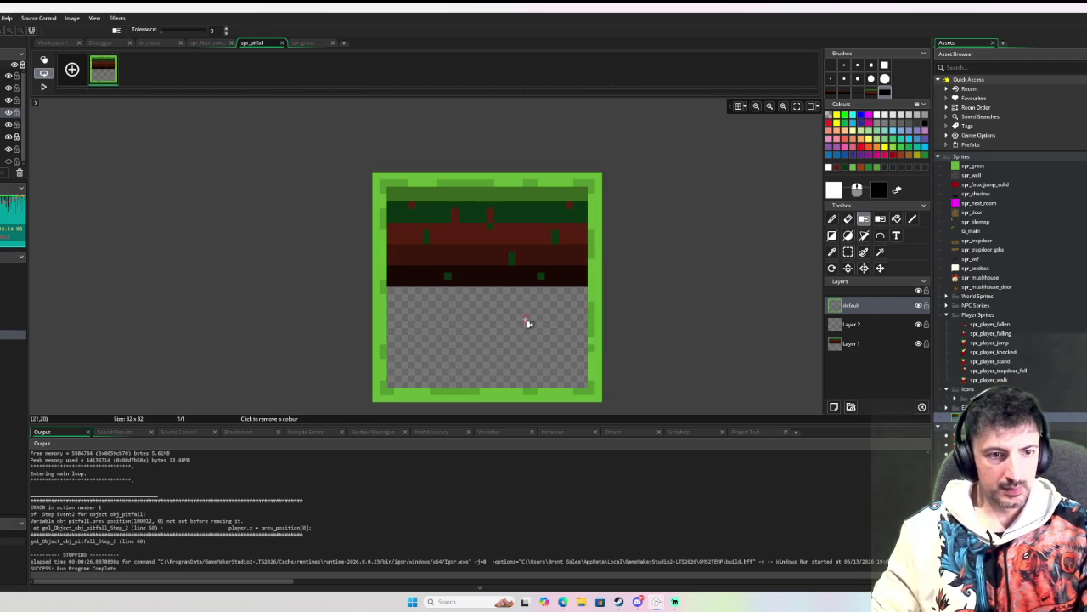
pyautogui.click(864, 326)
pyautogui.press('f')
pyautogui.click(470, 324)
pyautogui.hotkey('ctrl', 'z')
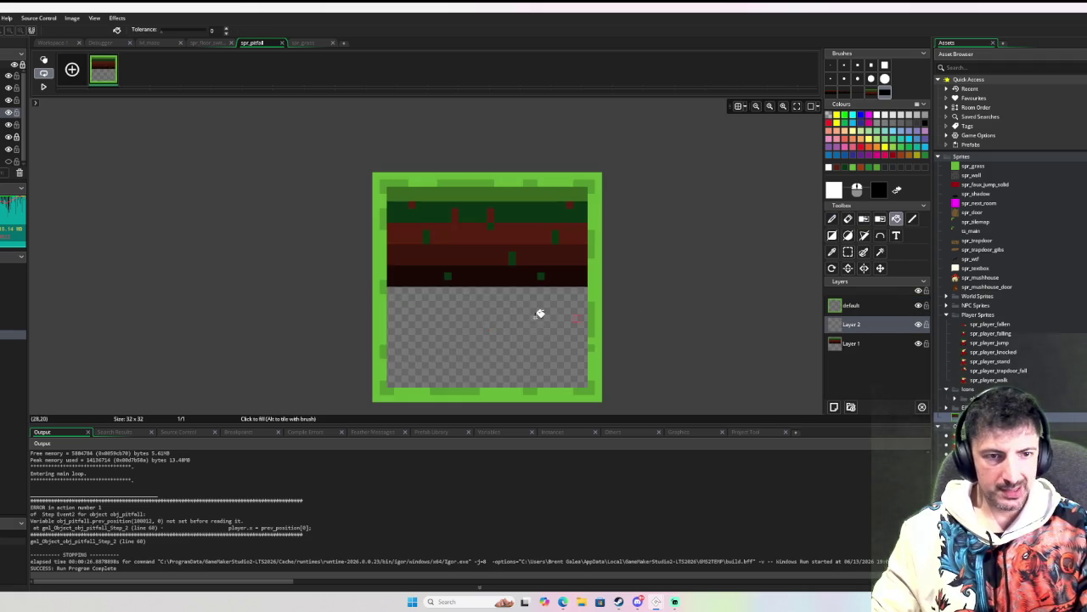
pyautogui.click(540, 314)
# Step: Fill all of Layer 2 with black and drag it beneath Layer 1
pyautogui.press('p')
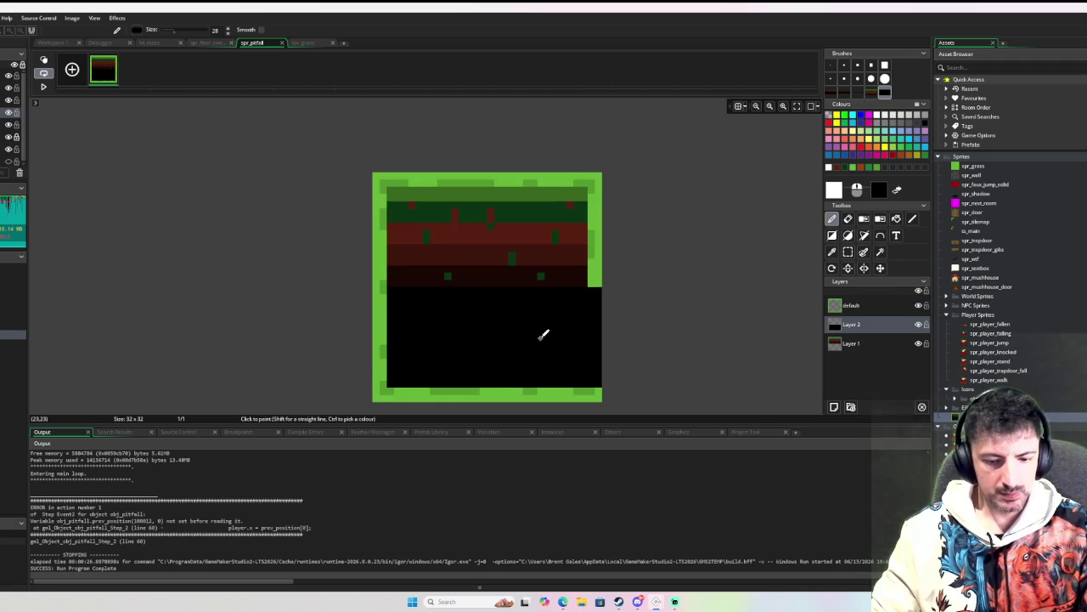
pyautogui.hotkey('ctrl', 'z')
pyautogui.keyDown('ctrl'); pyautogui.click(516, 334); pyautogui.keyUp('ctrl')
pyautogui.press('f')
pyautogui.click(514, 268)
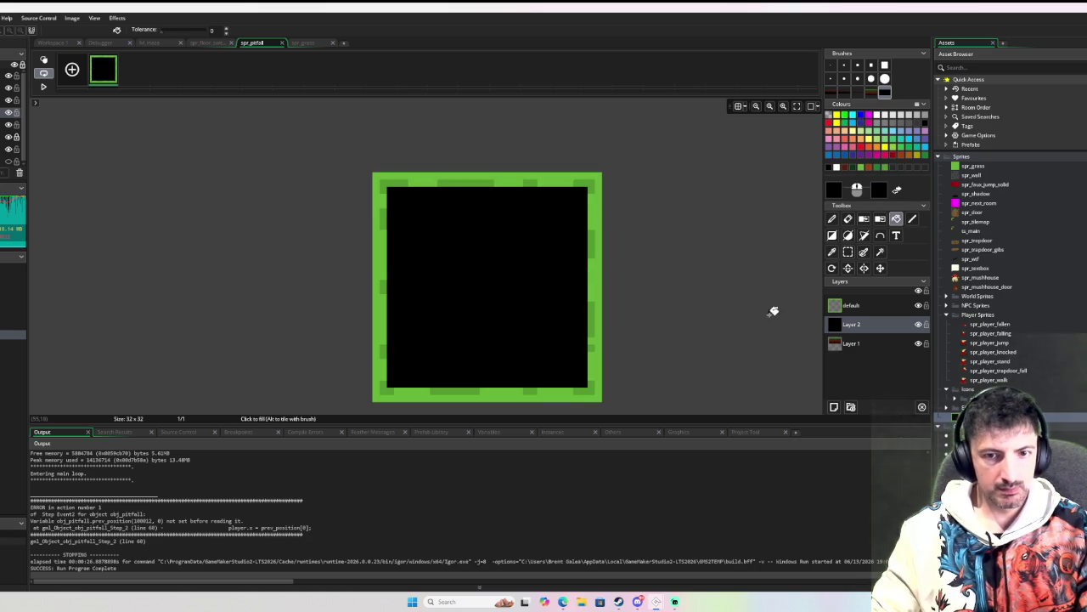
pyautogui.moveTo(871, 327); pyautogui.dragTo(869, 352)
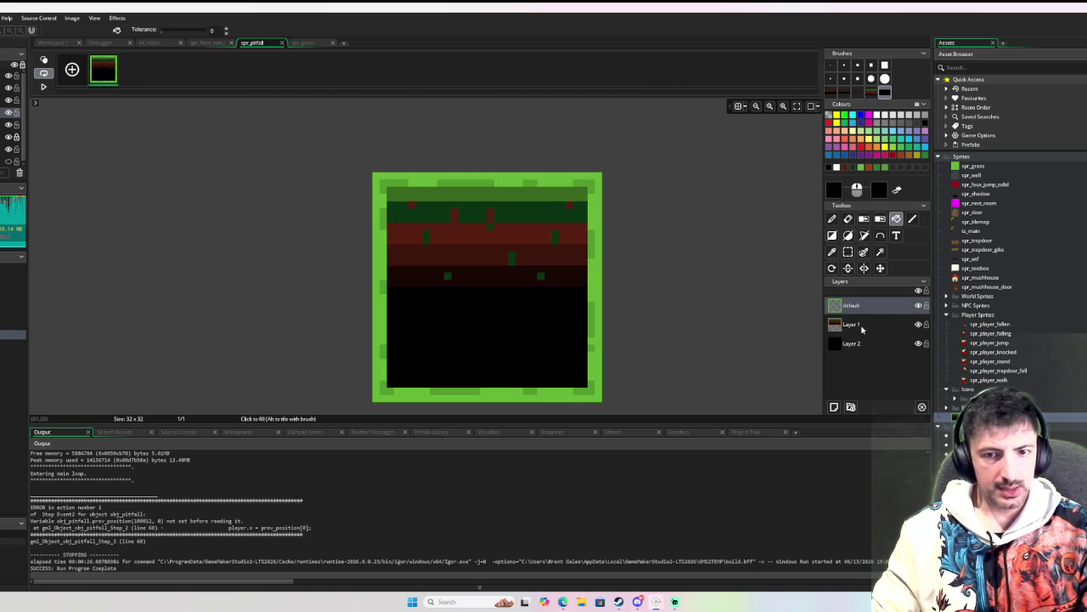
# Step: On Layer 1, sample the dark green, red and darker red with a one-pixel pencil
pyautogui.click(861, 329)
pyautogui.press('i')
pyautogui.click(523, 212)
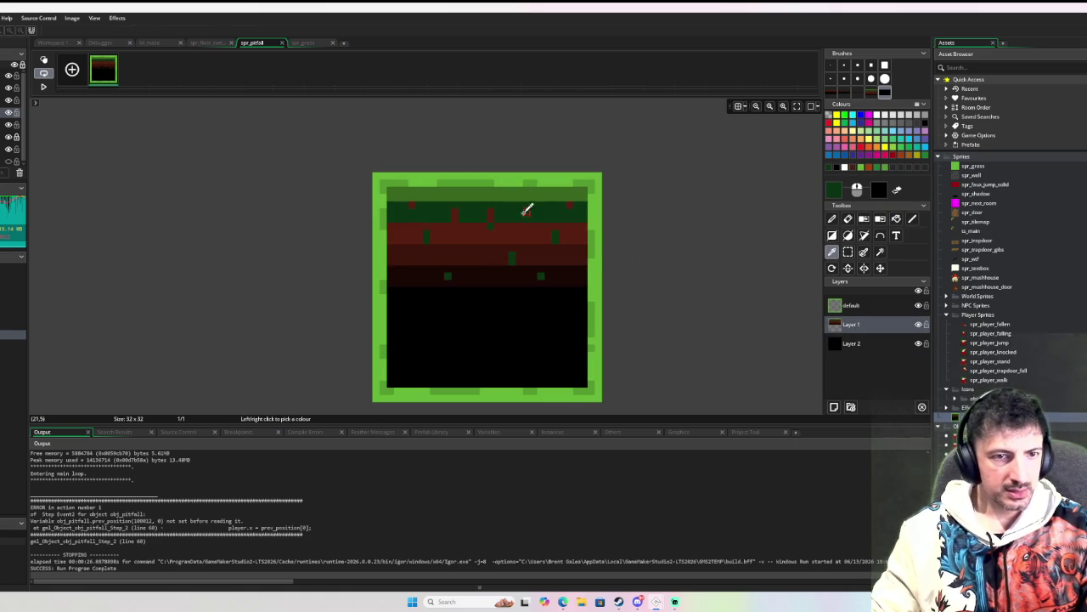
pyautogui.click(831, 65)
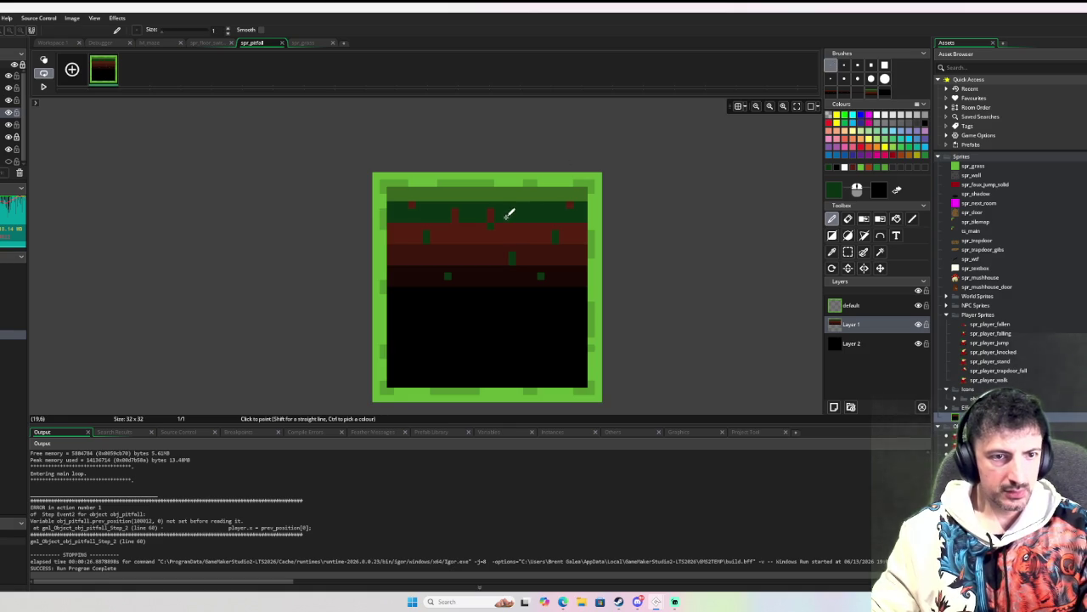
pyautogui.keyDown('ctrl'); pyautogui.click(569, 239); pyautogui.keyUp('ctrl')
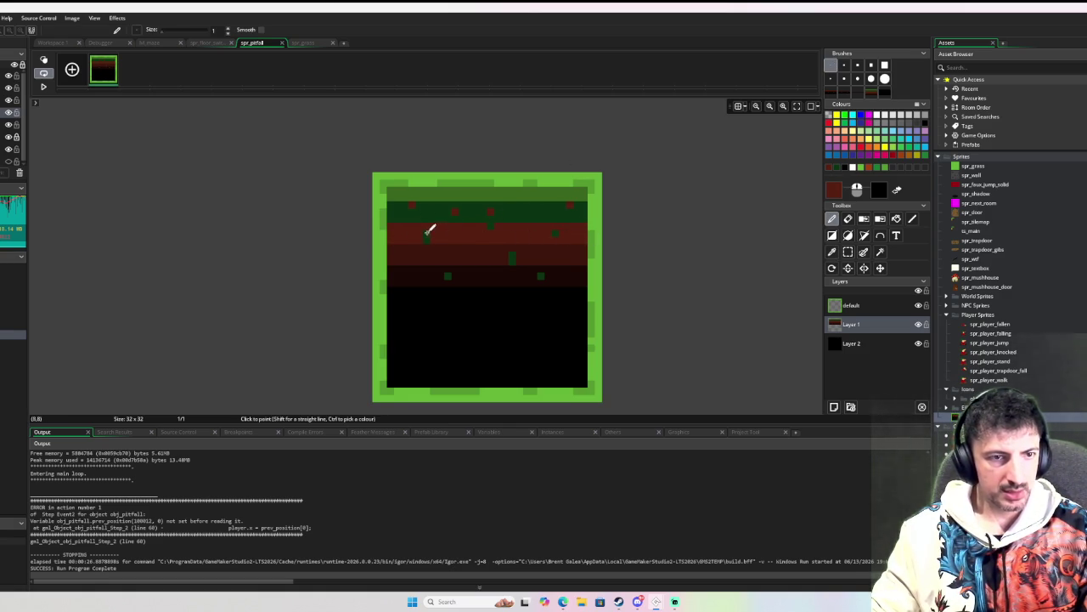
pyautogui.keyDown('ctrl'); pyautogui.click(533, 253); pyautogui.keyUp('ctrl')
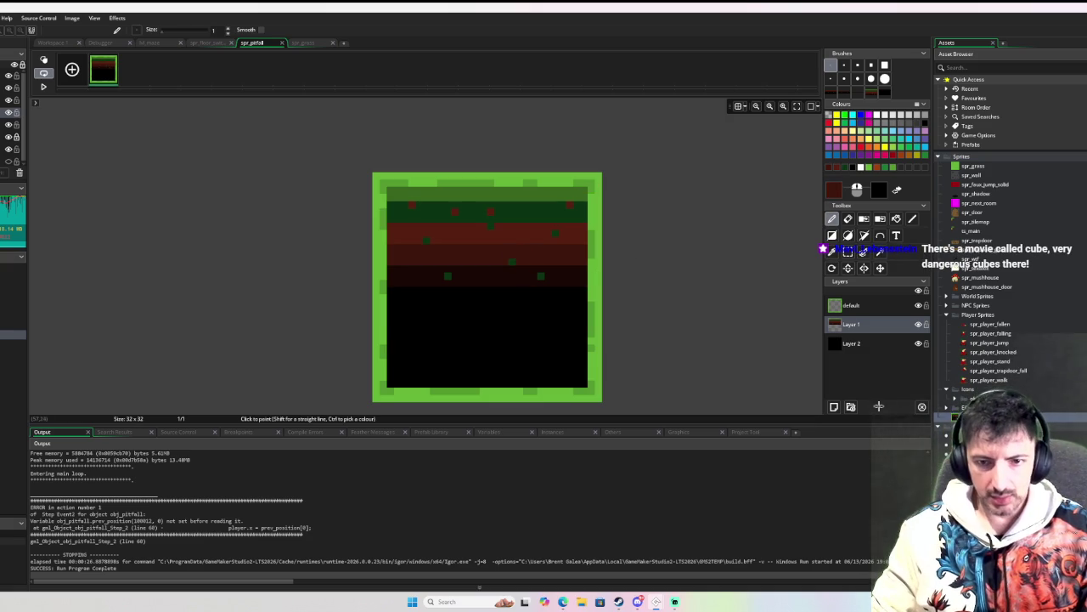
pyautogui.click(51, 42)
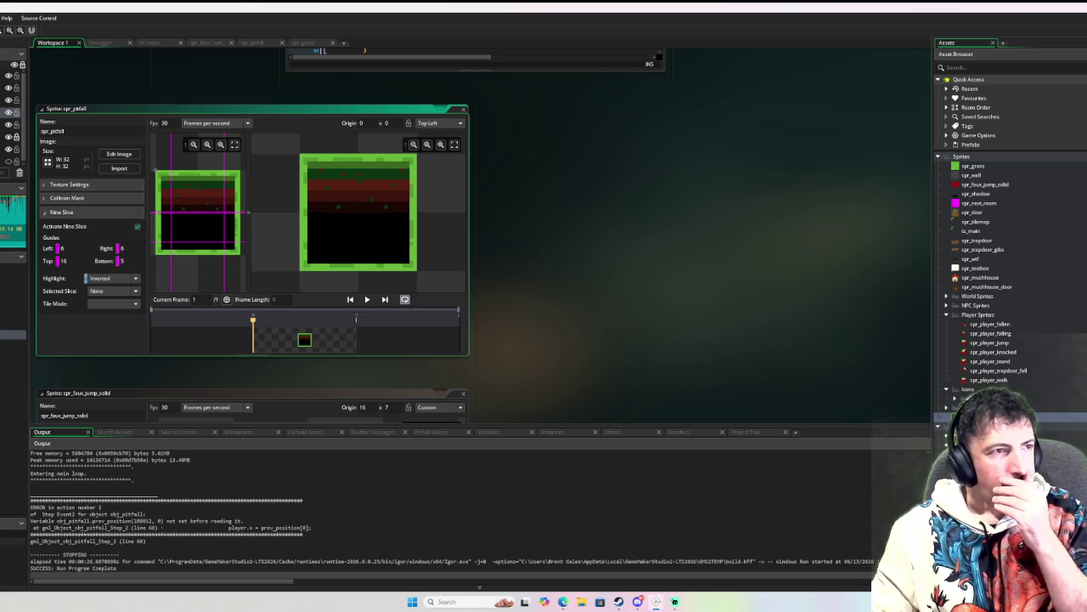
# Step: Launch the project with the debugger using F6
pyautogui.press('F6')
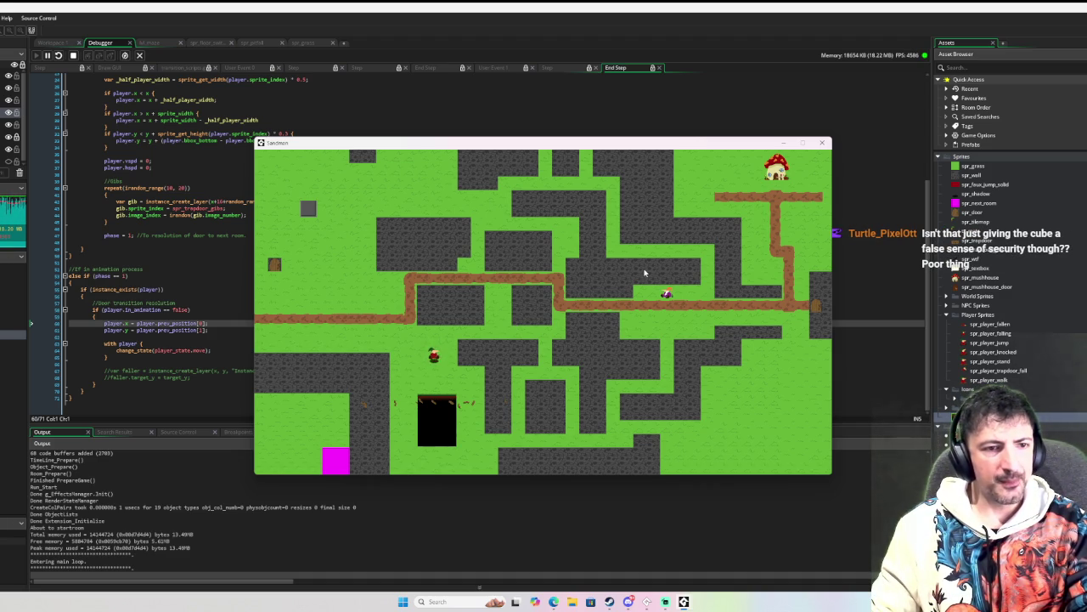
# Step: Close the game, collapse Sprites, and open obj_pitfall's End Step code
pyautogui.click(824, 144)
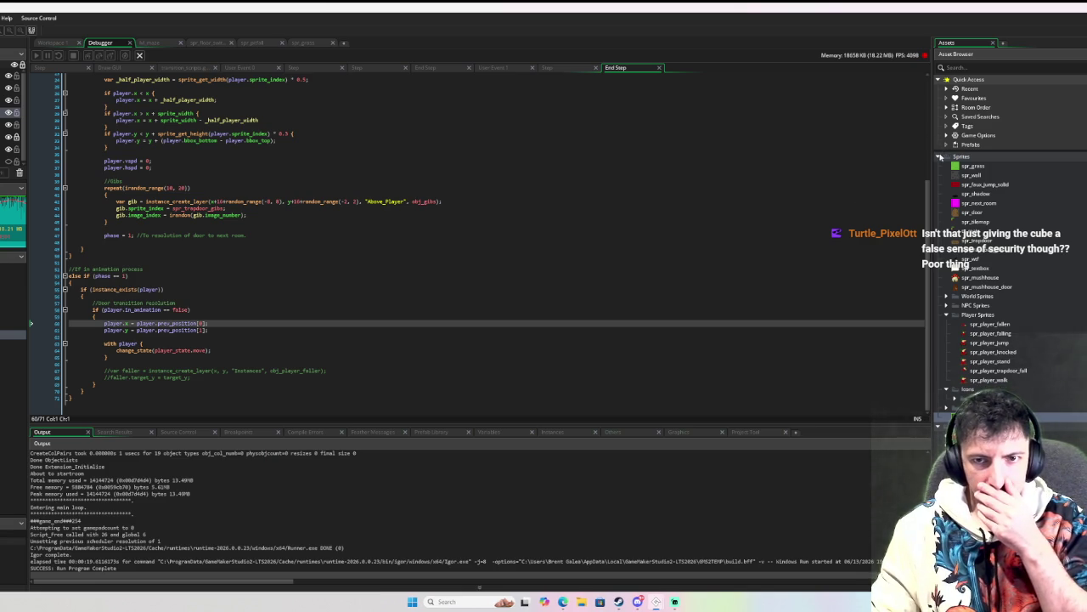
pyautogui.click(939, 157)
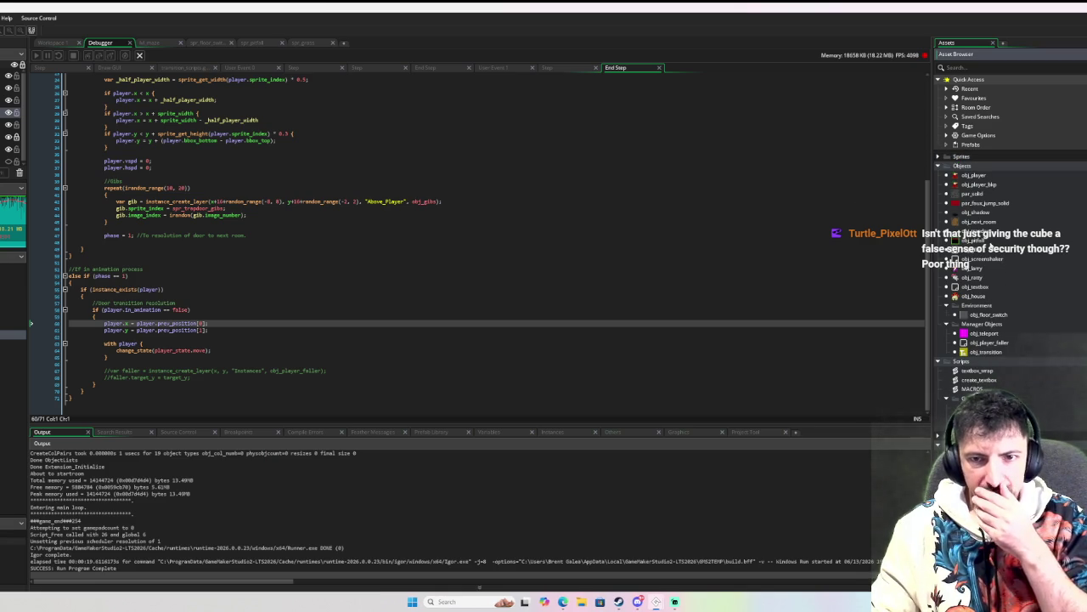
pyautogui.doubleClick(987, 255)
pyautogui.scroll(13, 422, 202)
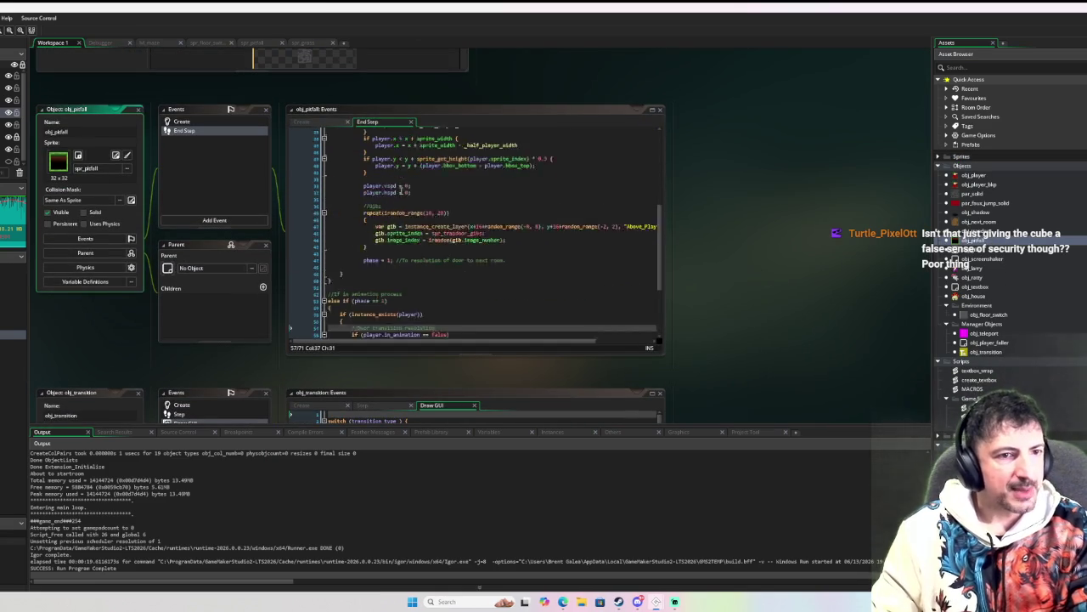
# Step: Review obj_pitfall's End Step code and widen its editor so long lines fit
pyautogui.scroll(1, 437, 205)
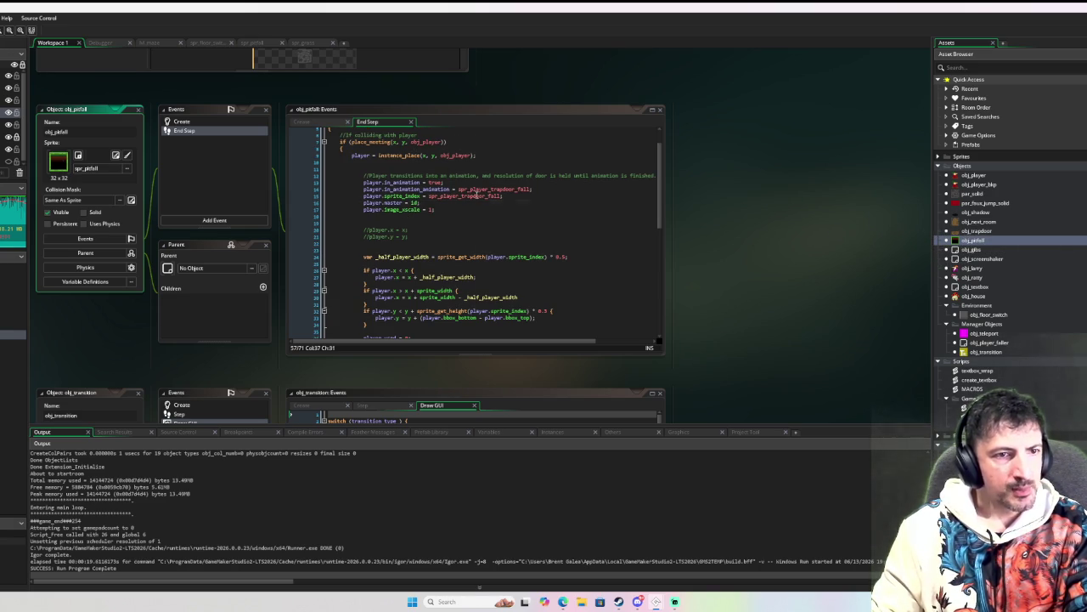
pyautogui.scroll(-10, 417, 182)
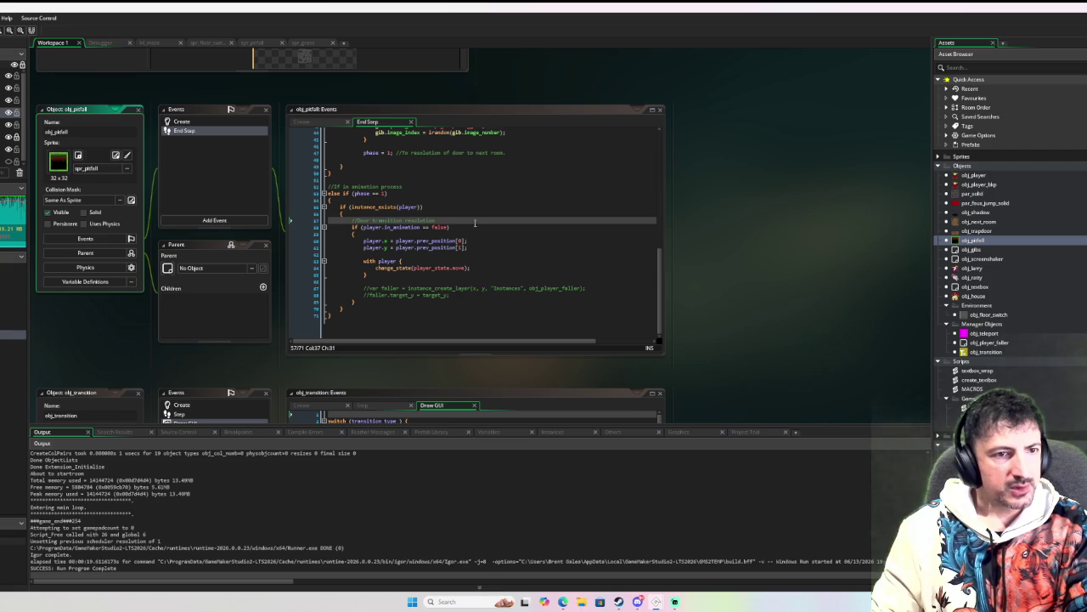
pyautogui.scroll(4, 479, 222)
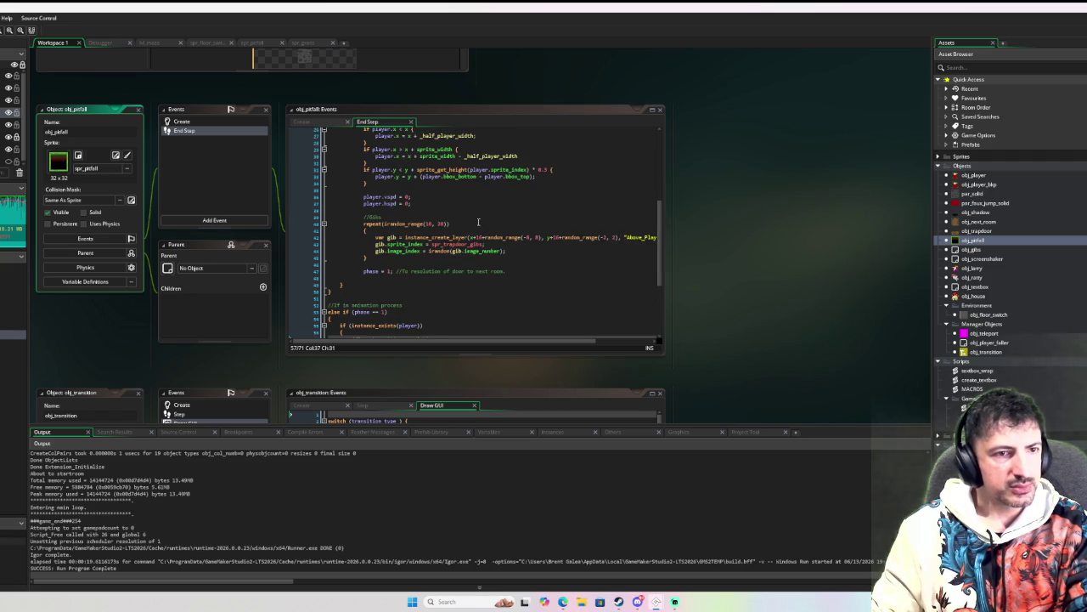
pyautogui.scroll(5, 478, 222)
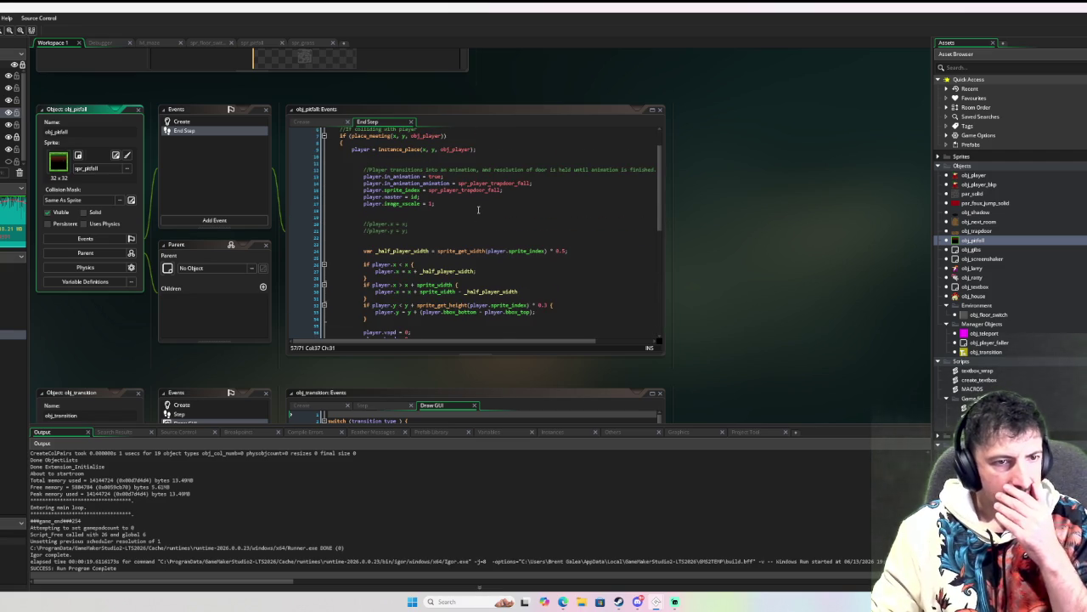
pyautogui.scroll(-3, 478, 210)
pyautogui.scroll(5, 479, 210)
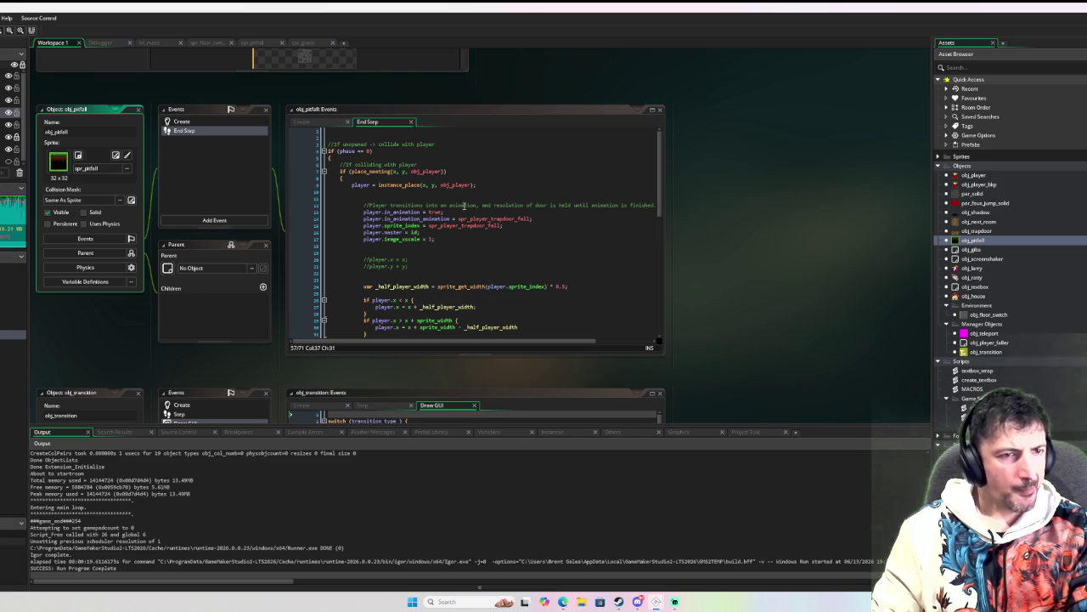
pyautogui.scroll(-10, 456, 206)
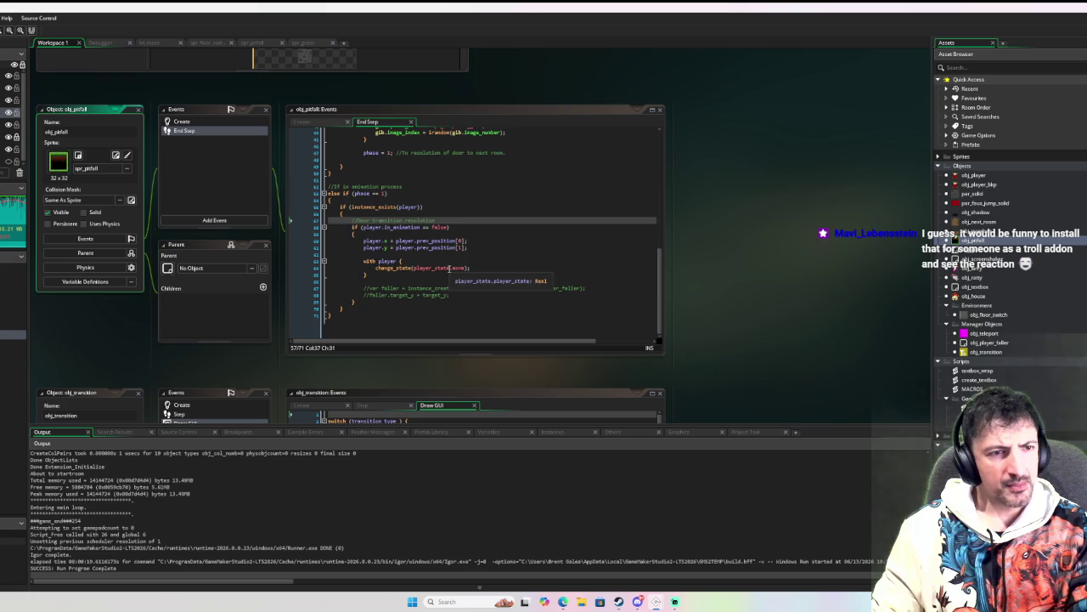
pyautogui.scroll(1, 450, 269)
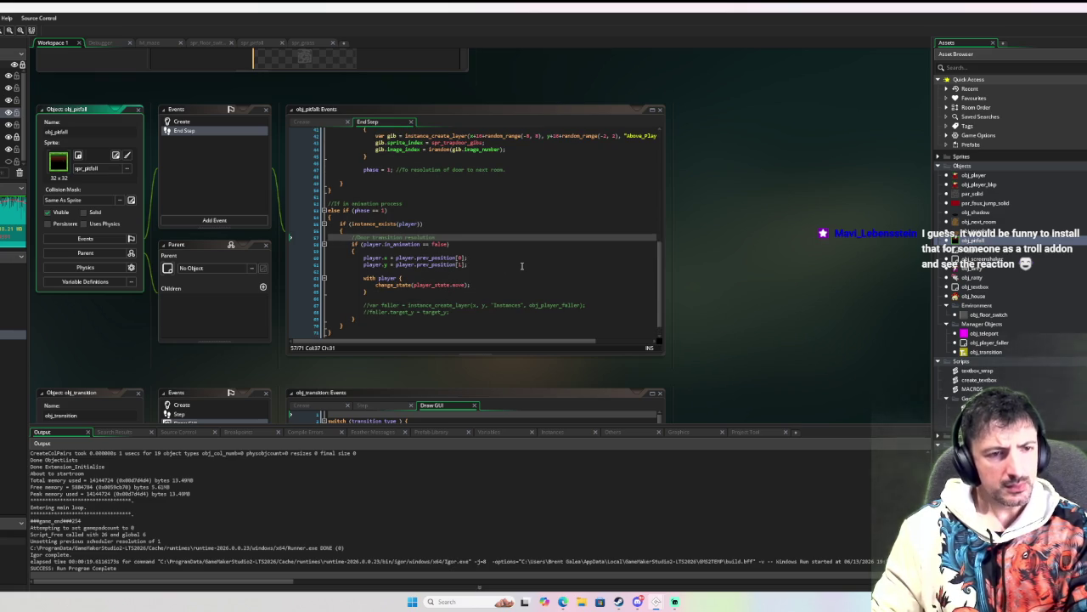
pyautogui.scroll(4, 521, 266)
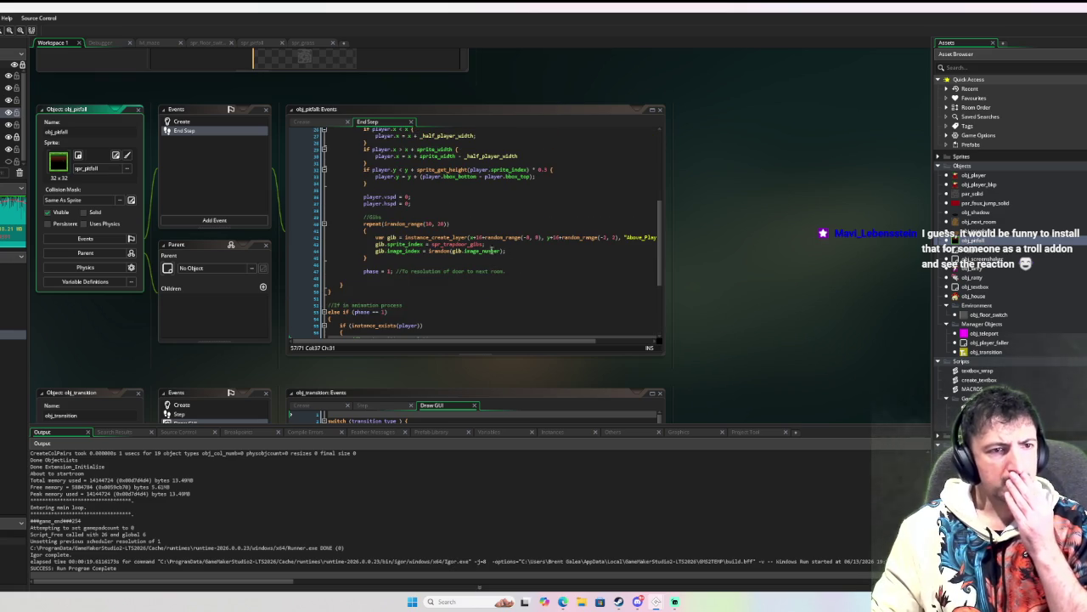
pyautogui.scroll(2, 491, 250)
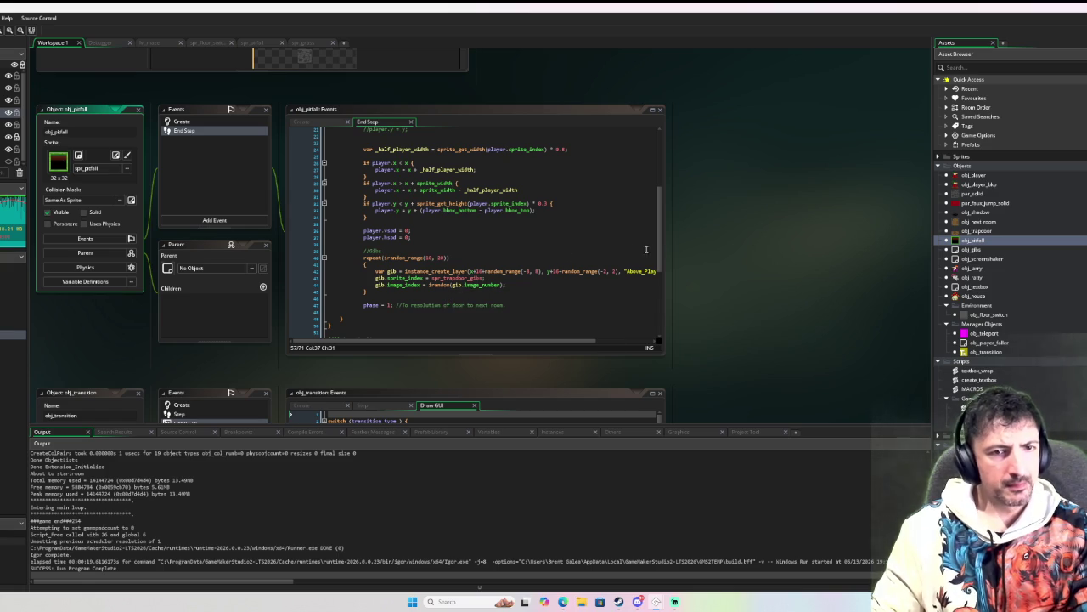
pyautogui.moveTo(662, 242); pyautogui.dragTo(807, 237)
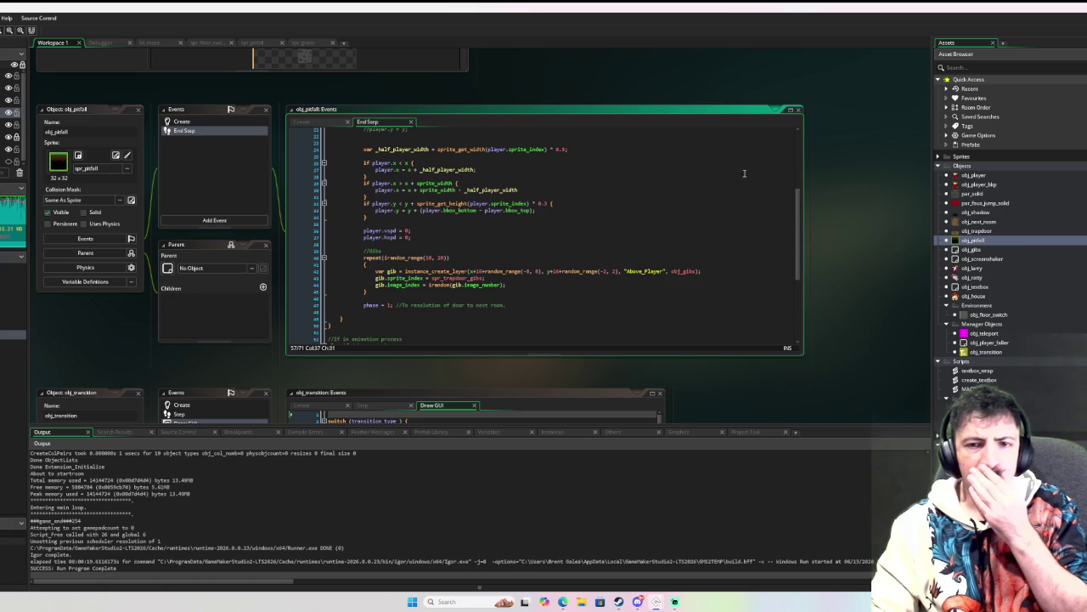
# Step: Open obj_player and review its Move State event code
pyautogui.doubleClick(989, 176)
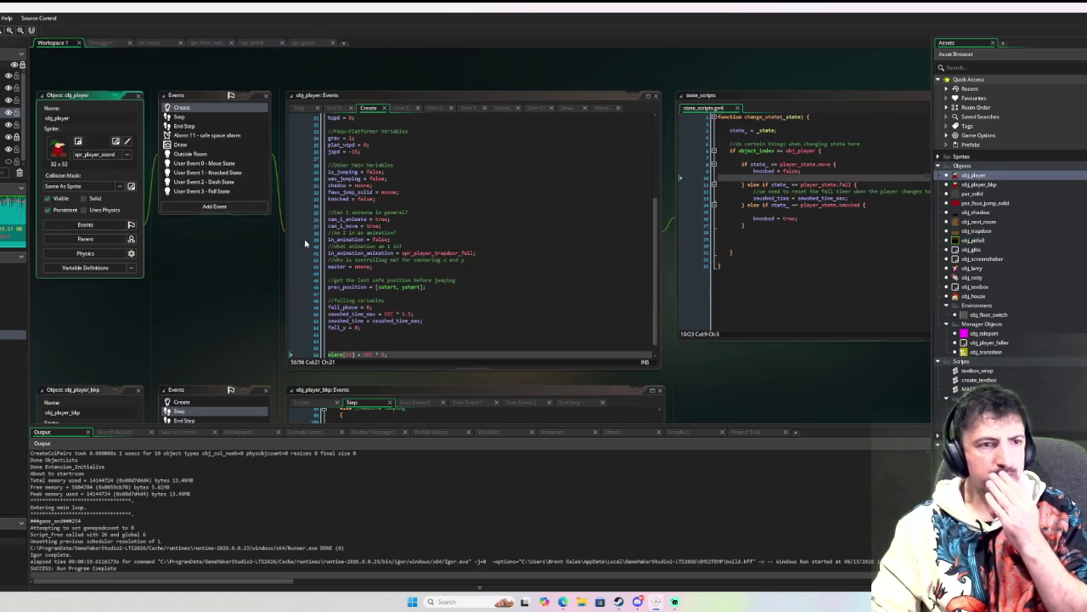
pyautogui.scroll(7, 336, 157)
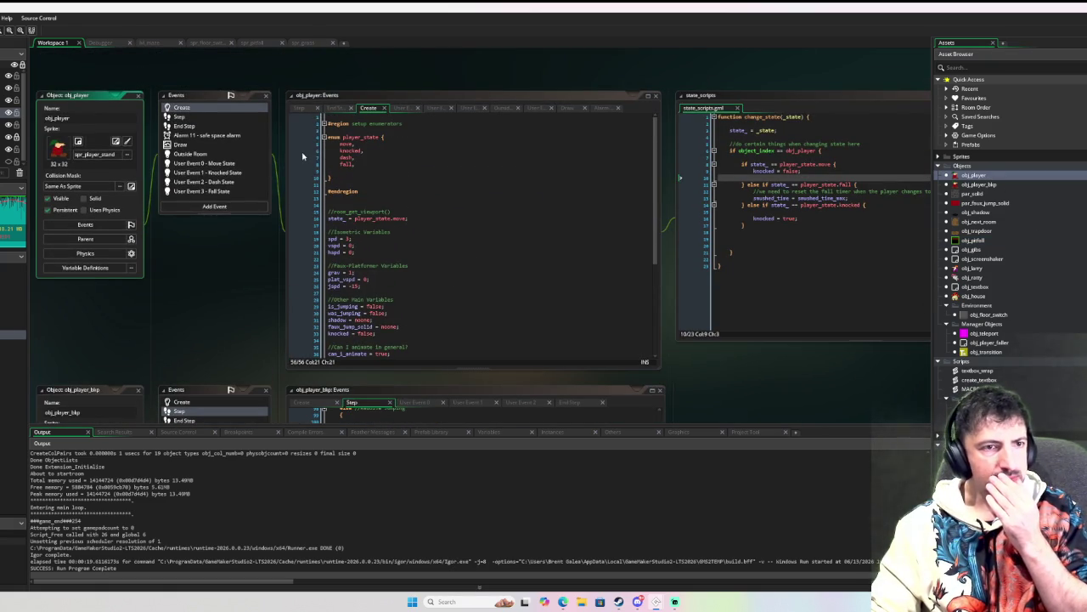
pyautogui.click(212, 163)
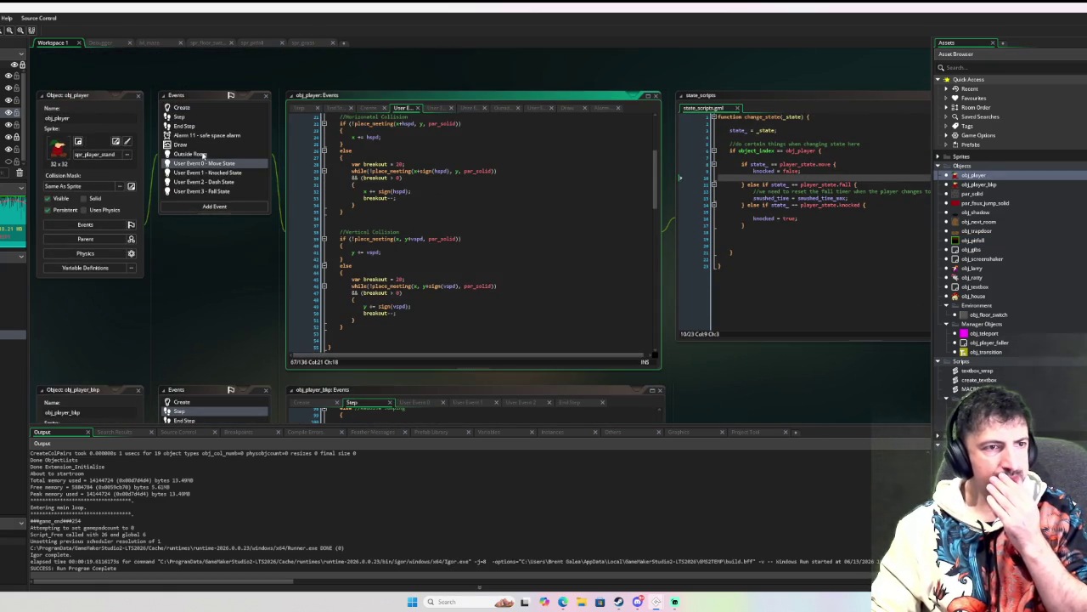
pyautogui.scroll(5, 468, 174)
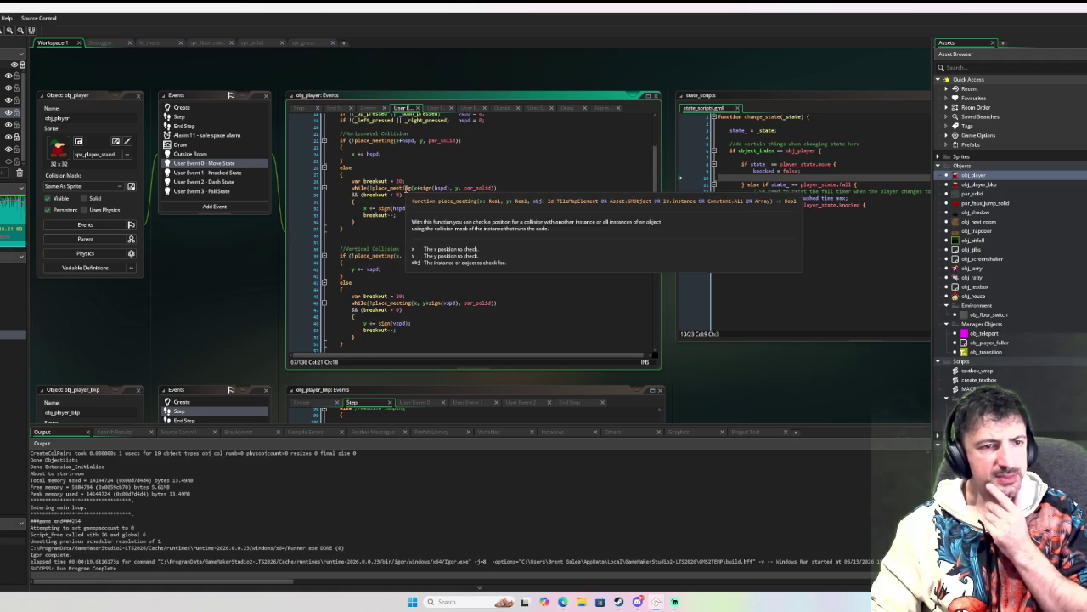
pyautogui.scroll(-10, 489, 201)
pyautogui.scroll(-5, 488, 202)
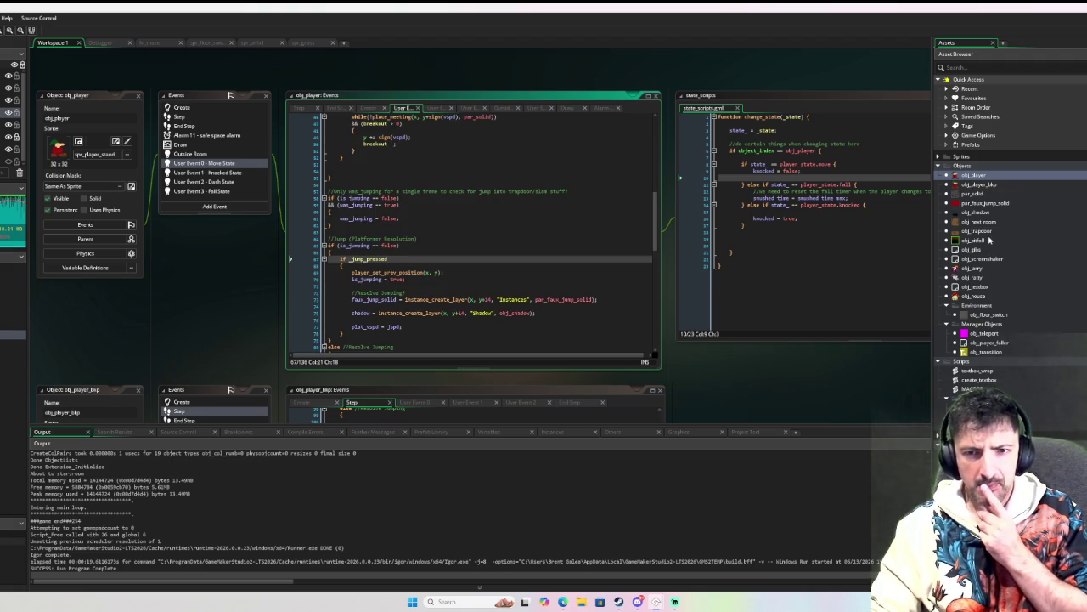
# Step: Add master = noone; under in_animation = false in obj_player's End Step animation block
pyautogui.click(191, 126)
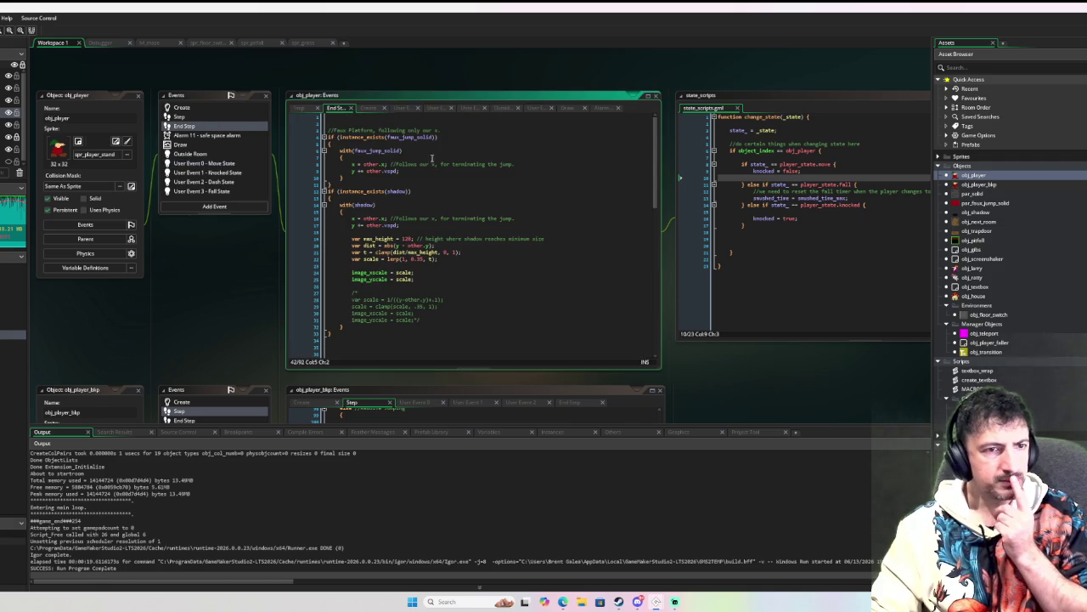
pyautogui.scroll(-8, 403, 168)
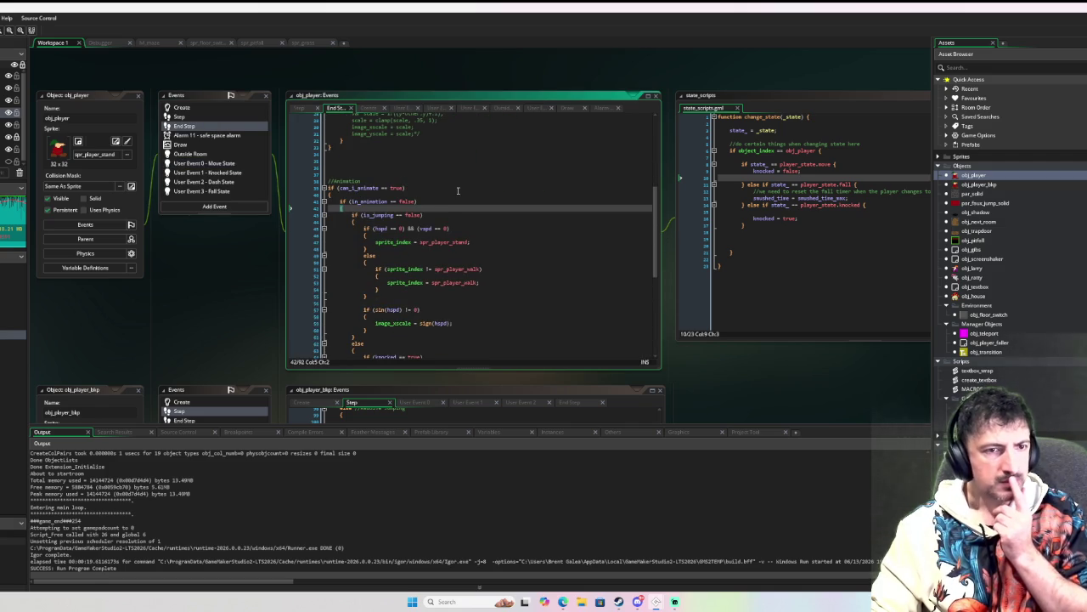
pyautogui.scroll(-5, 458, 190)
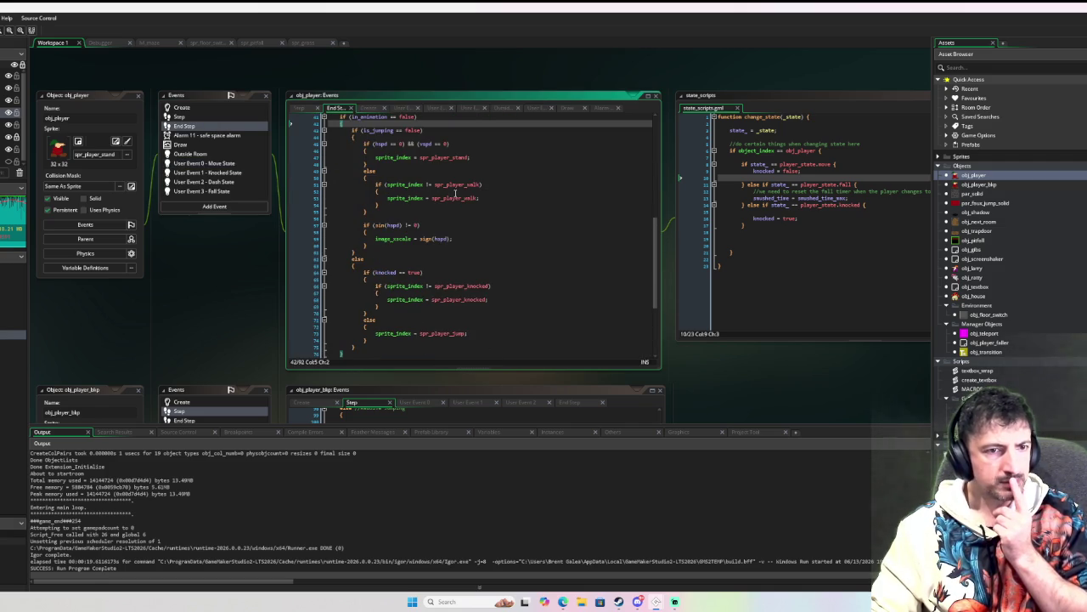
pyautogui.scroll(-6, 536, 204)
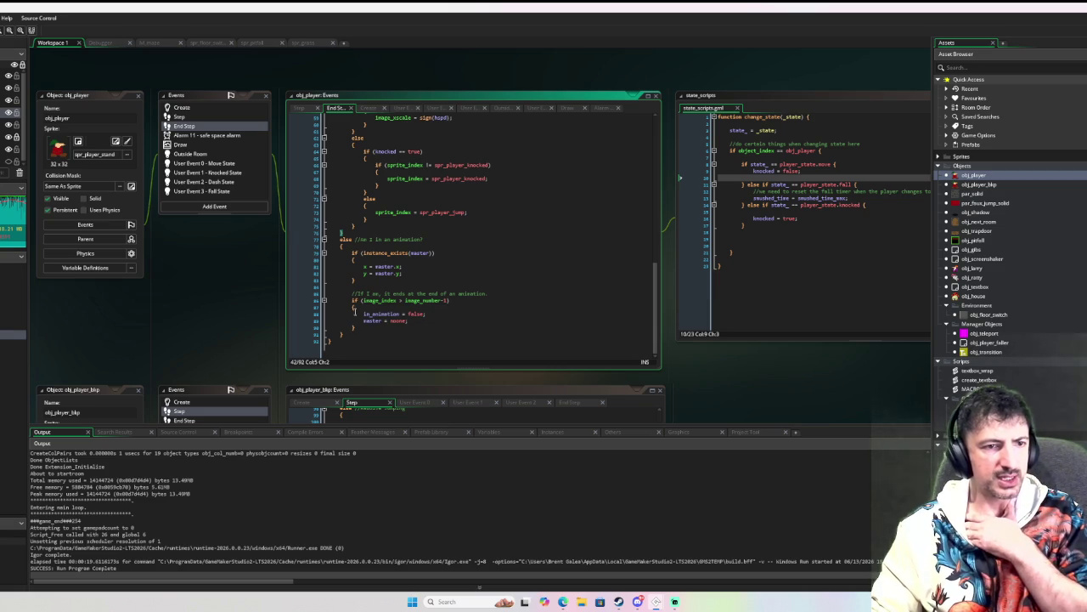
pyautogui.moveTo(367, 315)
pyautogui.write('aster = noone;')
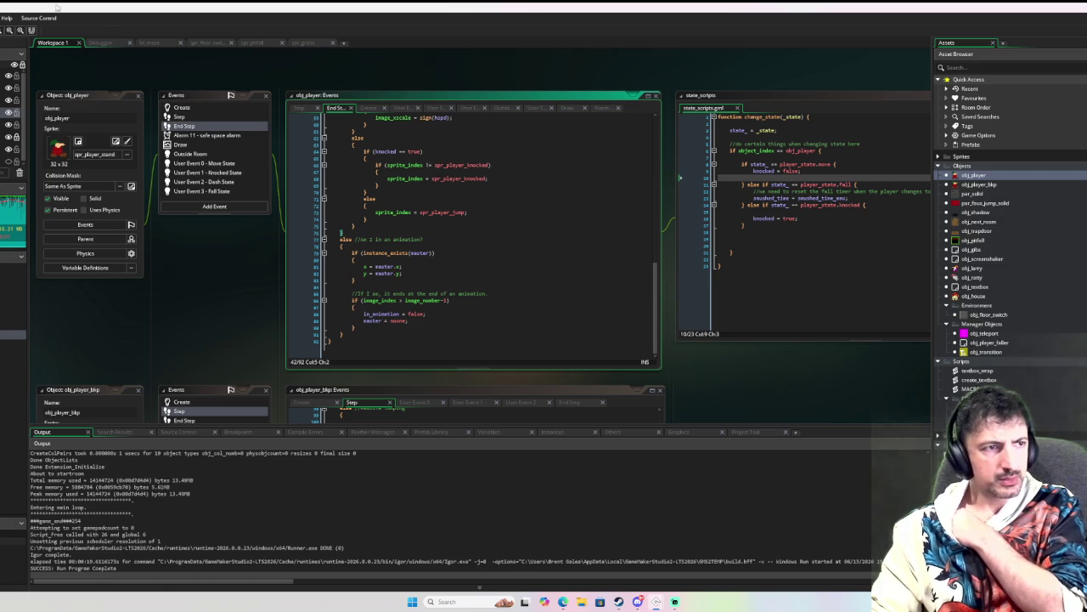
pyautogui.doubleClick(985, 241)
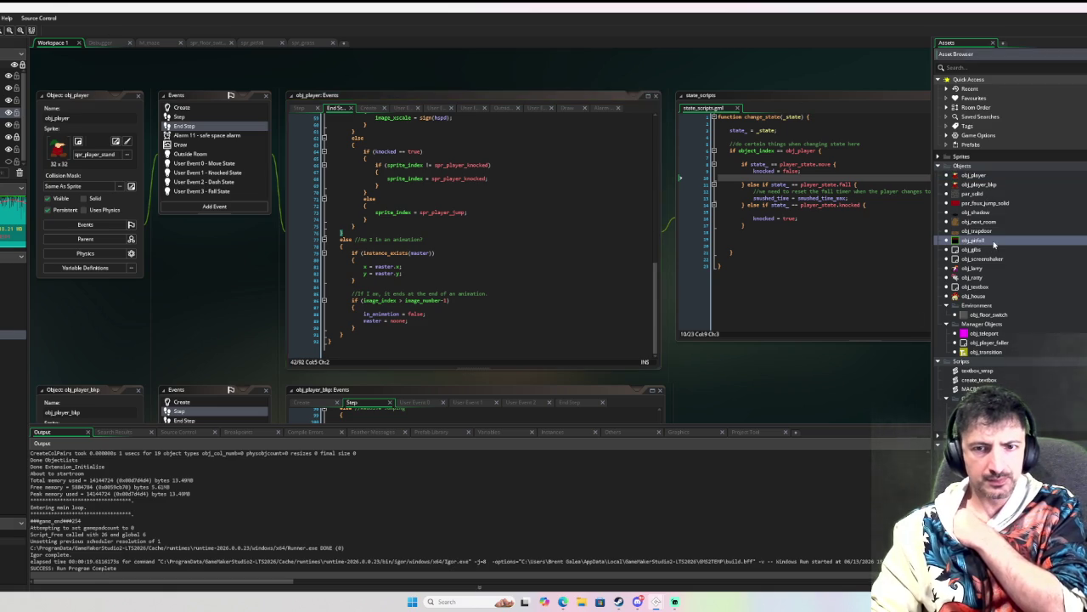
pyautogui.doubleClick(992, 231)
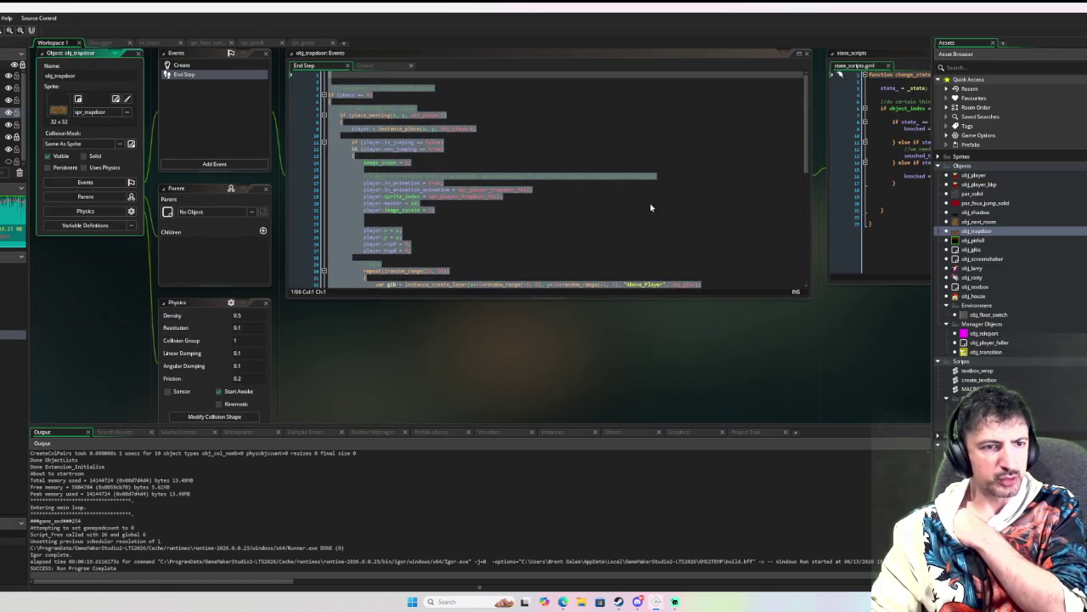
pyautogui.scroll(-5, 479, 185)
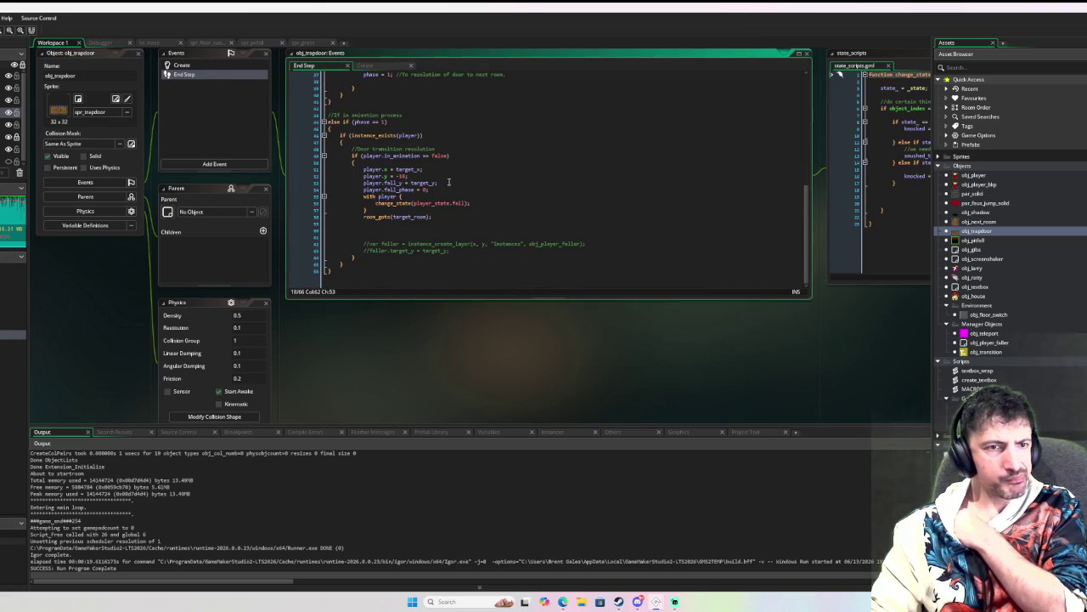
pyautogui.moveTo(437, 201)
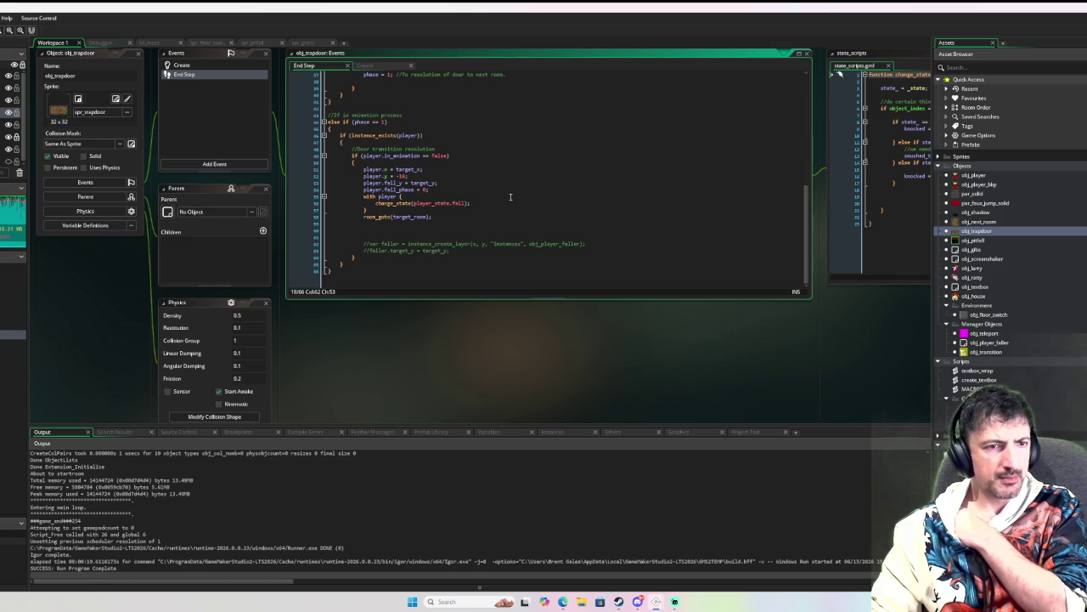
pyautogui.moveTo(437, 334); pyautogui.dragTo(603, 335)
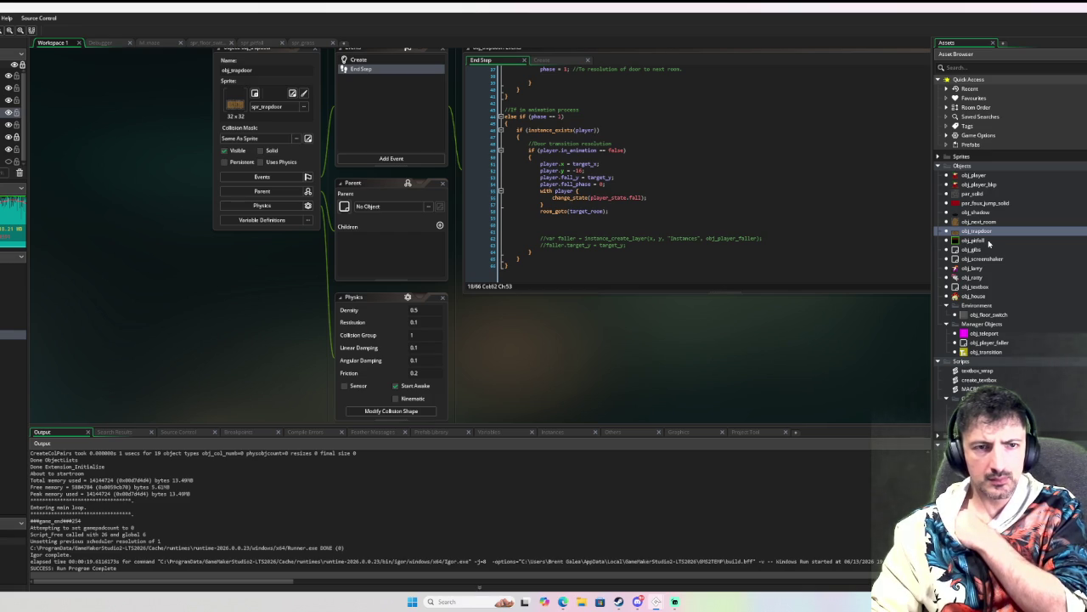
pyautogui.doubleClick(977, 241)
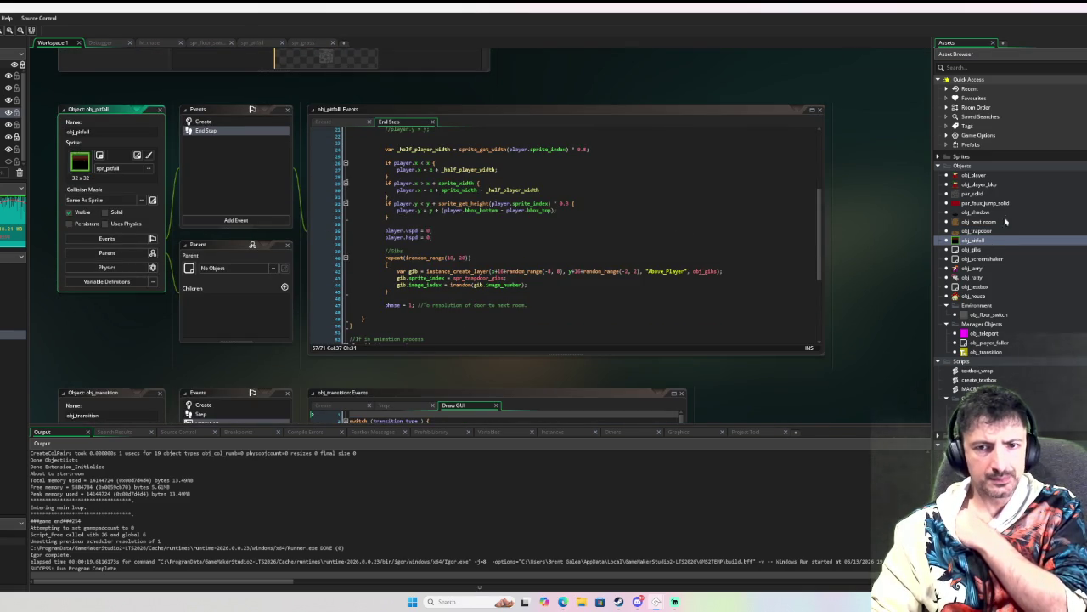
pyautogui.doubleClick(977, 230)
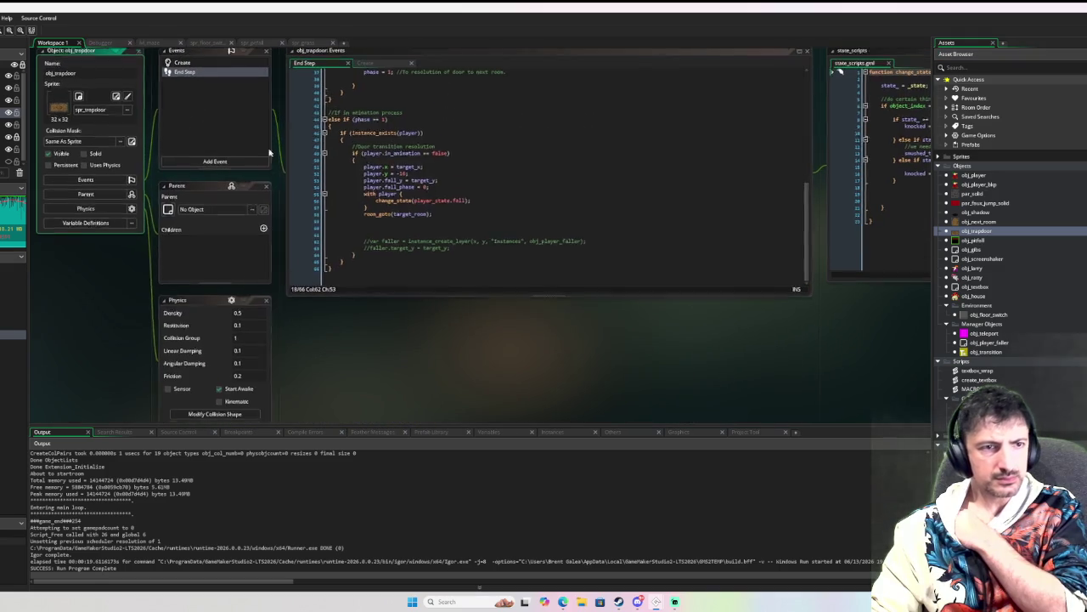
pyautogui.click(223, 65)
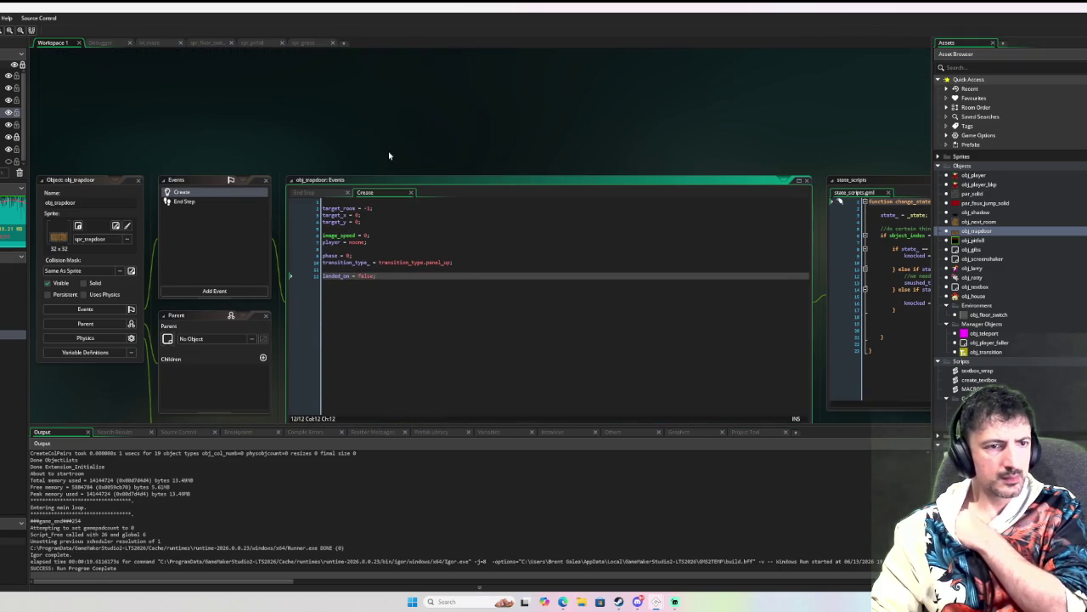
pyautogui.click(187, 202)
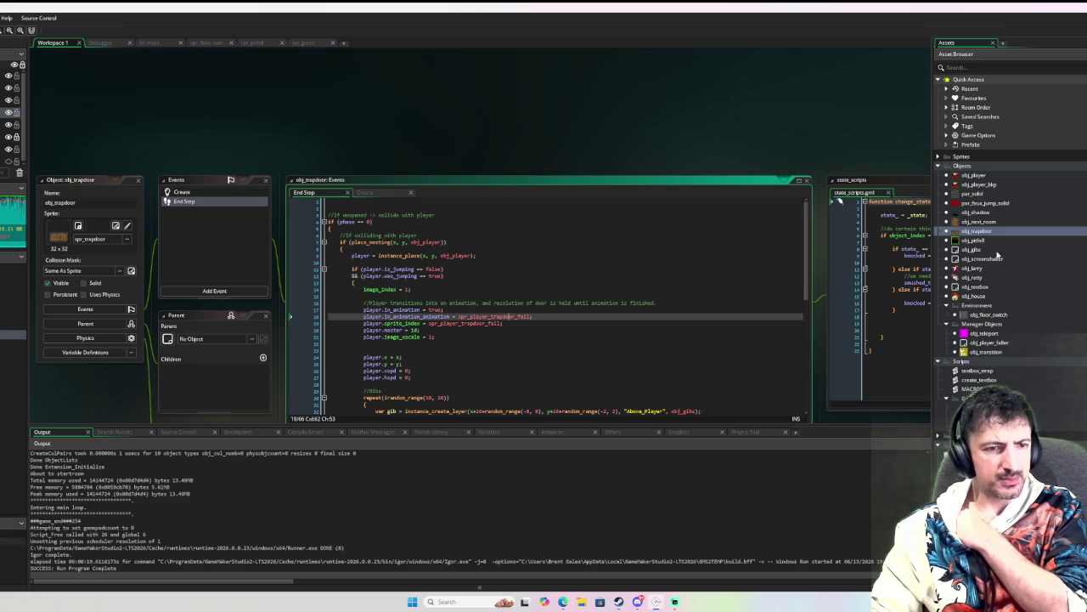
pyautogui.doubleClick(977, 175)
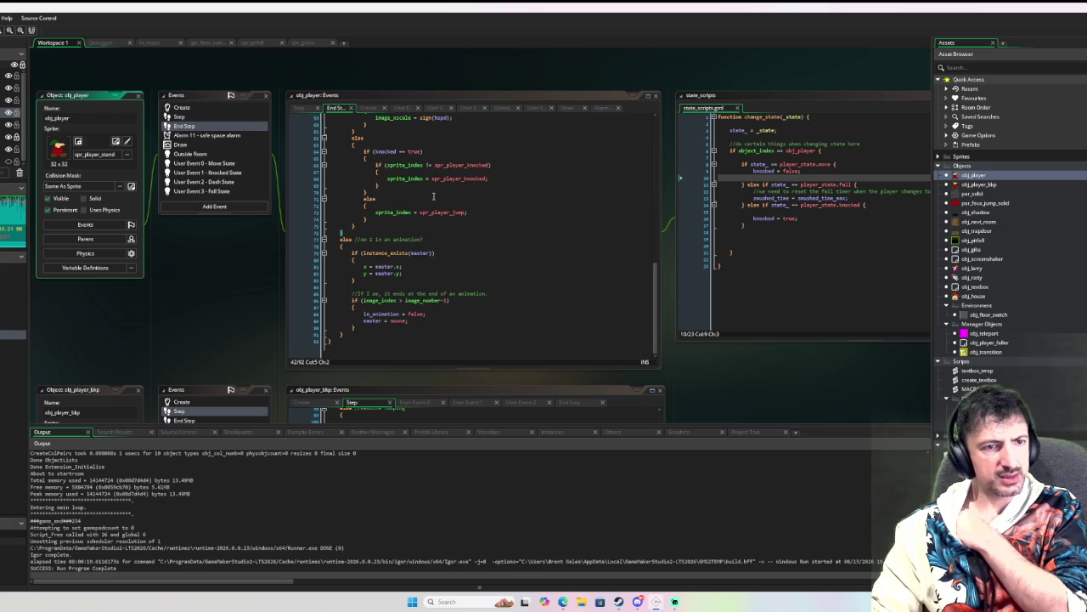
# Step: Open obj_pitfall's End Step at the phase 1 prev_position block and start a debug run
pyautogui.scroll(1, 503, 235)
pyautogui.scroll(6, 503, 235)
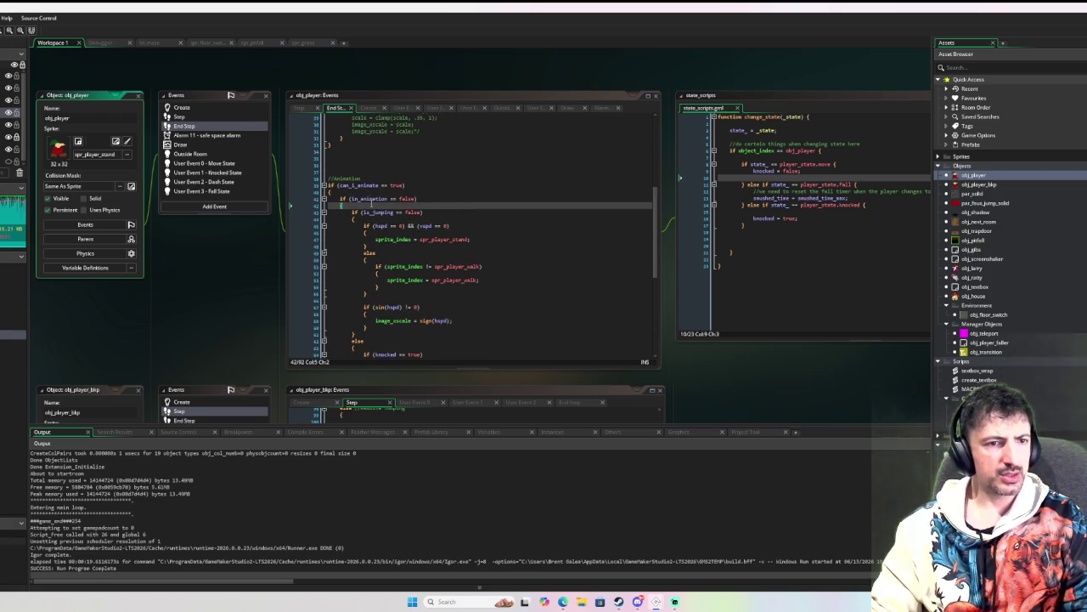
pyautogui.scroll(10, 371, 204)
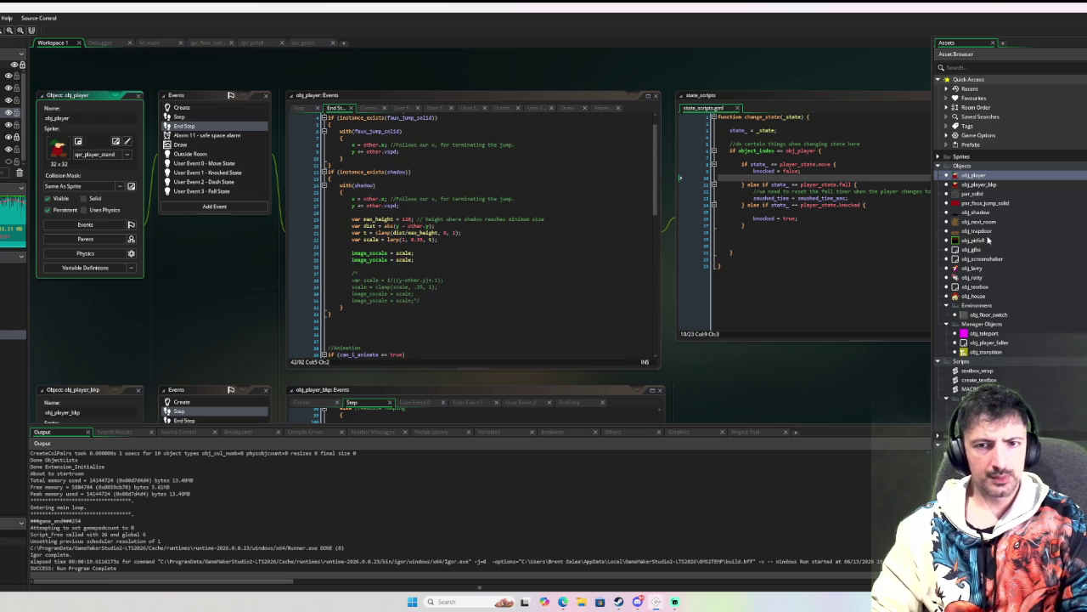
pyautogui.doubleClick(975, 241)
pyautogui.scroll(4, 472, 208)
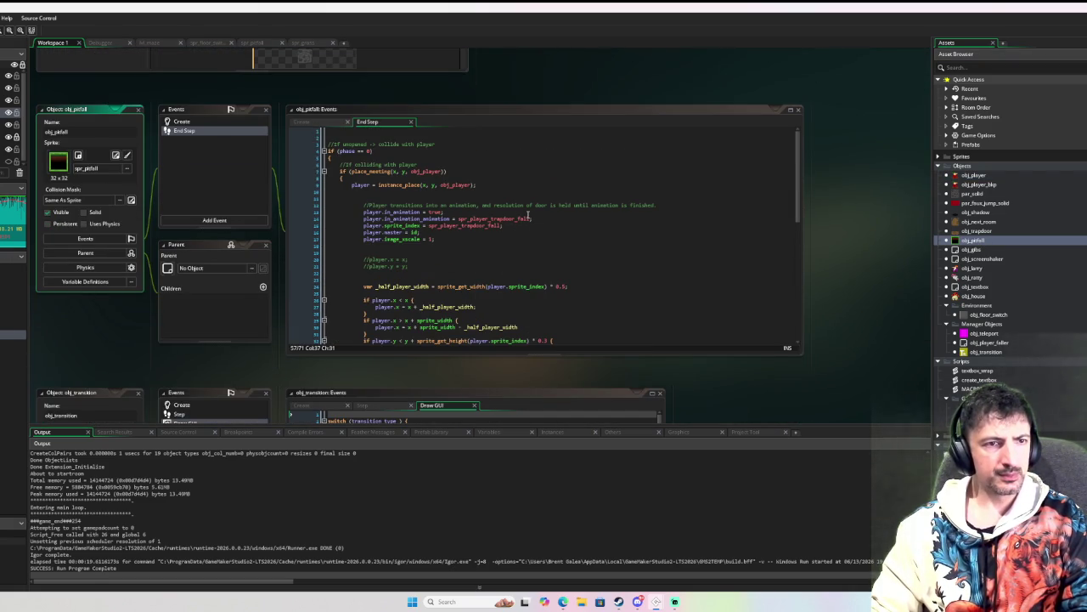
pyautogui.scroll(-5, 528, 143)
pyautogui.scroll(5, 790, 217)
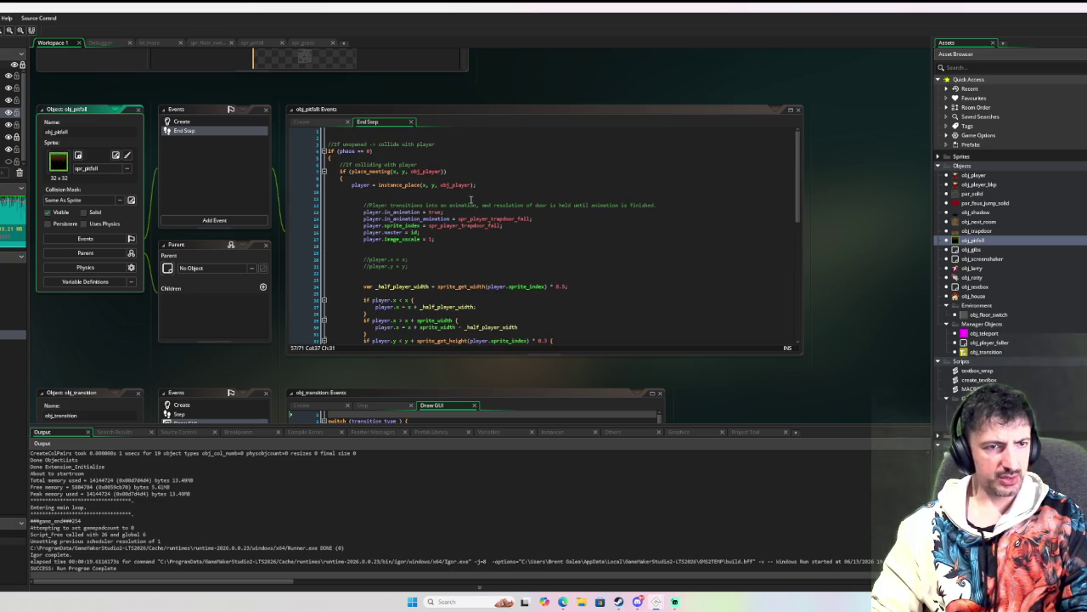
pyautogui.scroll(-2, 493, 221)
pyautogui.scroll(-5, 576, 248)
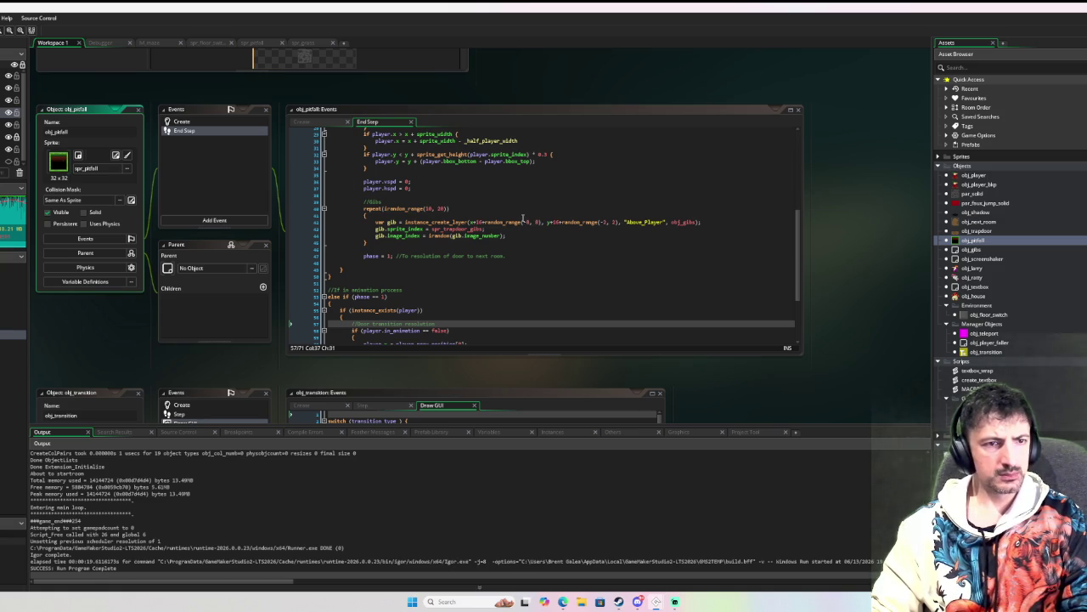
pyautogui.scroll(-4, 519, 229)
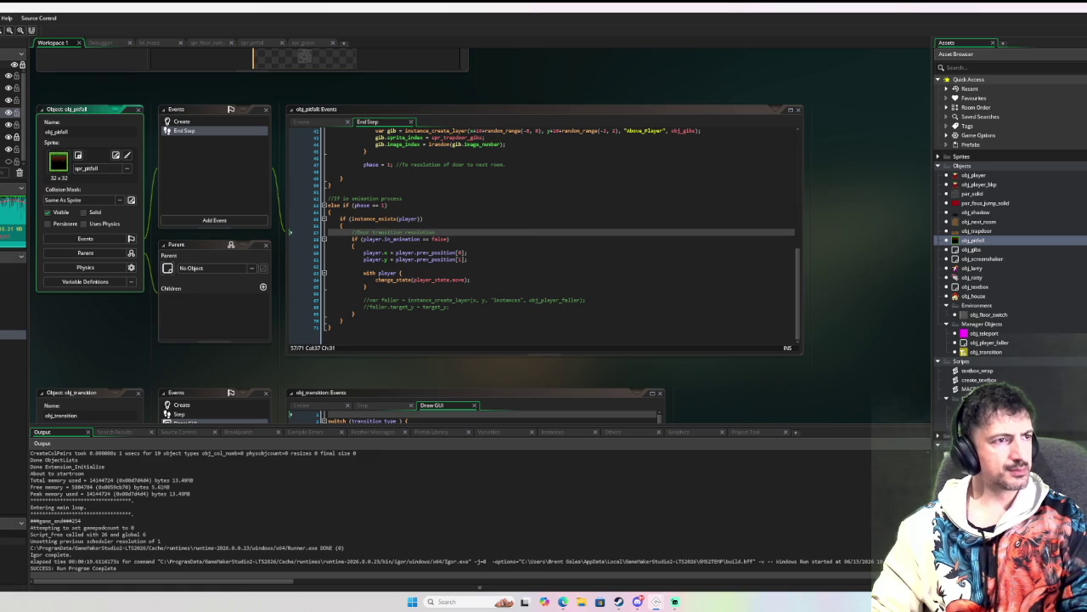
pyautogui.press('F6')
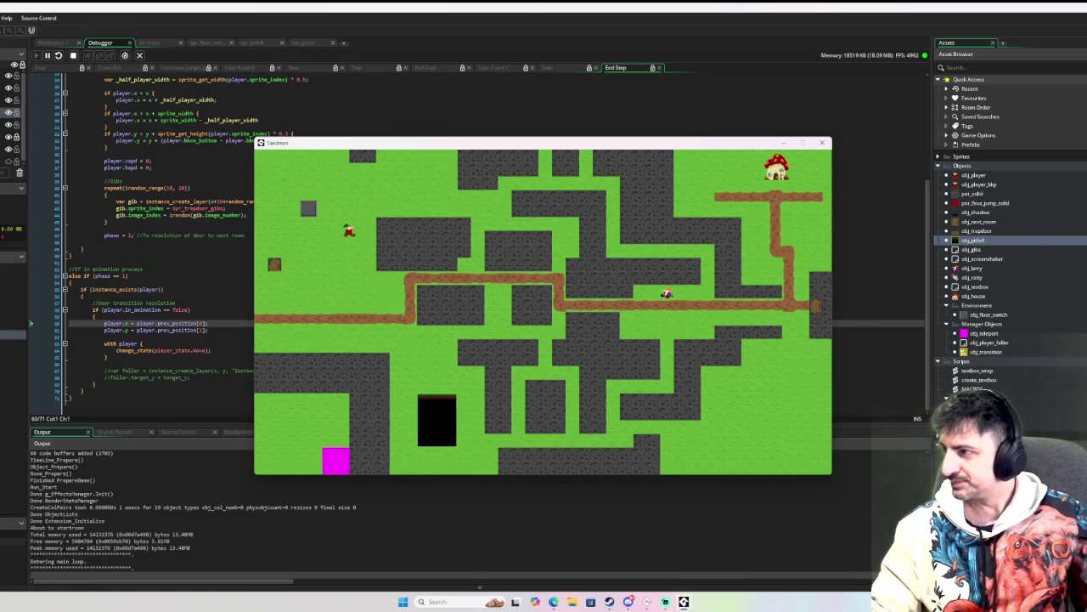
# Step: Walk the player down and right into the pit, close the game, and open obj_player
pyautogui.press('Down')
pyautogui.press('Right')
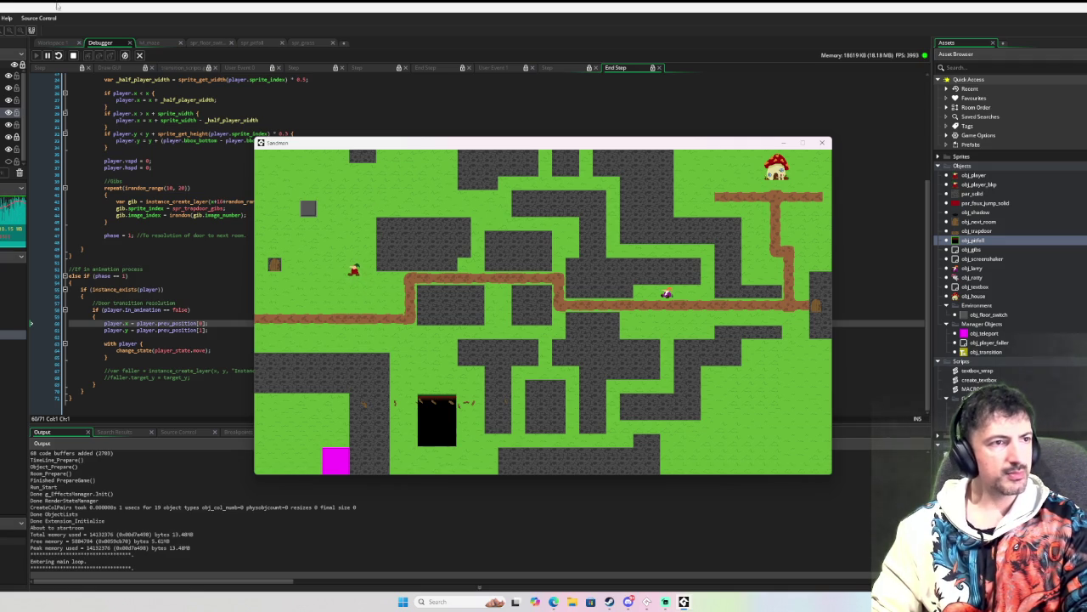
pyautogui.click(73, 55)
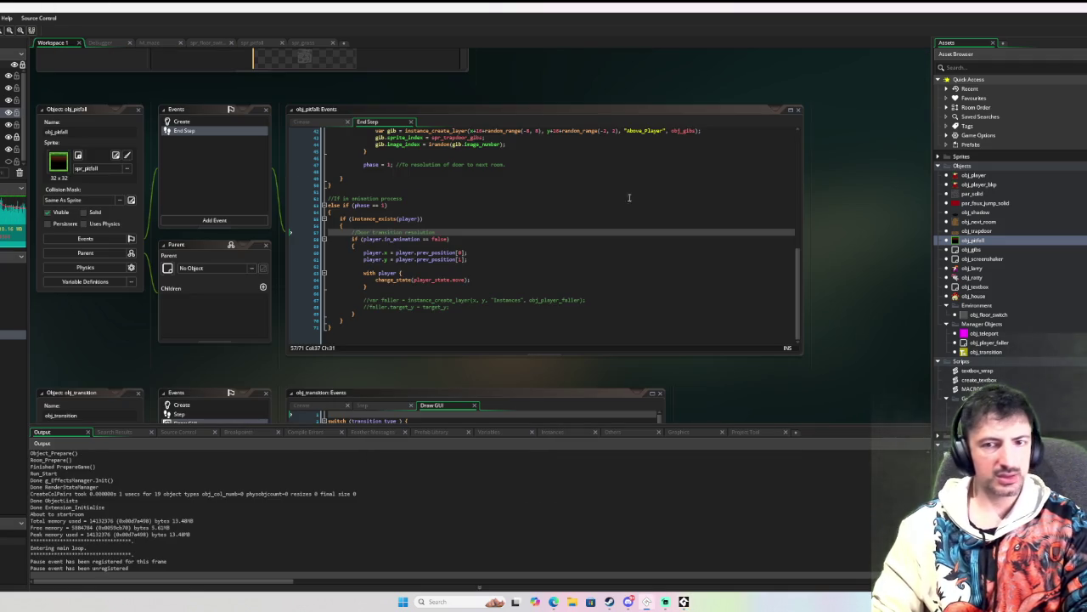
pyautogui.doubleClick(974, 175)
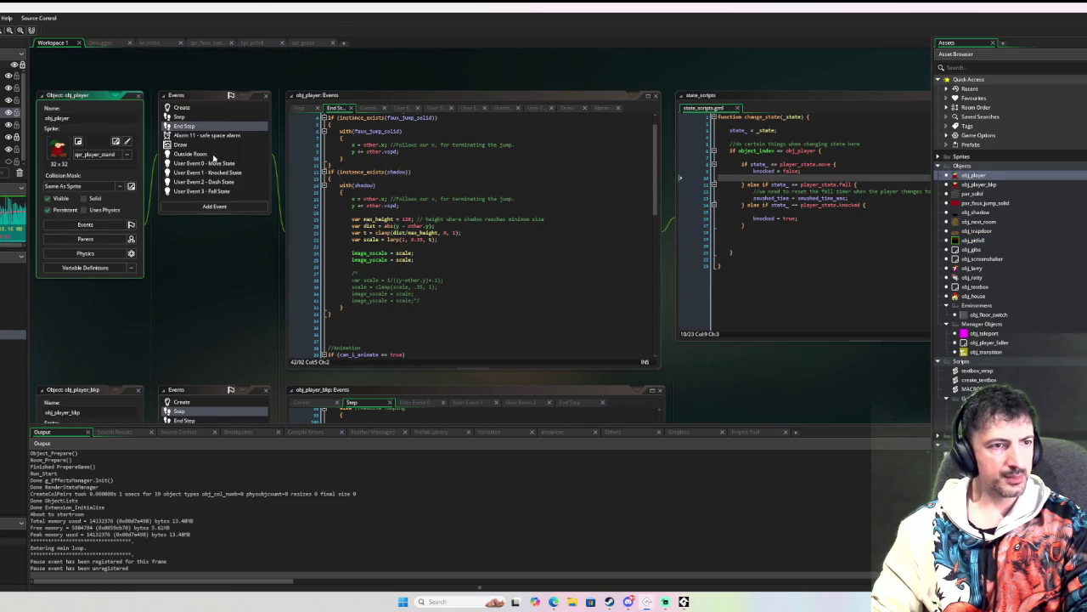
# Step: Set a breakpoint on line 12 of obj_player's Move State code and resume the game
pyautogui.click(215, 164)
pyautogui.scroll(10, 301, 139)
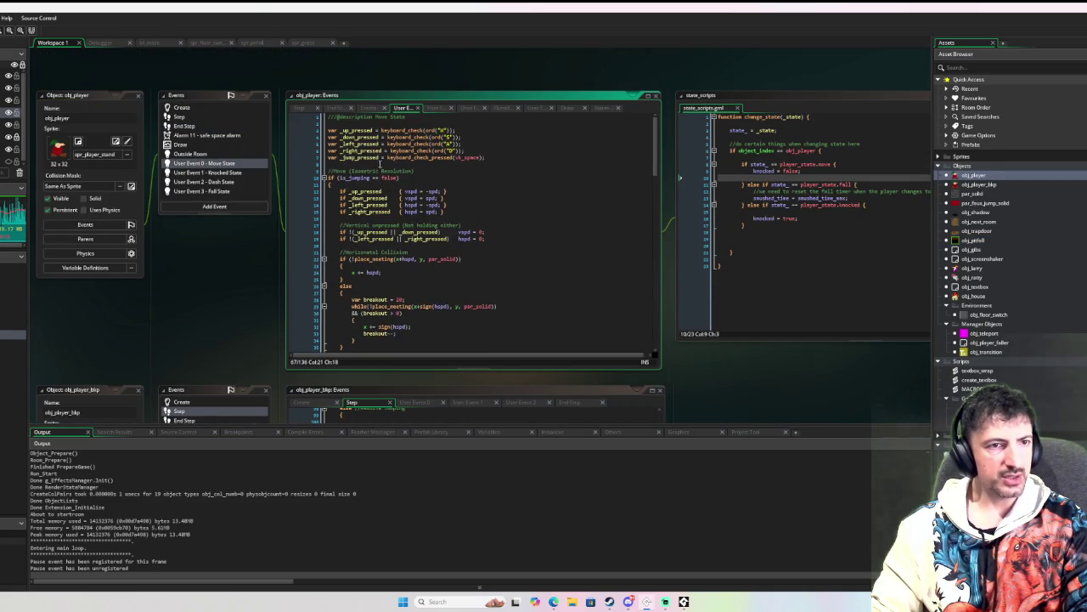
pyautogui.click(304, 134)
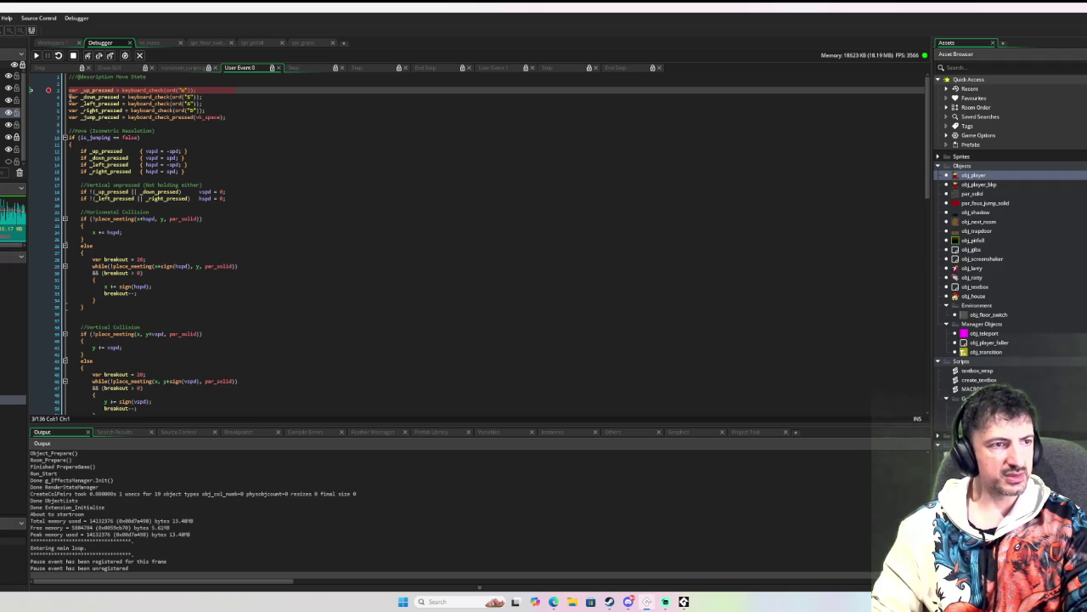
pyautogui.click(57, 151)
pyautogui.click(37, 55)
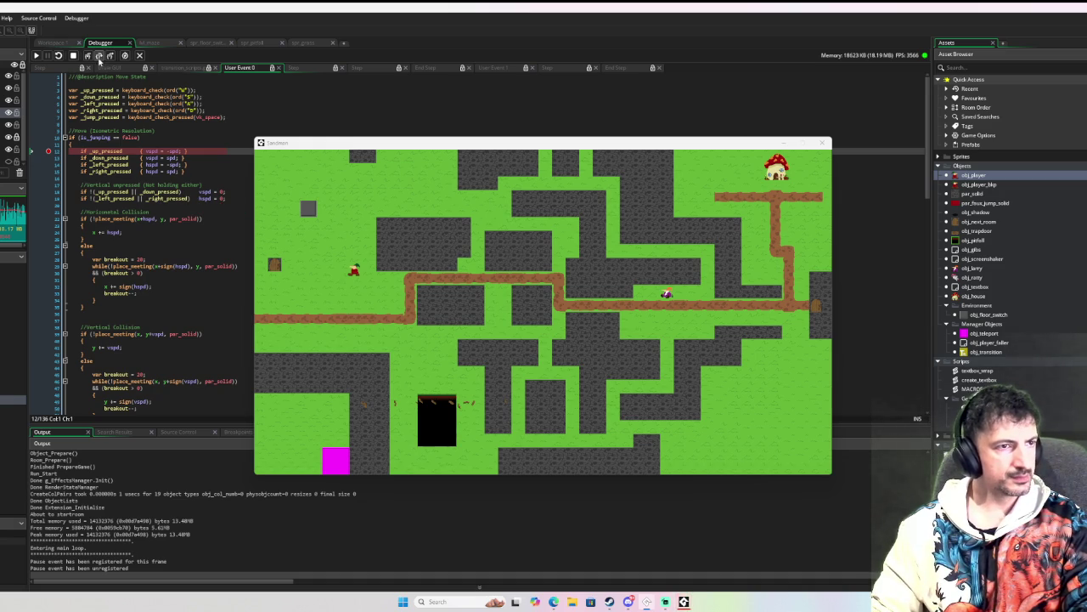
# Step: Step through the move, collision and jump code into another object's Step event
pyautogui.click(98, 55)
pyautogui.click(98, 55)
pyautogui.click(98, 56)
pyautogui.click(99, 55)
pyautogui.click(98, 55)
pyautogui.click(99, 56)
pyautogui.click(99, 55)
pyautogui.click(99, 55)
pyautogui.click(98, 55)
pyautogui.click(99, 56)
pyautogui.click(99, 55)
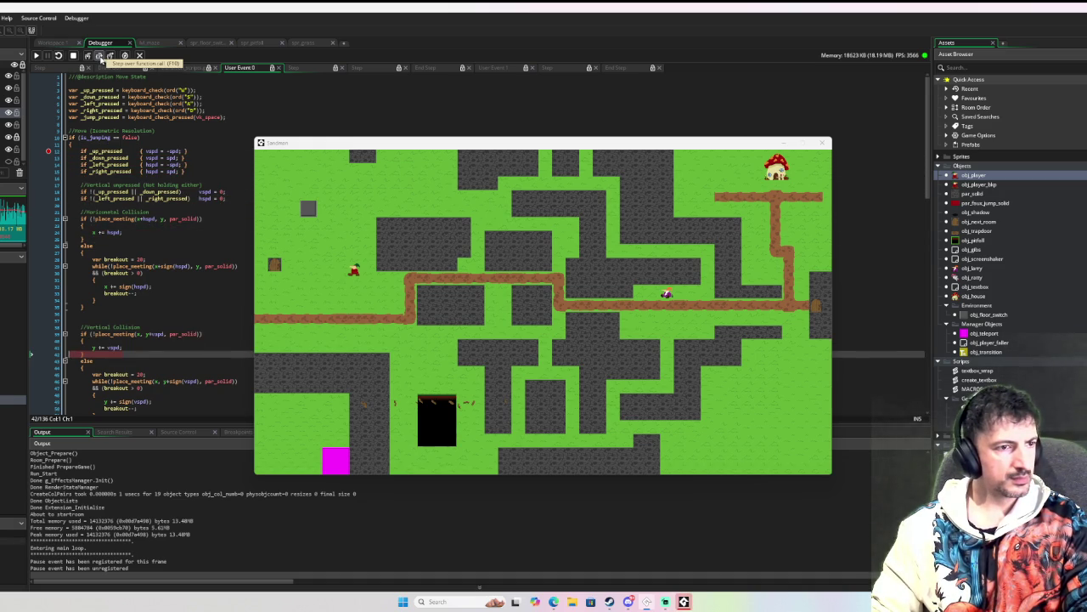
pyautogui.click(98, 56)
pyautogui.click(98, 55)
pyautogui.click(99, 55)
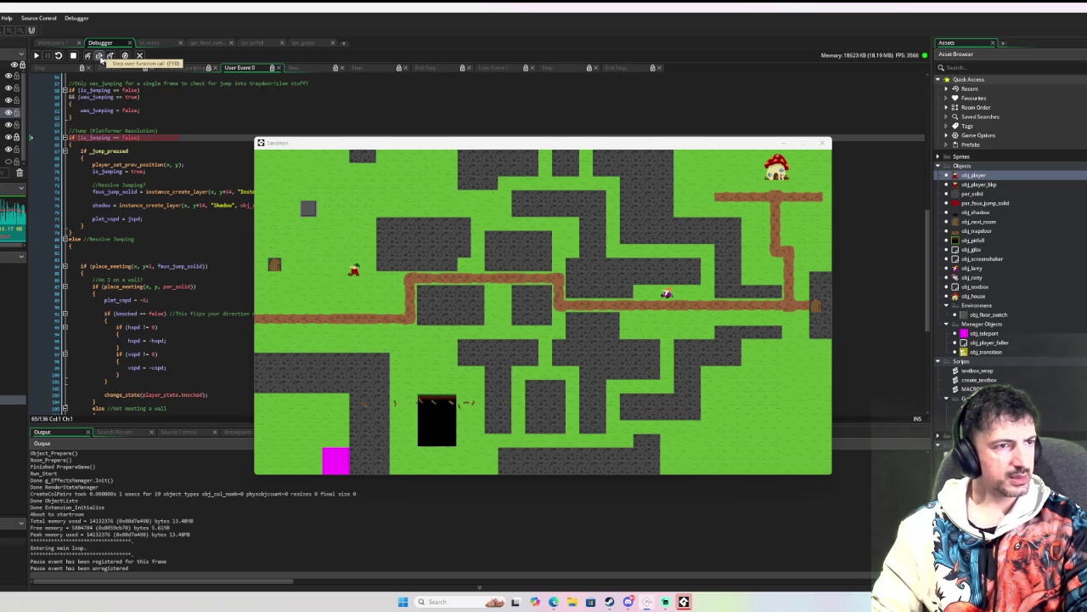
pyautogui.click(98, 55)
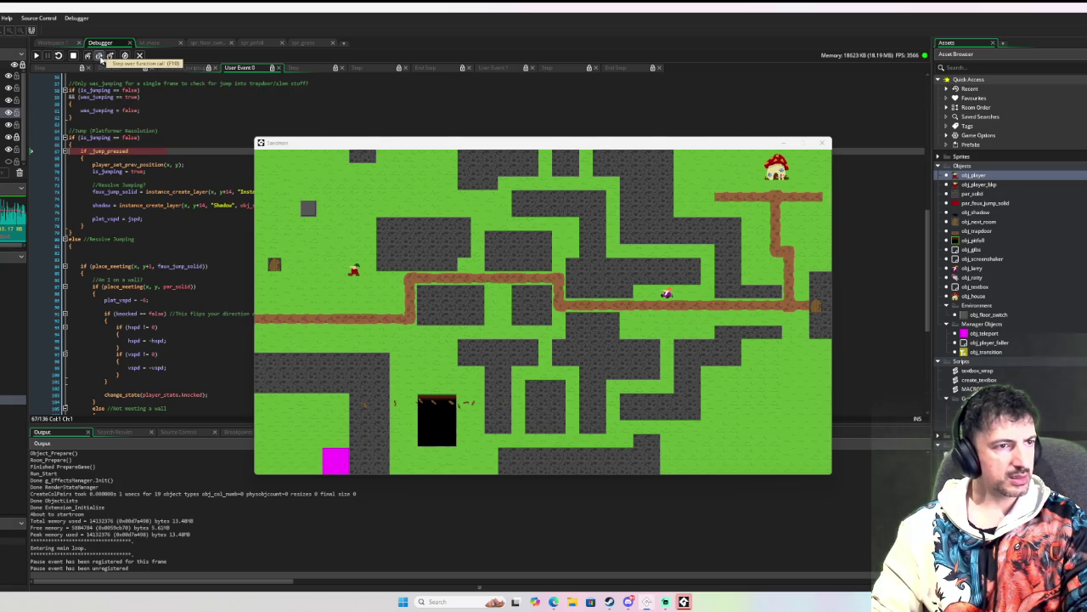
pyautogui.click(100, 58)
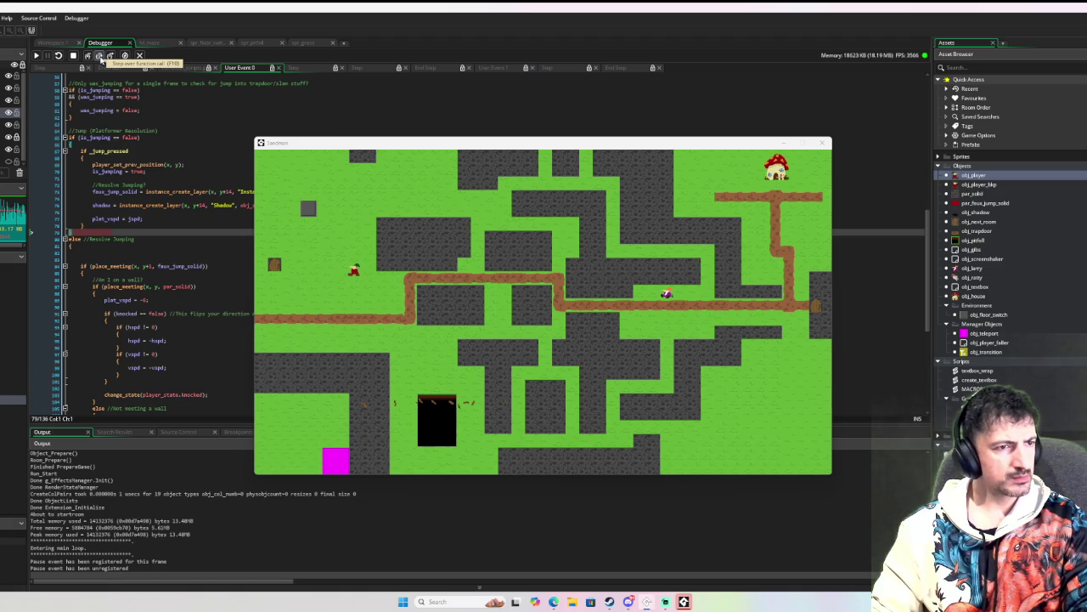
pyautogui.click(100, 57)
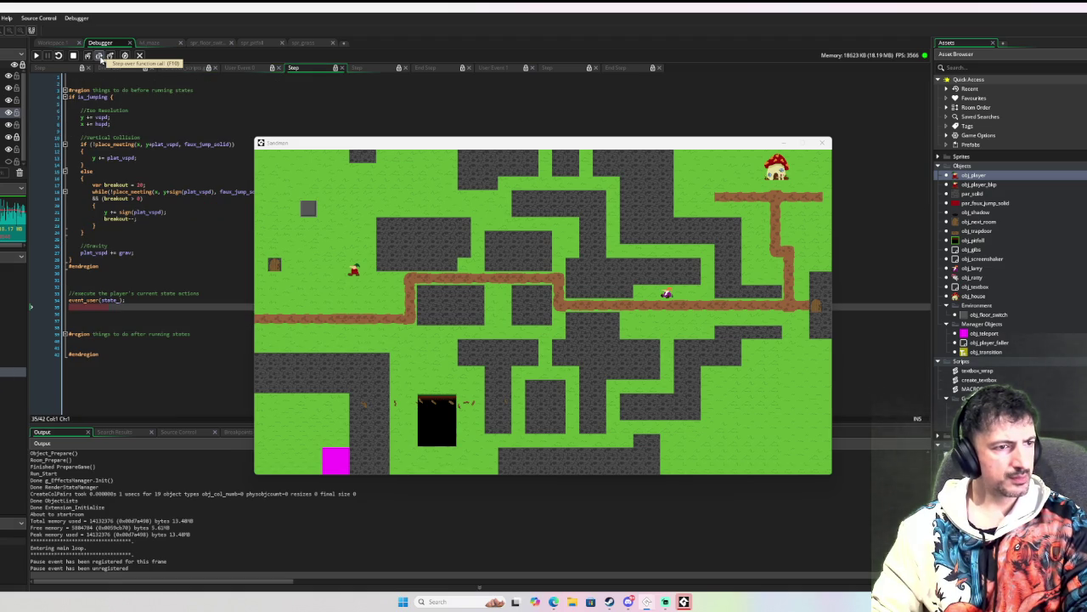
pyautogui.click(101, 57)
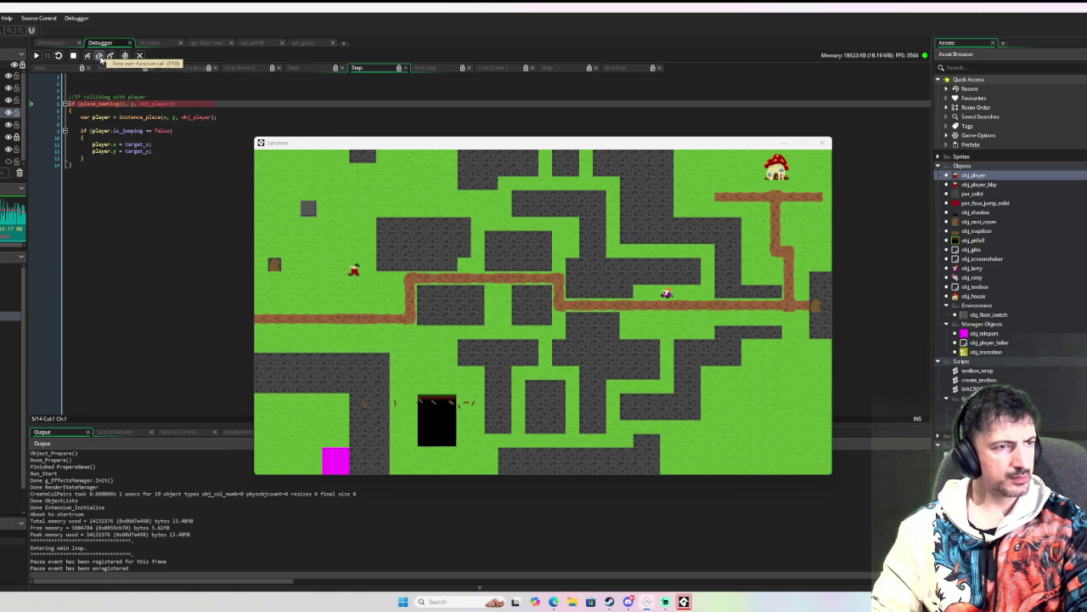
# Step: Continue to the Move State breakpoint, step one line, resume, then stop the game with Escape
pyautogui.click(36, 55)
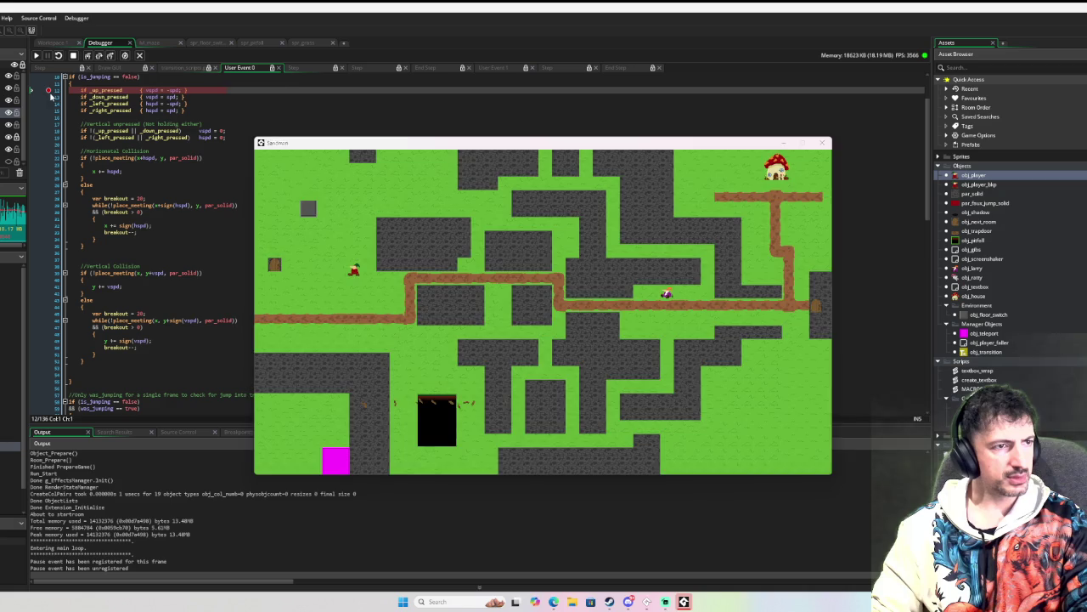
pyautogui.click(99, 55)
pyautogui.click(34, 55)
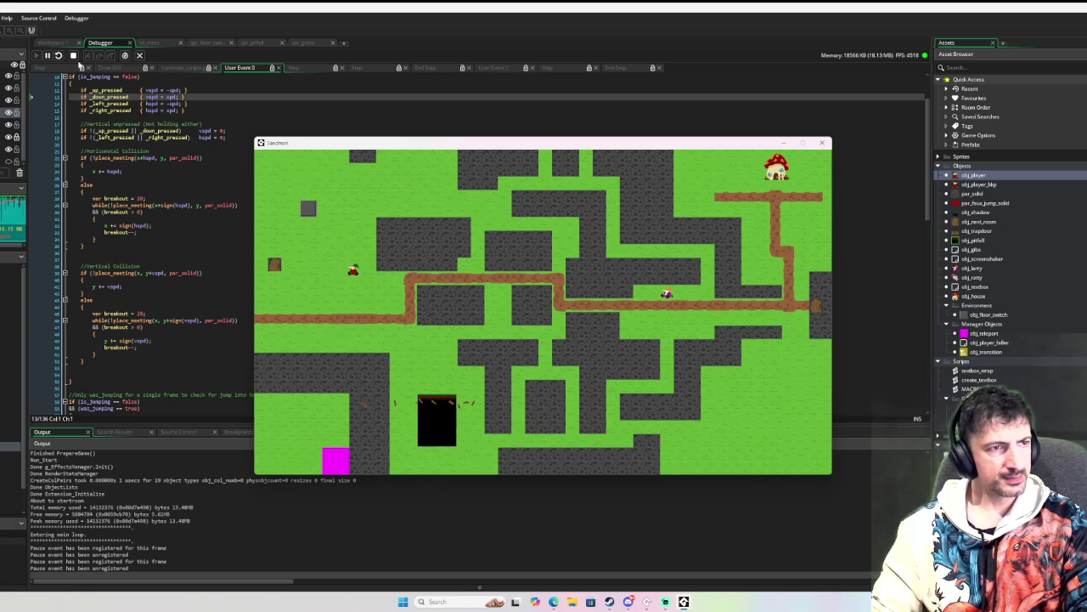
pyautogui.press('Escape')
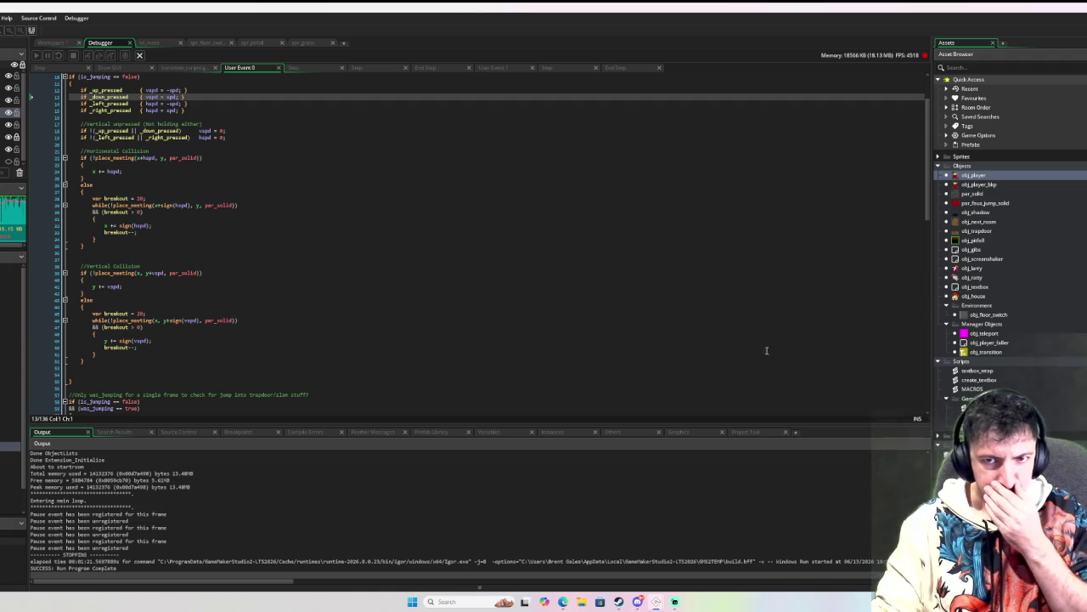
# Step: Show obj_pitfall's End Step code from its first lines, then launch a new debug run with F6
pyautogui.doubleClick(977, 240)
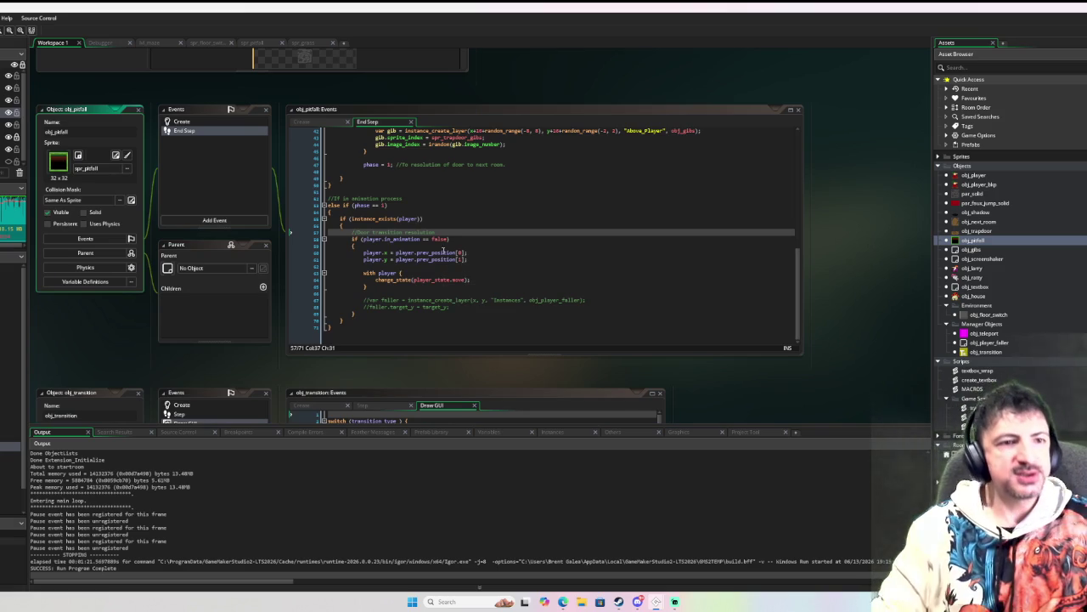
pyautogui.scroll(3, 451, 225)
pyautogui.scroll(8, 451, 225)
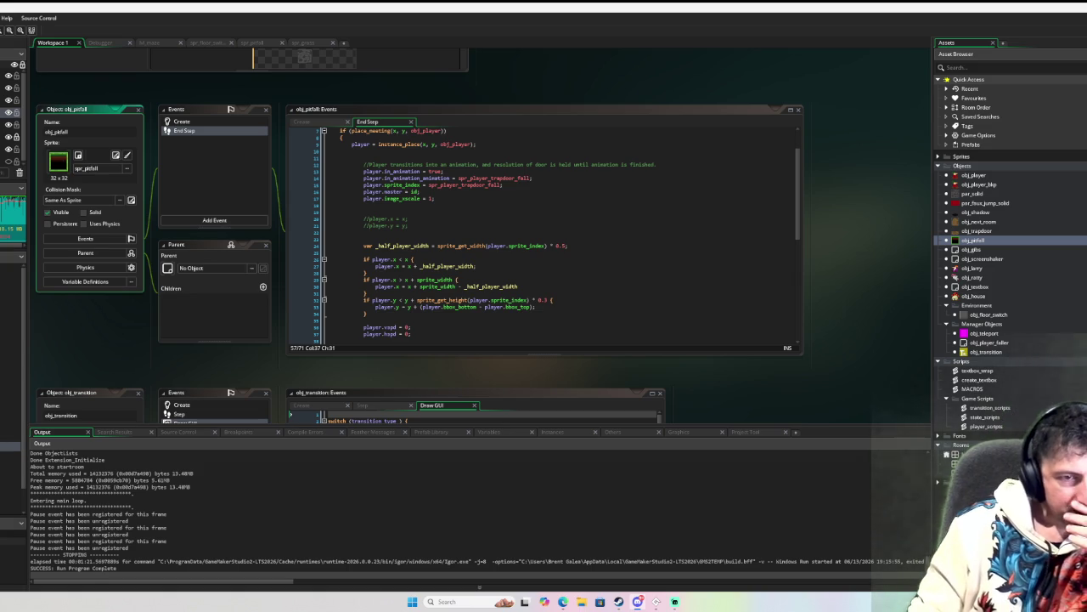
pyautogui.scroll(2, 498, 238)
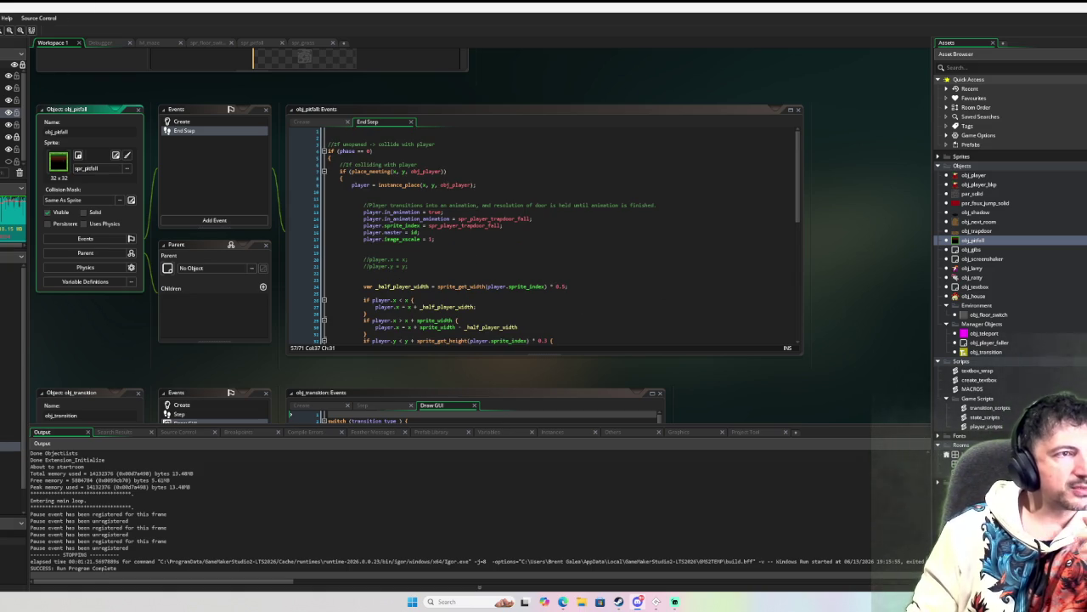
pyautogui.press('F6')
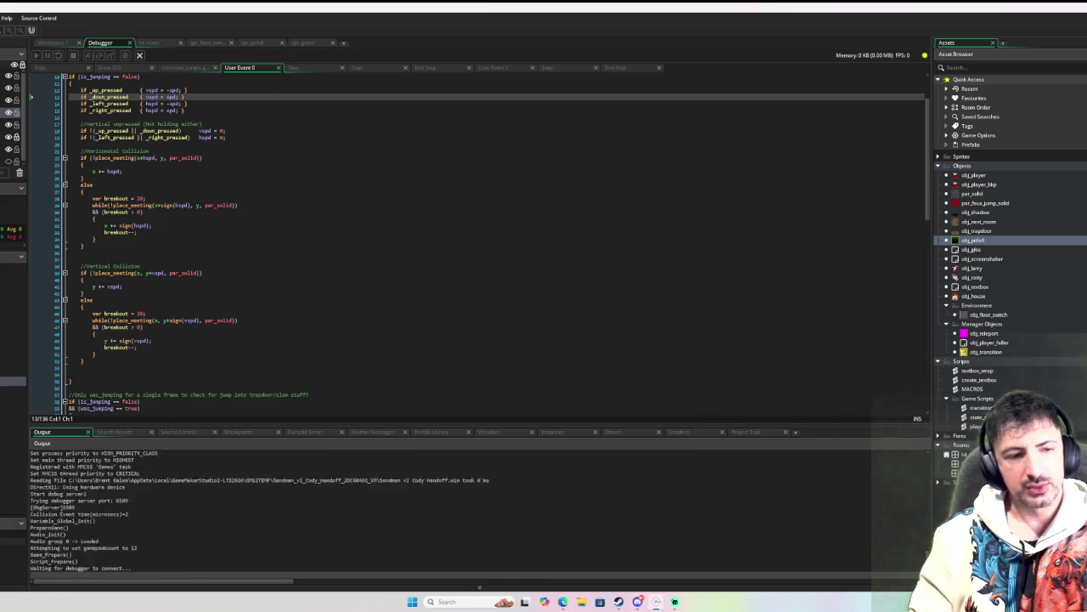
# Step: Walk the player toward the pit, nudge the game window up-right, then pause and resume the run
pyautogui.press('Down')
pyautogui.press('Right')
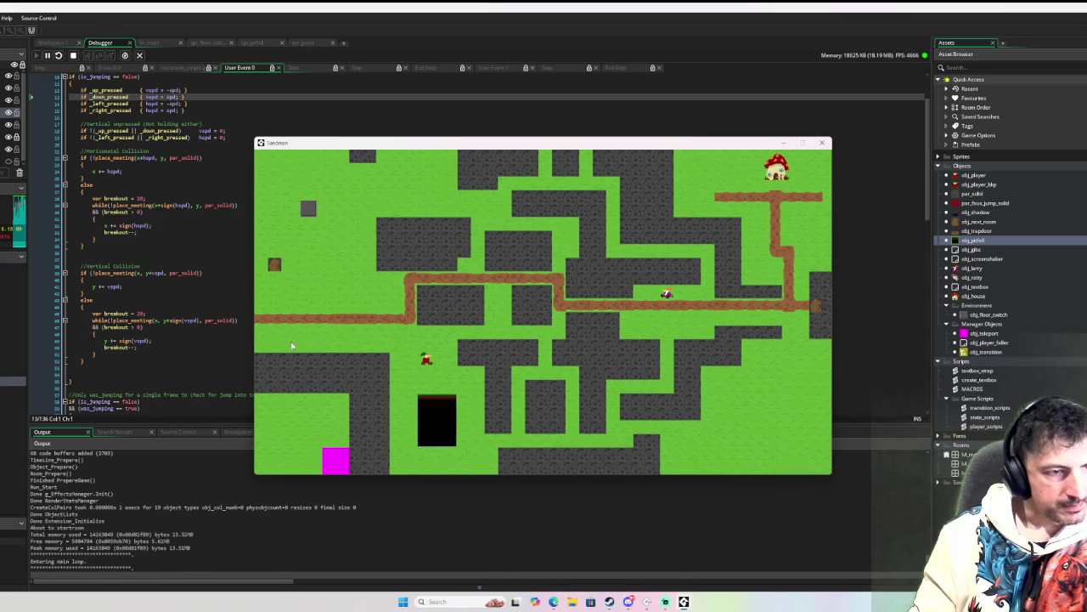
pyautogui.moveTo(406, 149); pyautogui.dragTo(535, 93)
pyautogui.click(480, 434)
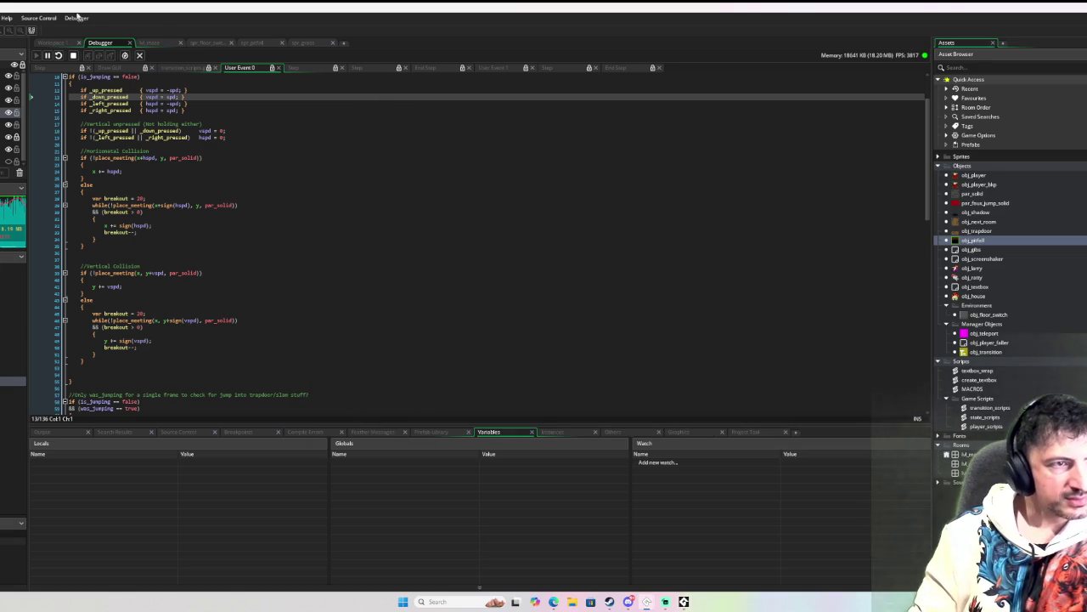
pyautogui.click(47, 54)
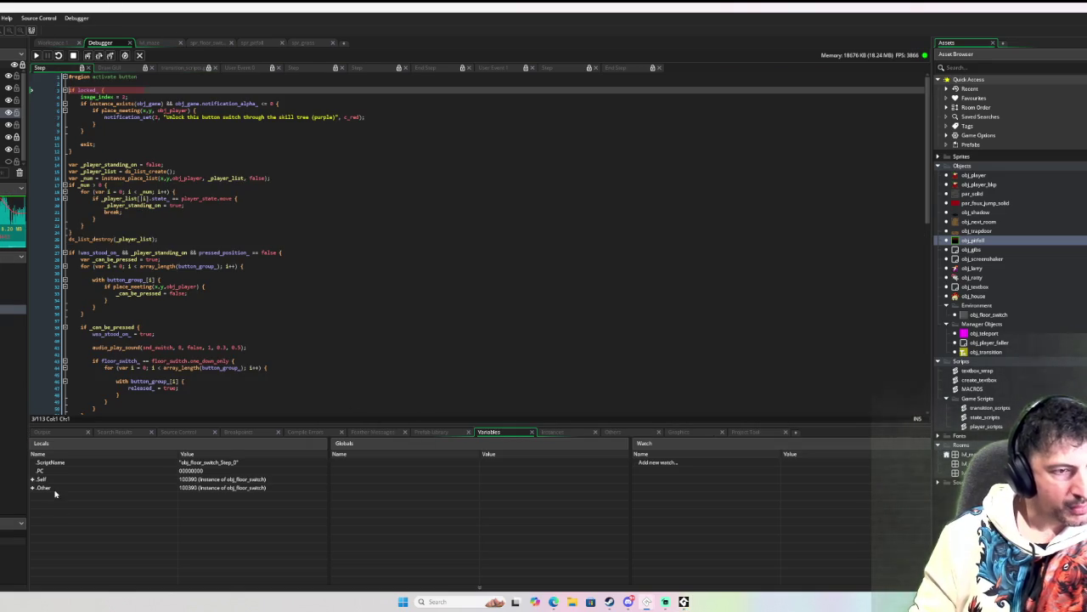
pyautogui.click(36, 55)
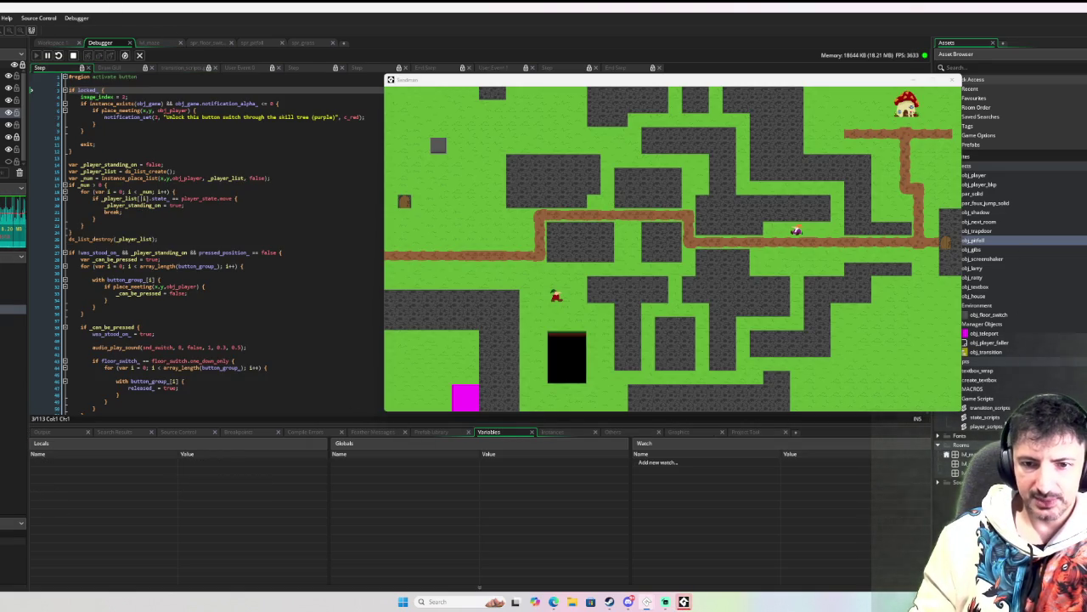
# Step: Set a breakpoint on line 3 of obj_player's Move State code
pyautogui.doubleClick(1007, 175)
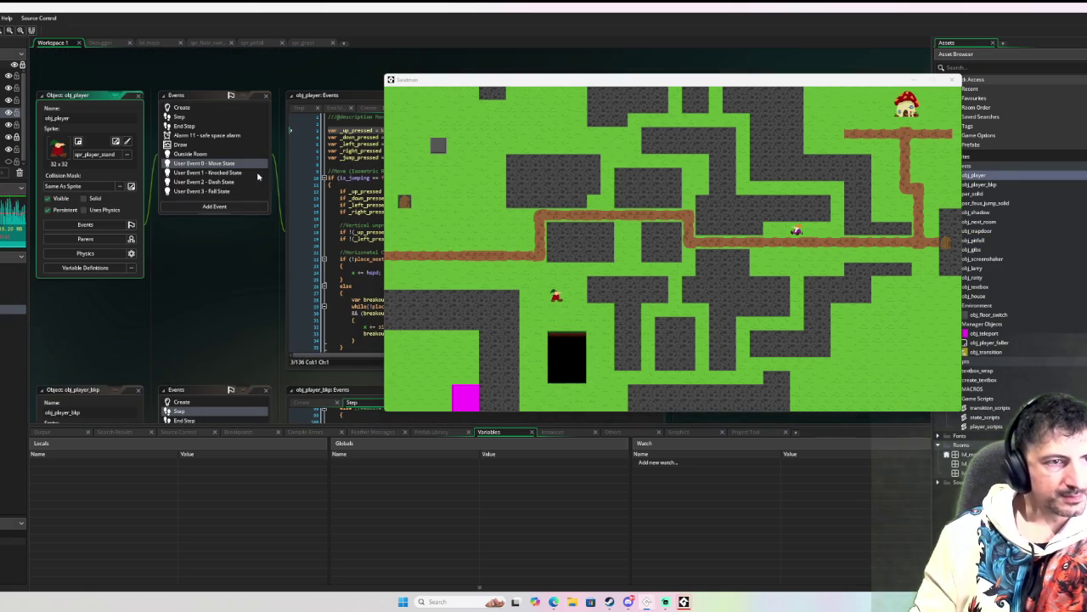
pyautogui.click(307, 135)
pyautogui.press('F9')
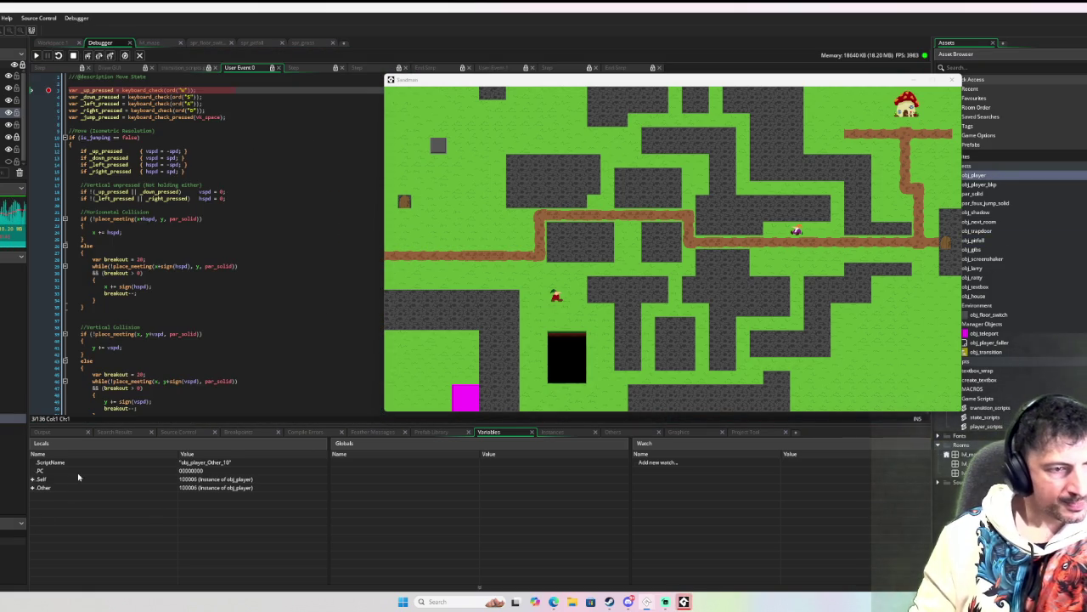
# Step: Expand Self in the debugger's Locals and browse obj_player's instance variables
pyautogui.click(33, 479)
pyautogui.scroll(-2, 182, 473)
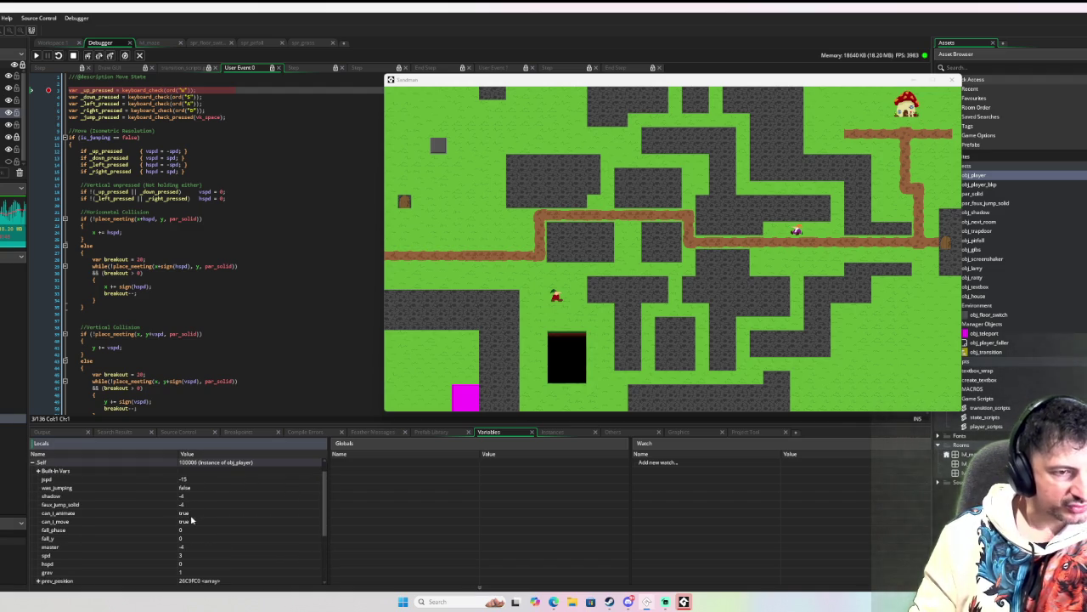
pyautogui.scroll(-5, 191, 541)
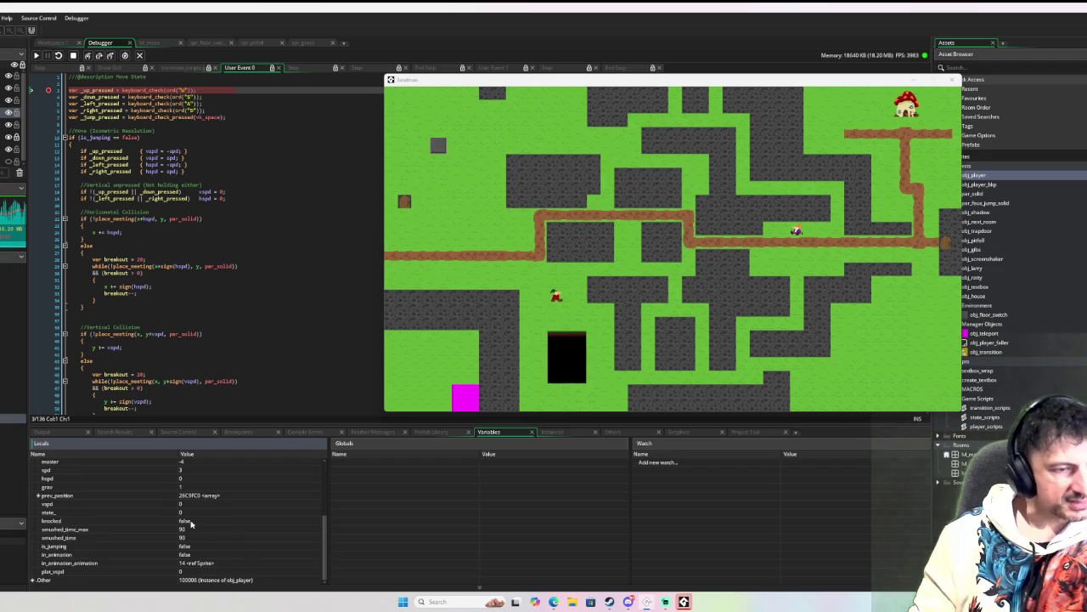
pyautogui.scroll(4, 190, 524)
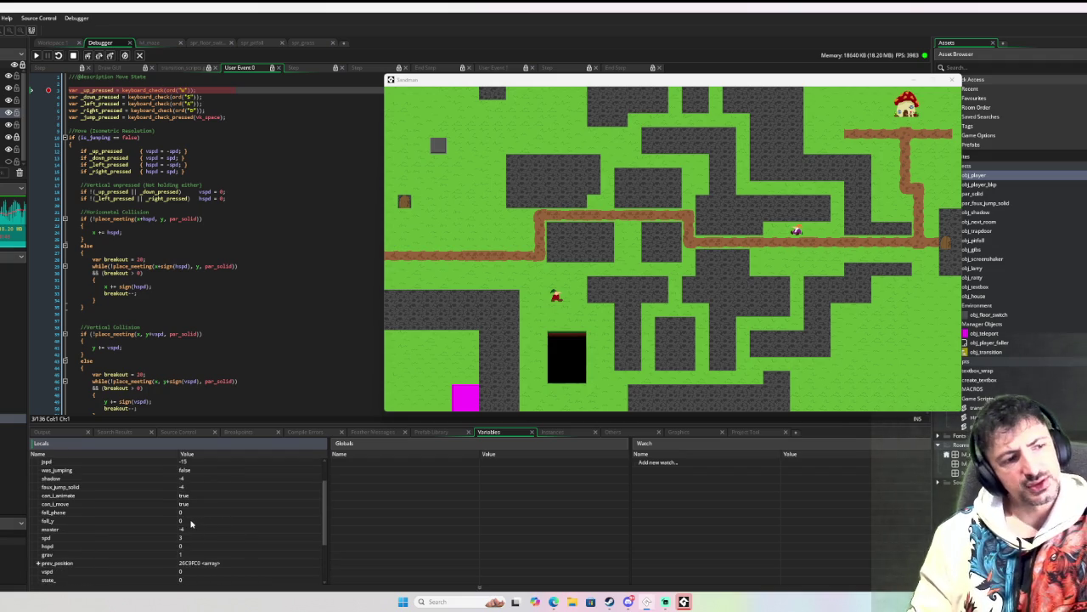
pyautogui.scroll(2, 61, 523)
pyautogui.scroll(-6, 88, 519)
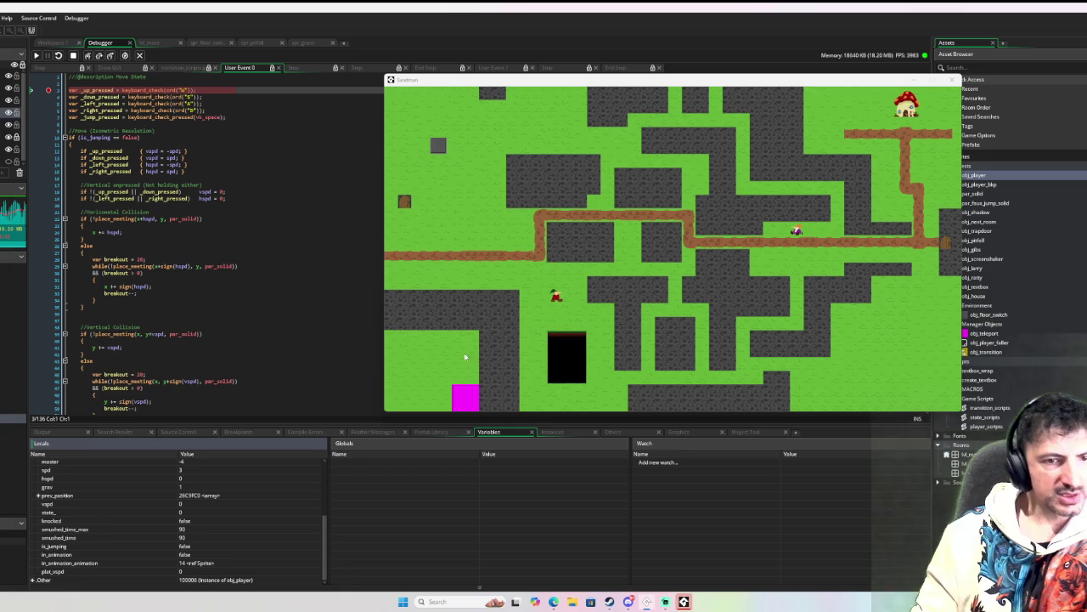
pyautogui.click(37, 55)
# Step: Remove the breakpoint and resume, walk the player into the pit and back, then re-add the breakpoint
pyautogui.click(38, 54)
pyautogui.click(49, 90)
pyautogui.click(38, 54)
pyautogui.press('s')
pyautogui.press('w')
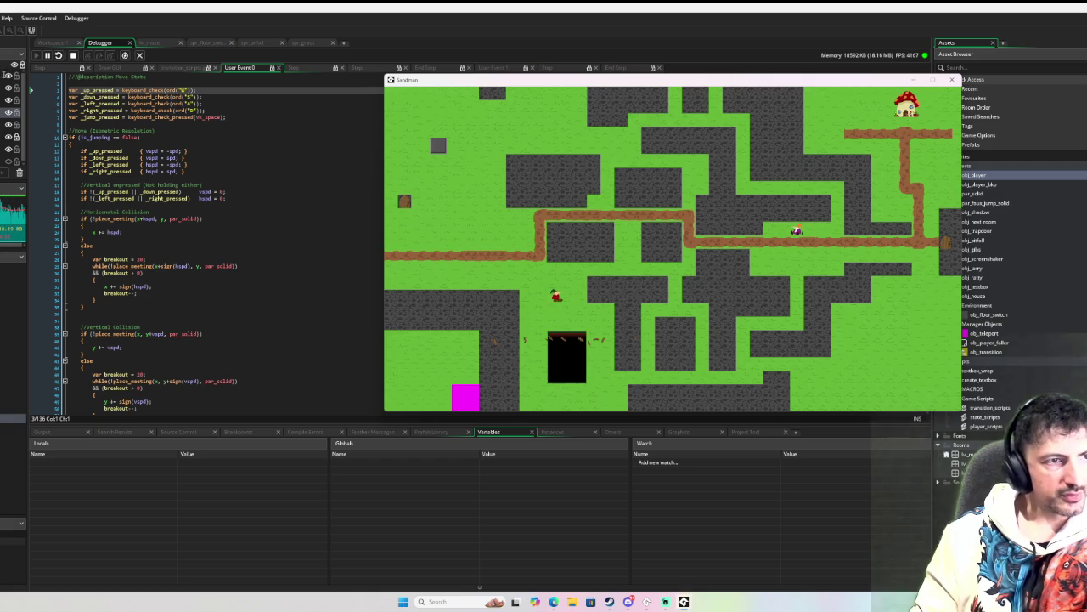
pyautogui.click(48, 89)
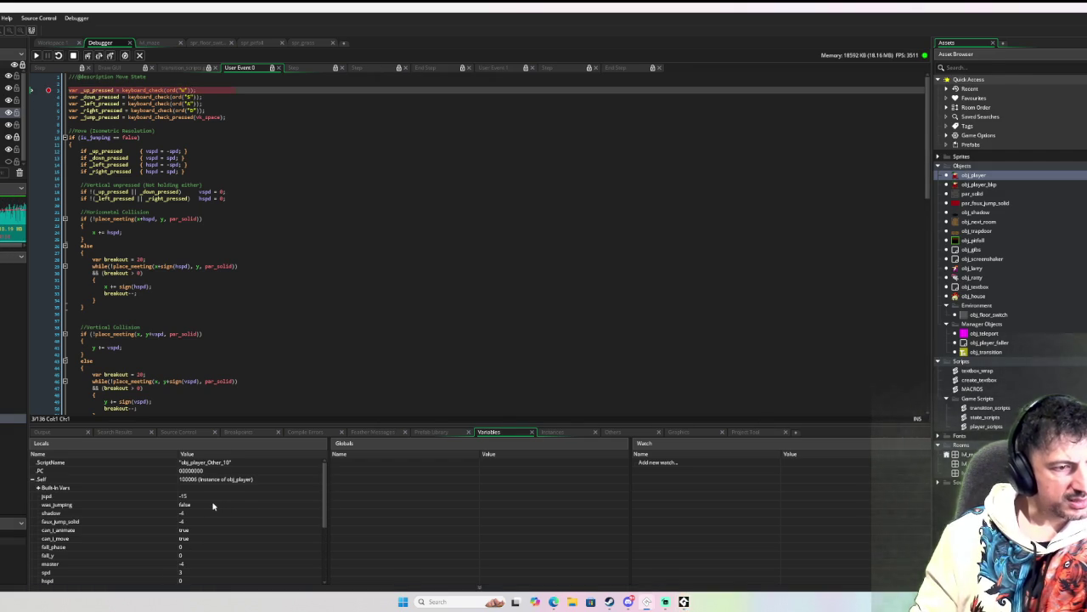
pyautogui.scroll(-1, 195, 521)
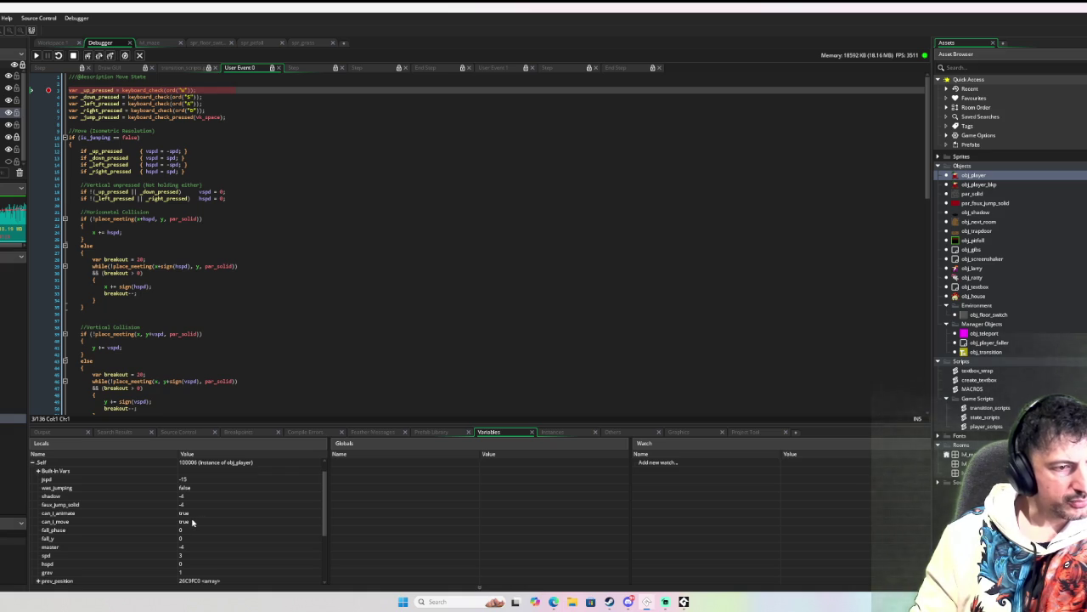
pyautogui.scroll(-1, 192, 522)
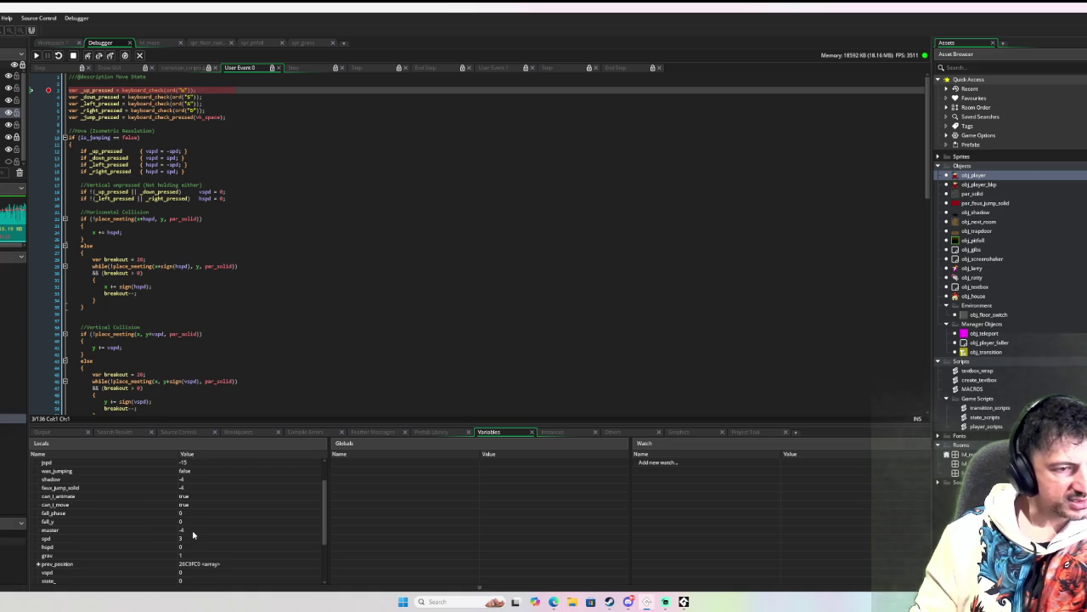
pyautogui.scroll(-1, 187, 541)
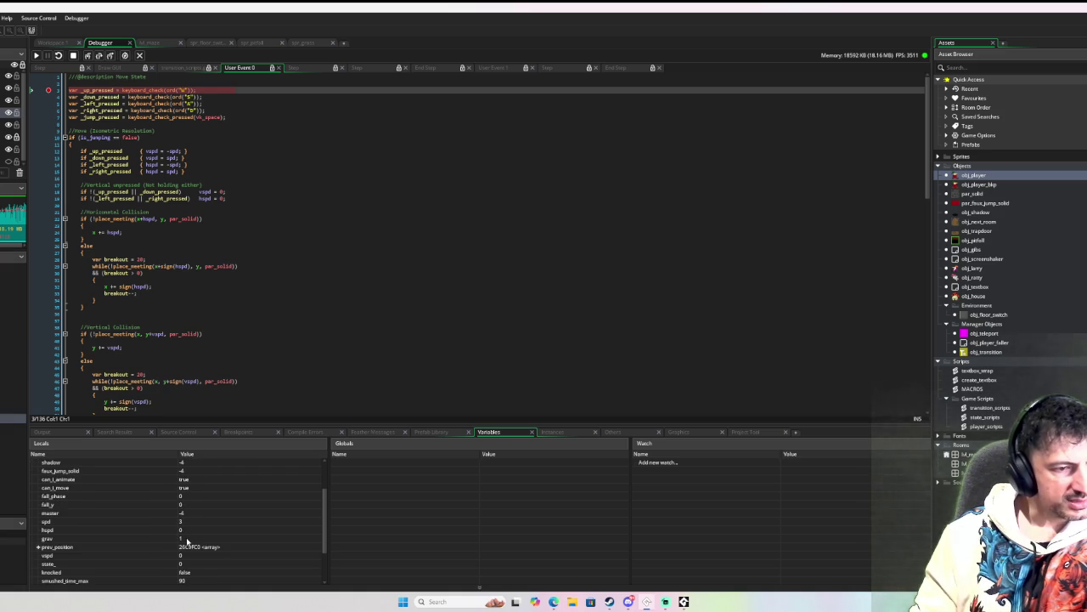
pyautogui.scroll(-1, 200, 534)
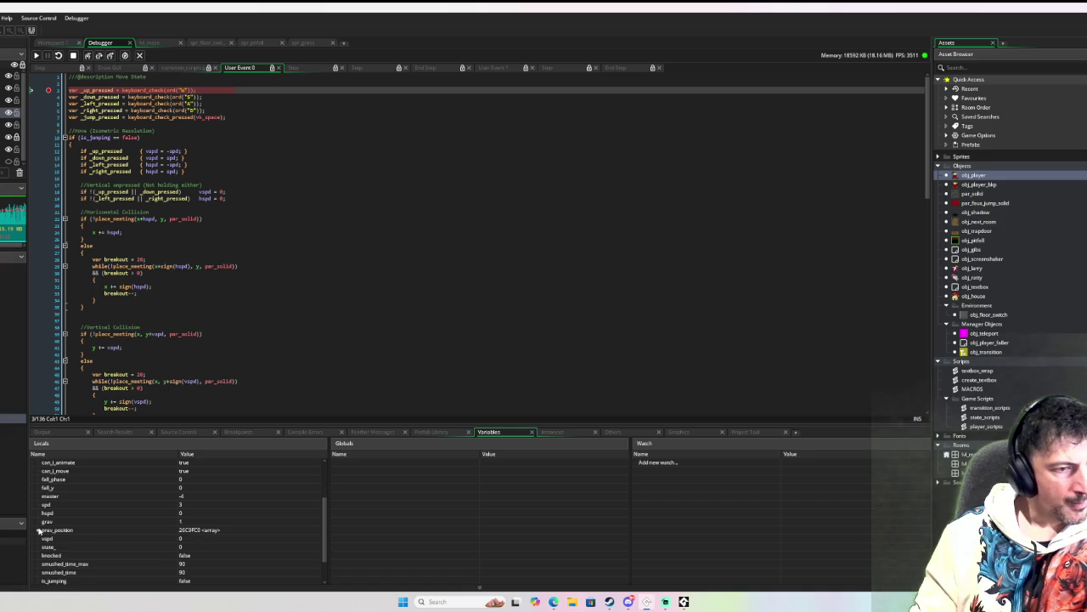
pyautogui.click(38, 530)
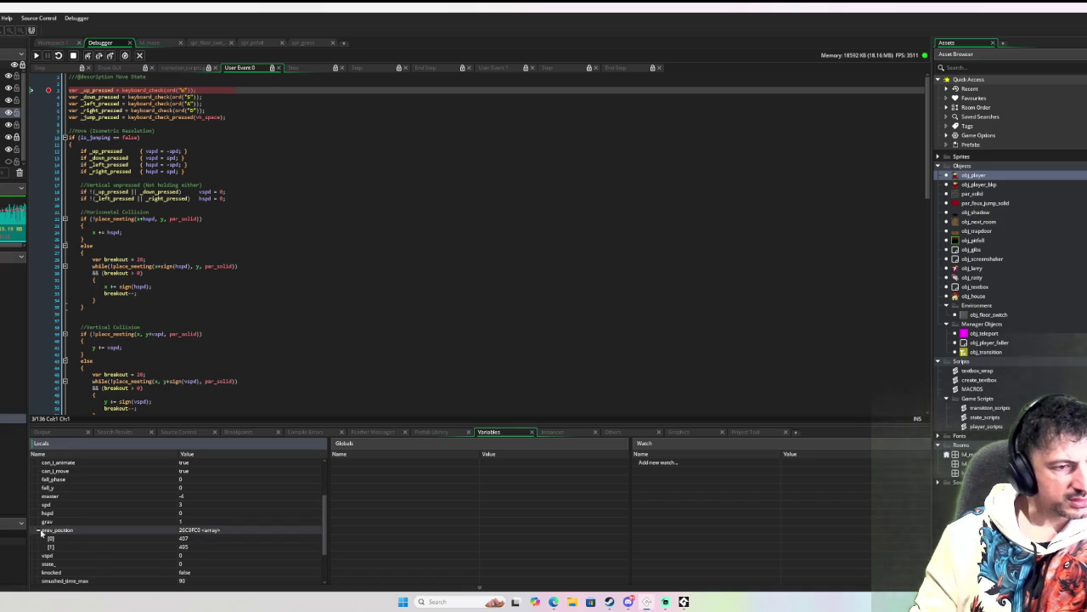
pyautogui.scroll(-1, 66, 544)
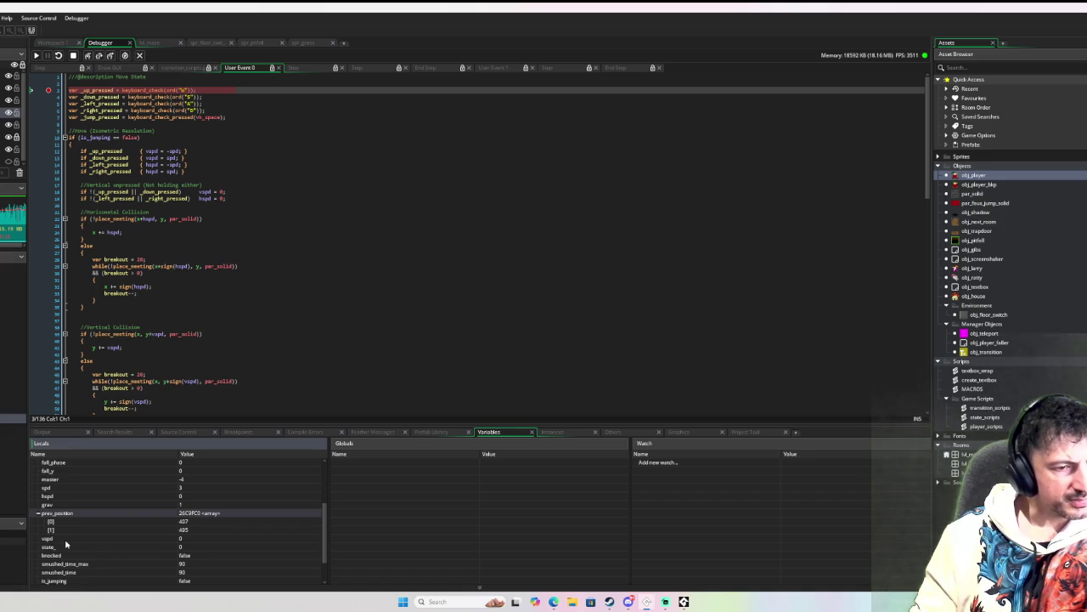
pyautogui.scroll(-1, 65, 544)
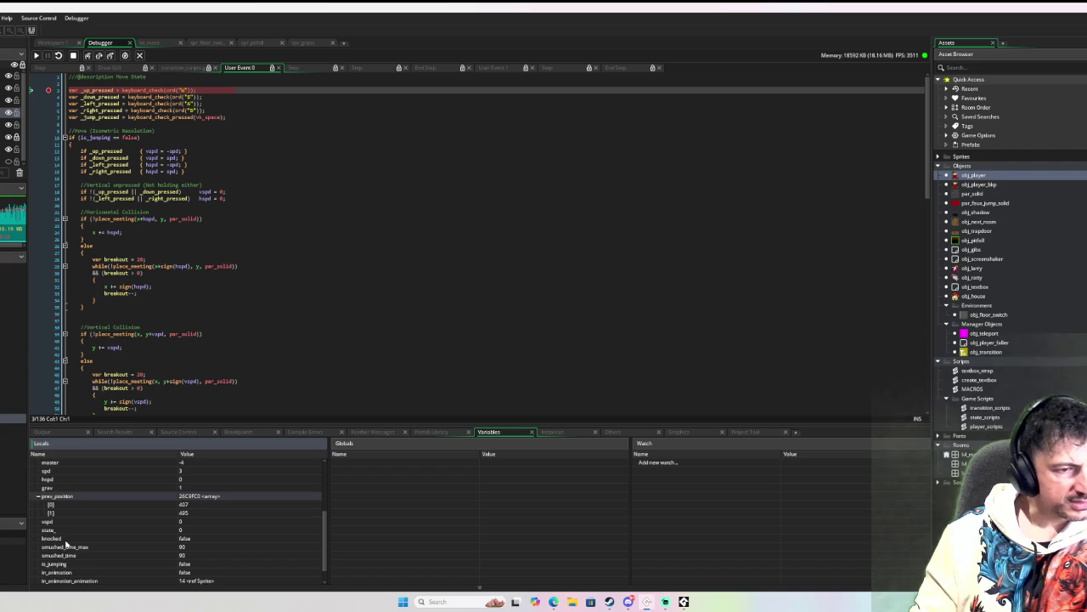
pyautogui.scroll(-1, 66, 544)
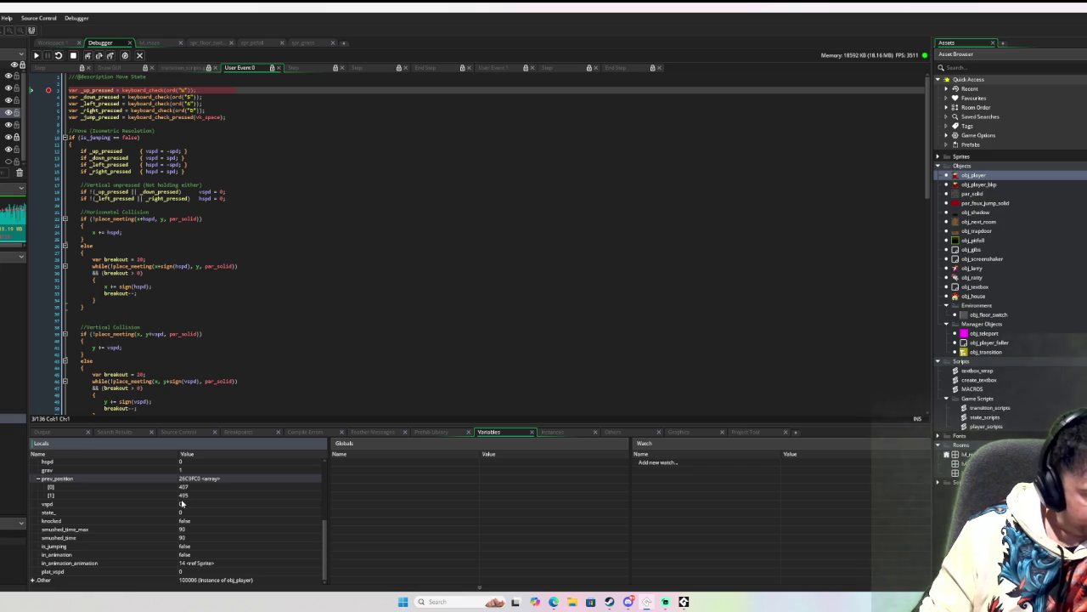
pyautogui.scroll(5, 181, 503)
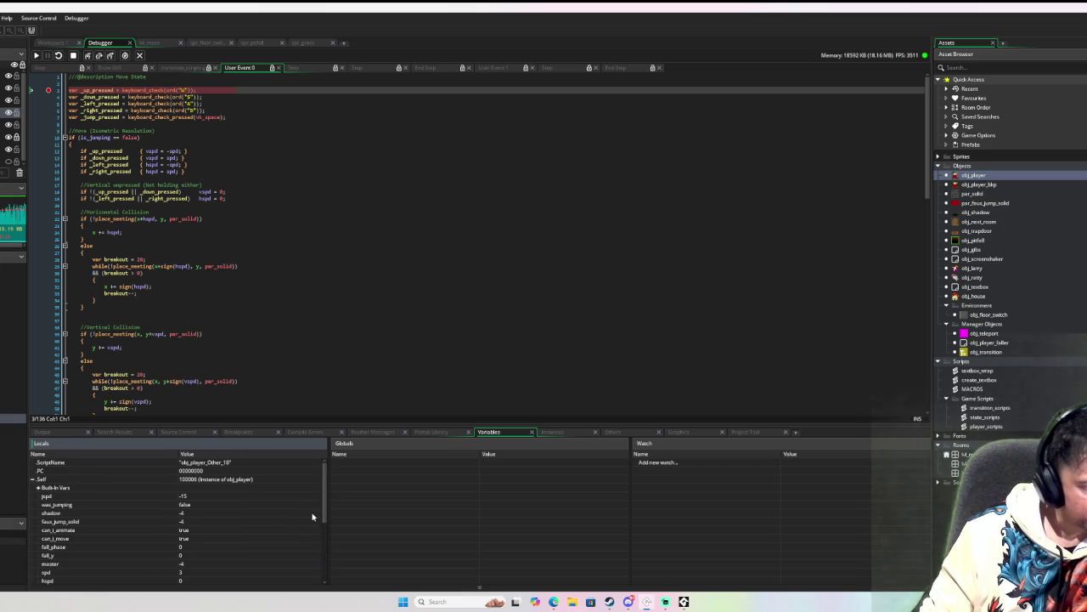
pyautogui.scroll(-3, 306, 516)
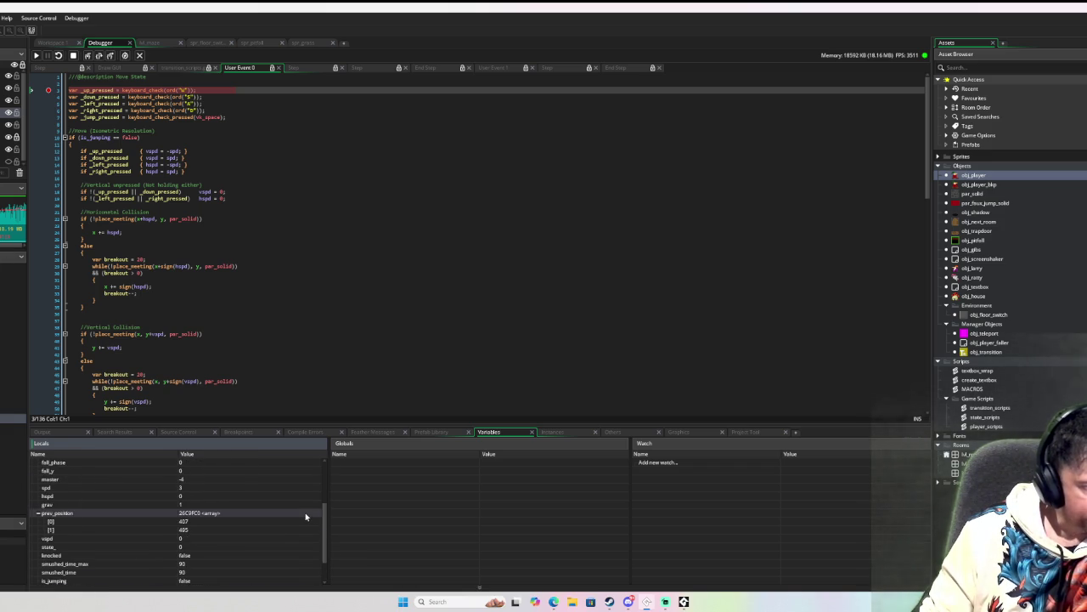
pyautogui.scroll(2, 306, 515)
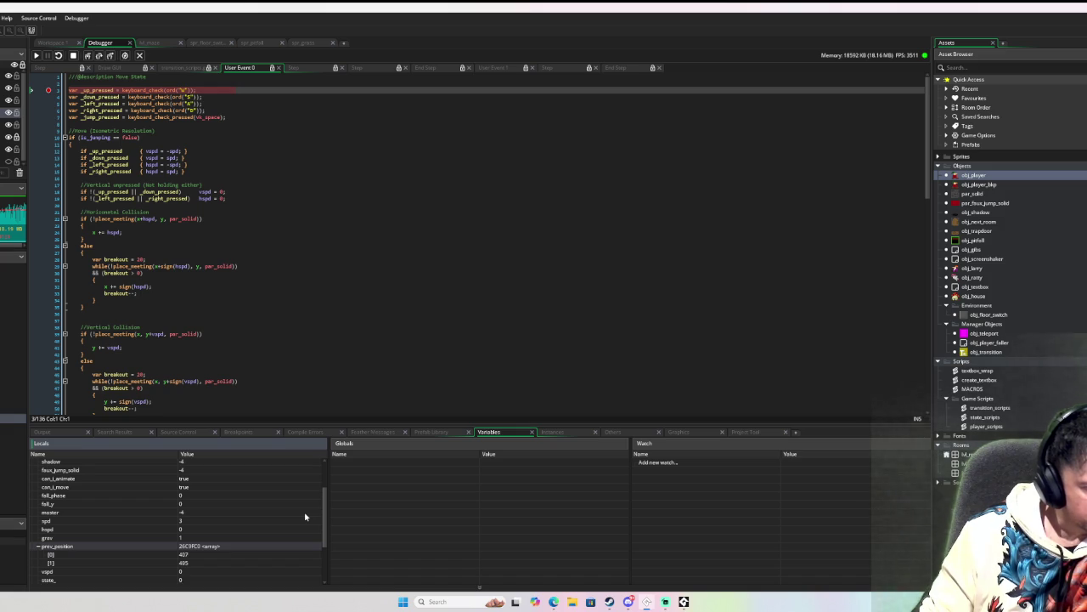
pyautogui.scroll(-3, 306, 516)
pyautogui.scroll(2, 306, 515)
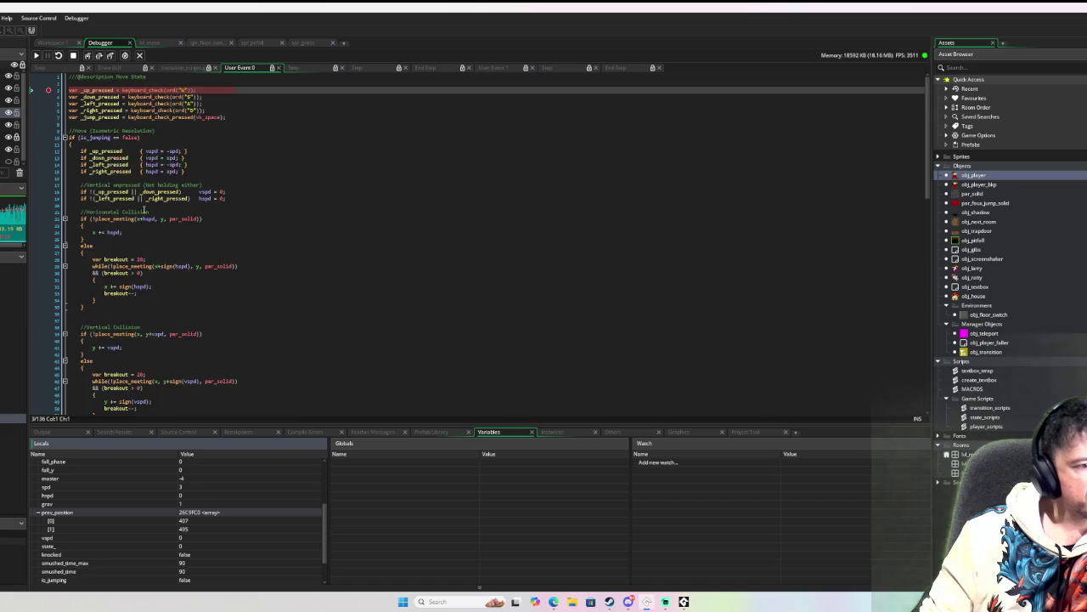
# Step: Scroll through the debugger's code view, then return to Workspace 1
pyautogui.scroll(-10, 145, 220)
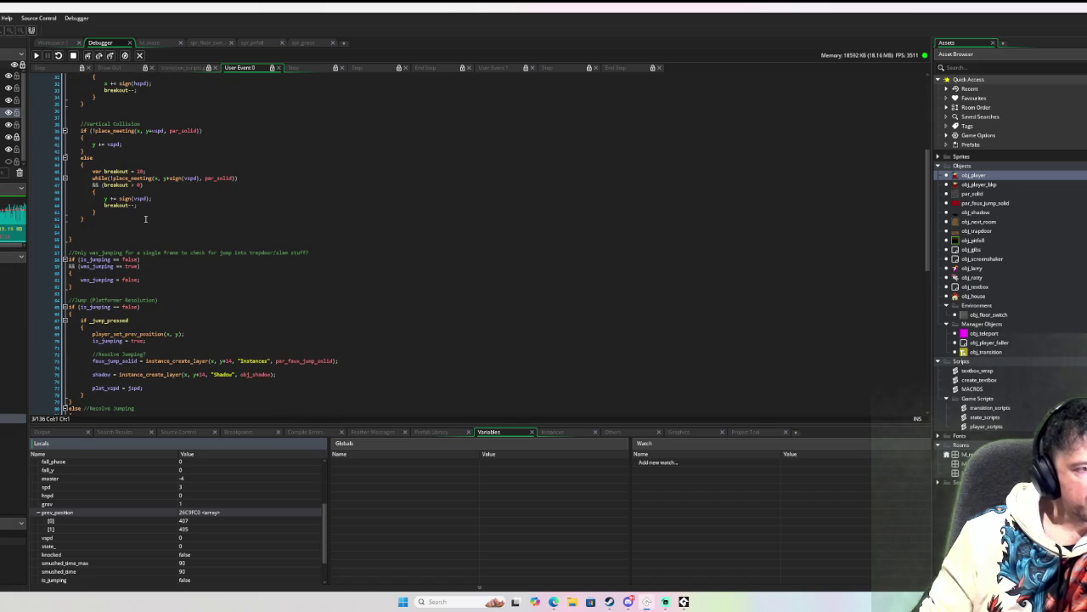
pyautogui.scroll(-13, 145, 219)
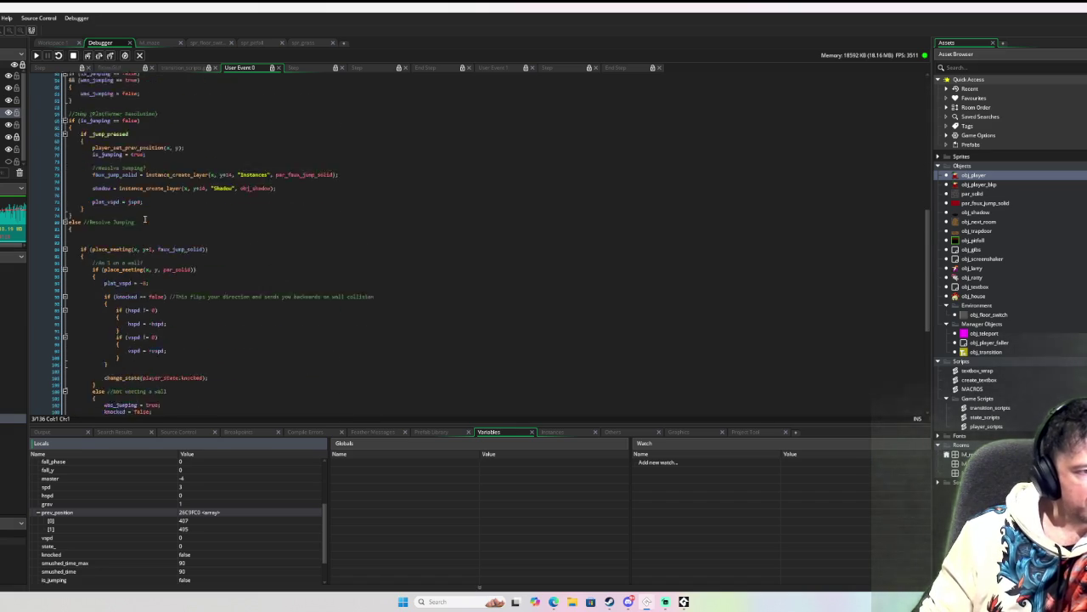
pyautogui.scroll(-2, 144, 219)
pyautogui.scroll(-3, 144, 218)
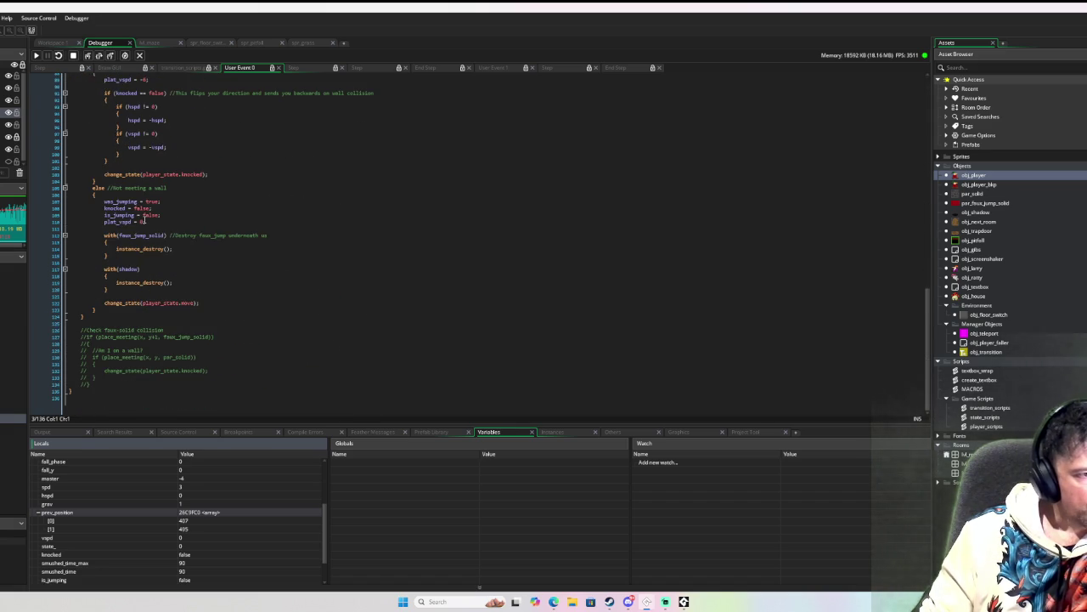
pyautogui.scroll(15, 145, 219)
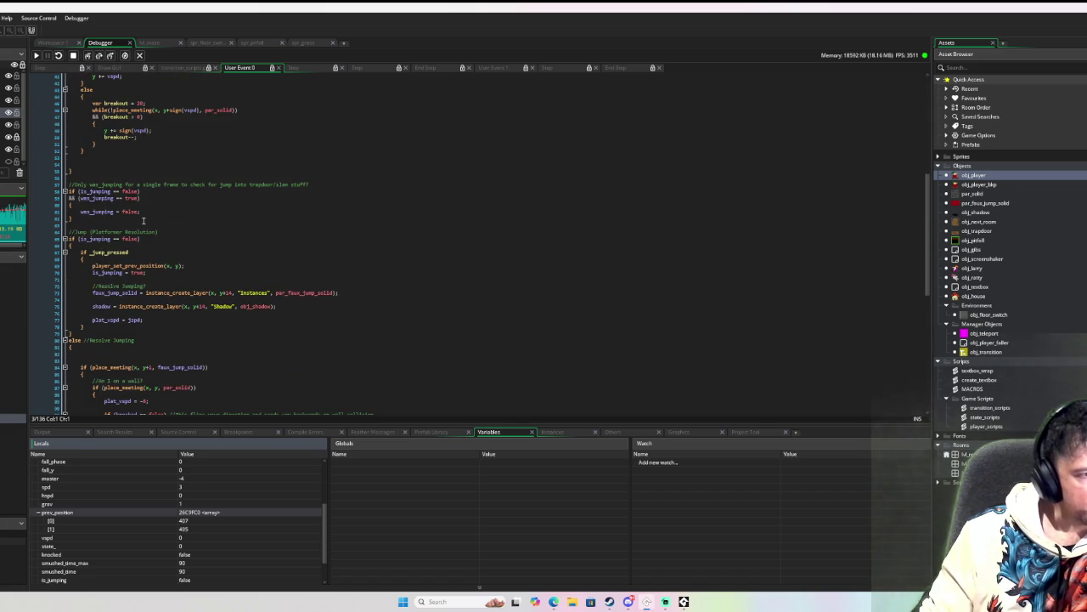
pyautogui.scroll(15, 144, 221)
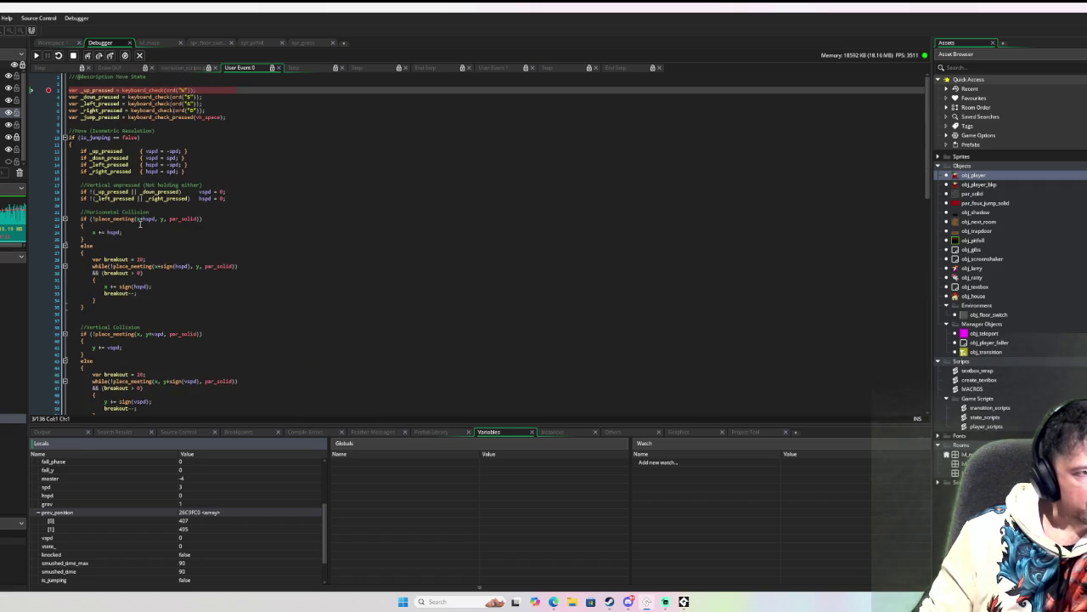
pyautogui.click(53, 43)
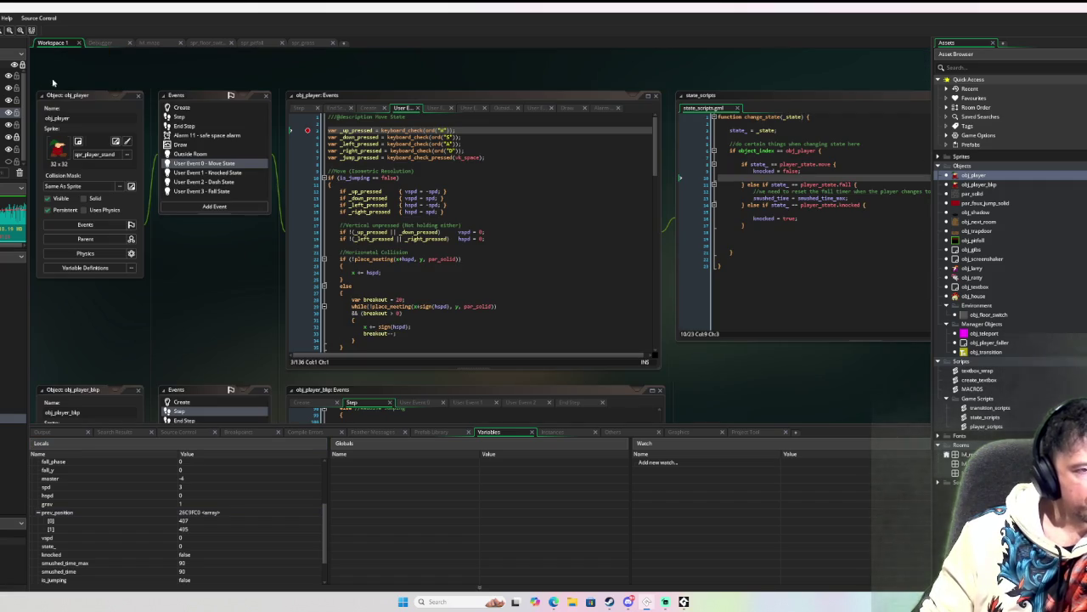
# Step: Open obj_player's End Step event code from its Events list
pyautogui.scroll(-6, 391, 165)
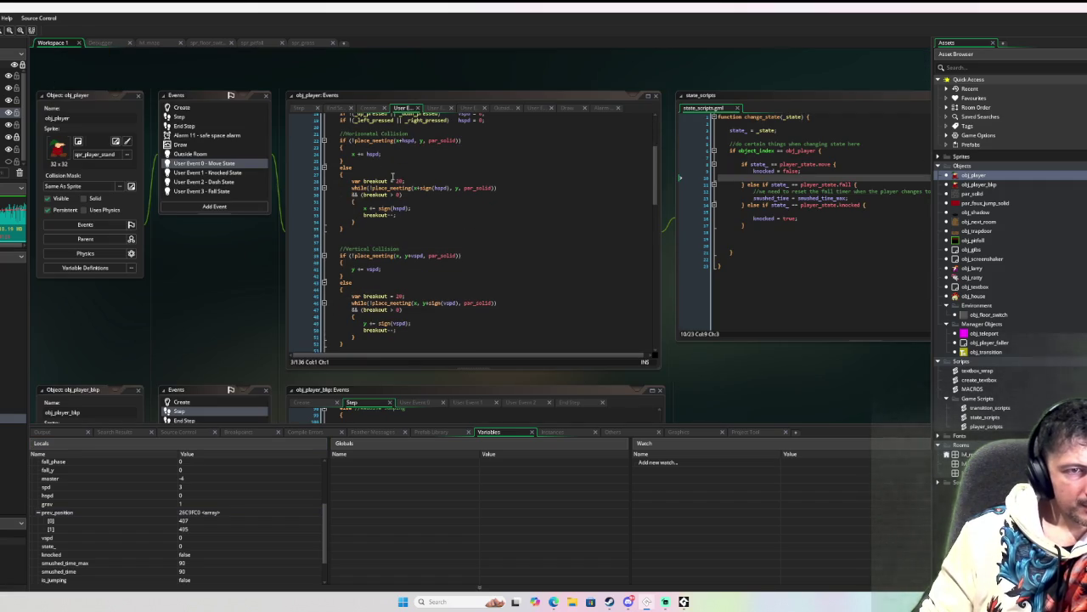
pyautogui.scroll(-5, 392, 177)
pyautogui.scroll(-3, 224, 180)
pyautogui.scroll(3, 224, 180)
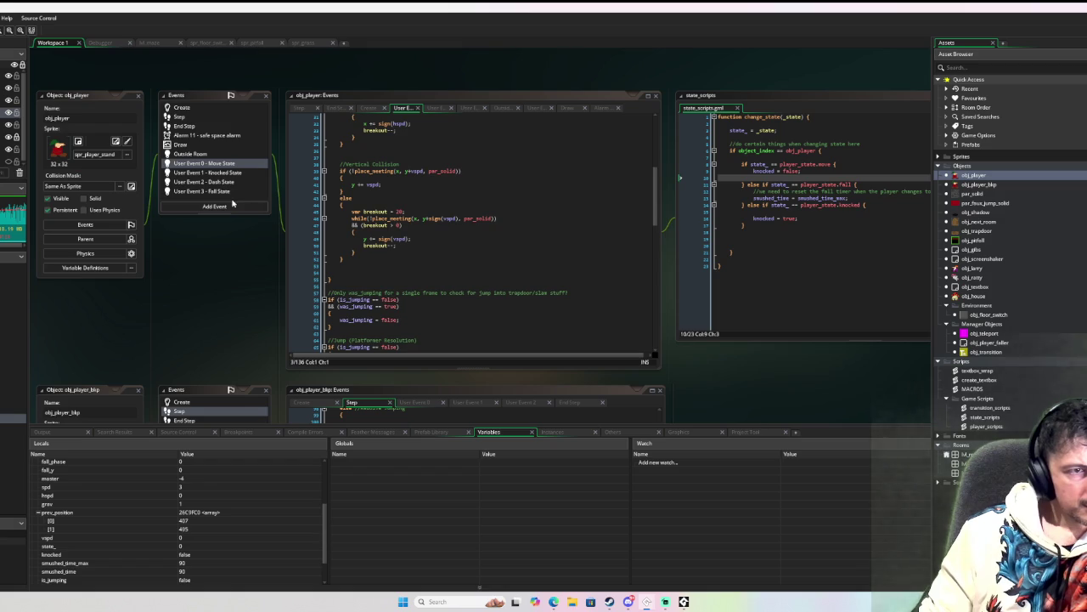
pyautogui.click(212, 118)
pyautogui.click(201, 125)
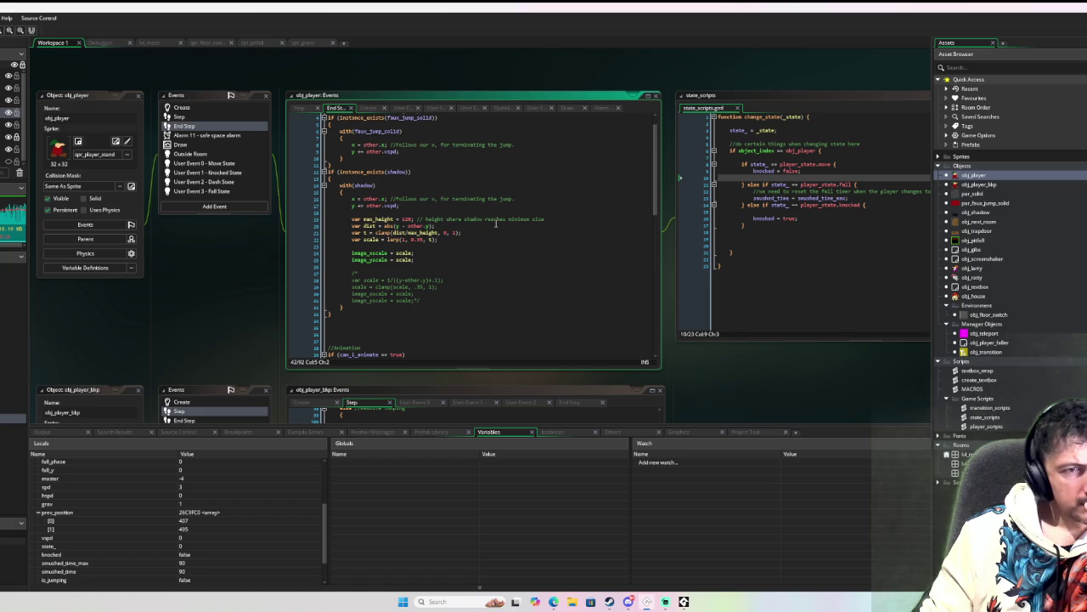
# Step: Select the //Animation line in End Step and bring the Sandman game window forward
pyautogui.scroll(-10, 496, 223)
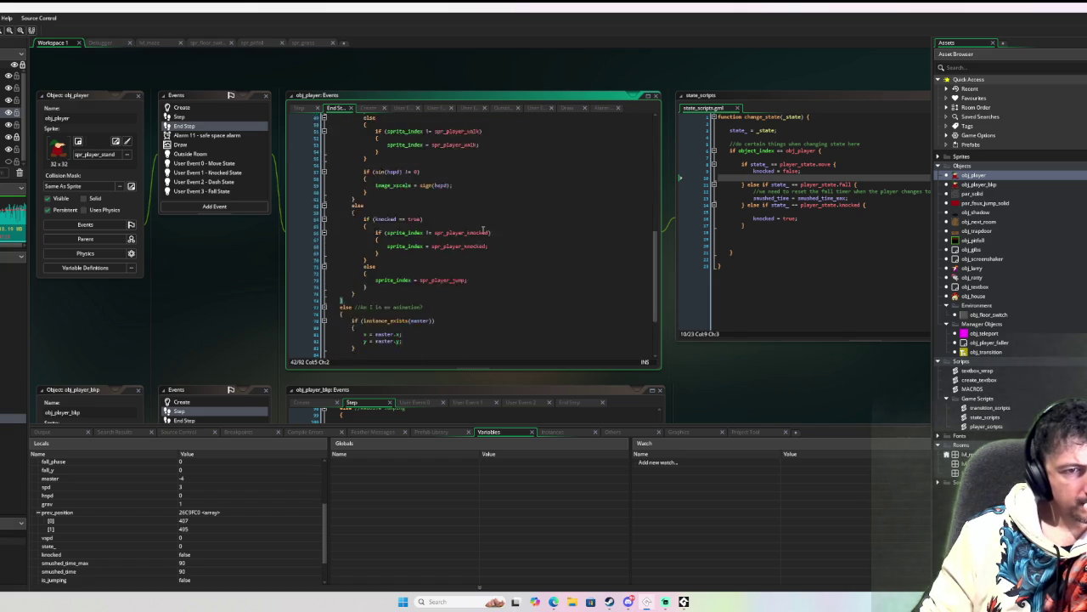
pyautogui.scroll(-2, 482, 229)
pyautogui.scroll(10, 480, 230)
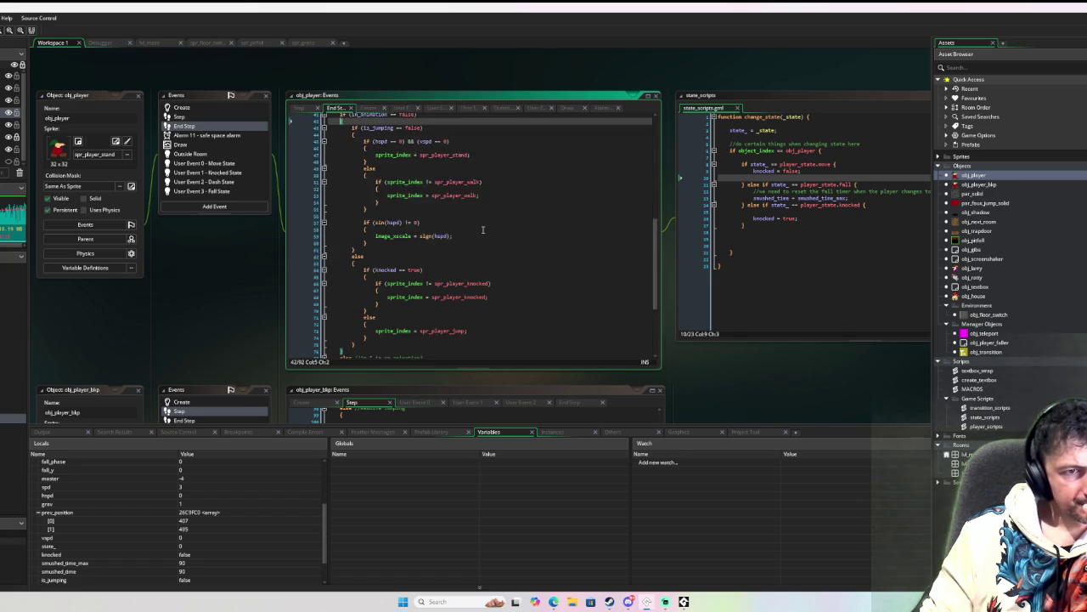
pyautogui.moveTo(312, 203); pyautogui.dragTo(312, 197)
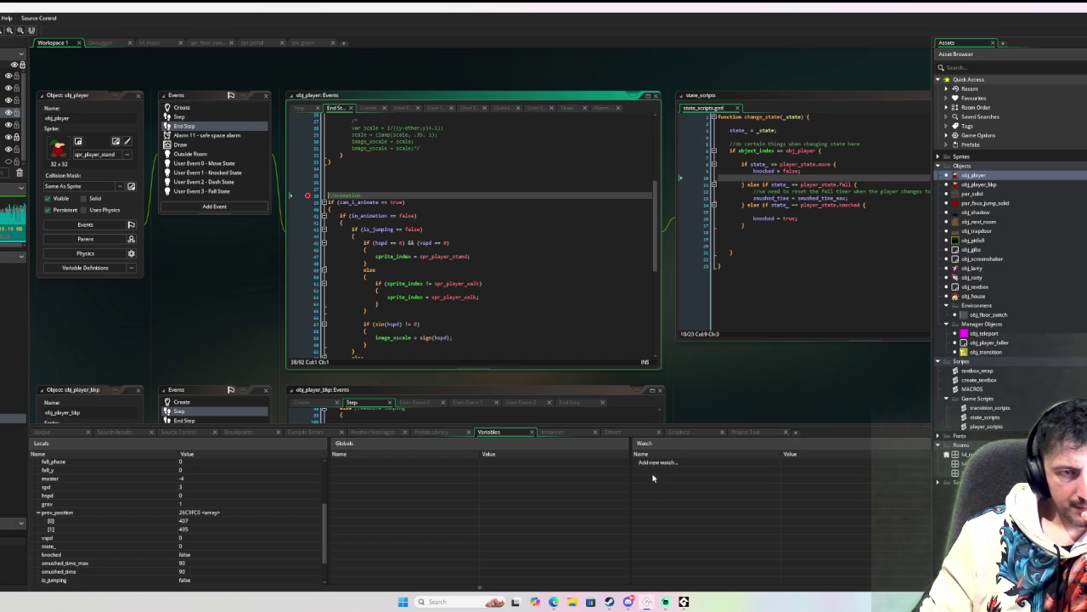
pyautogui.scroll(3, 507, 267)
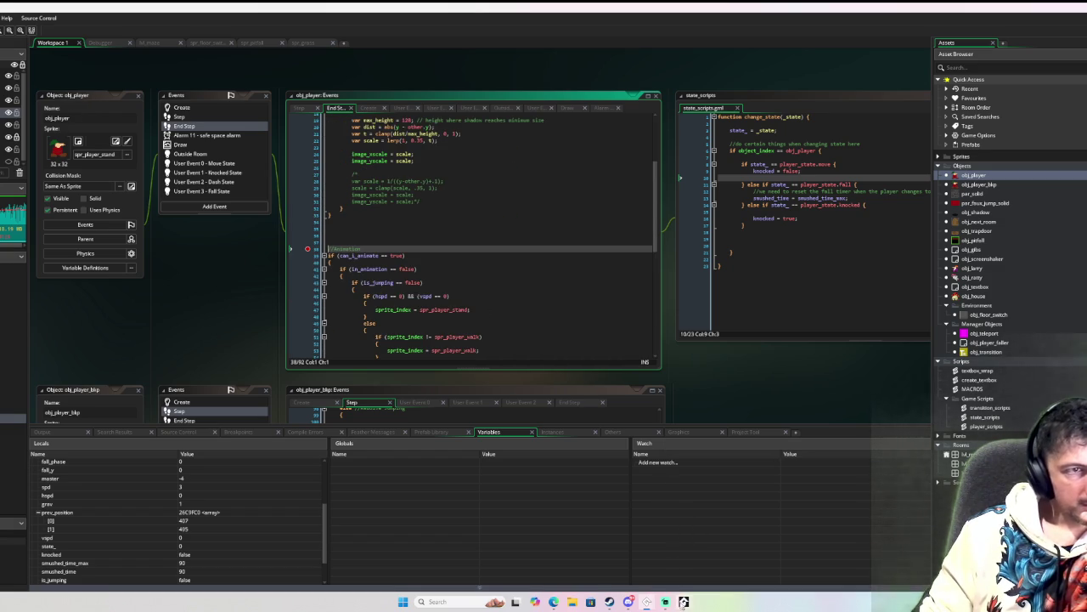
pyautogui.click(683, 602)
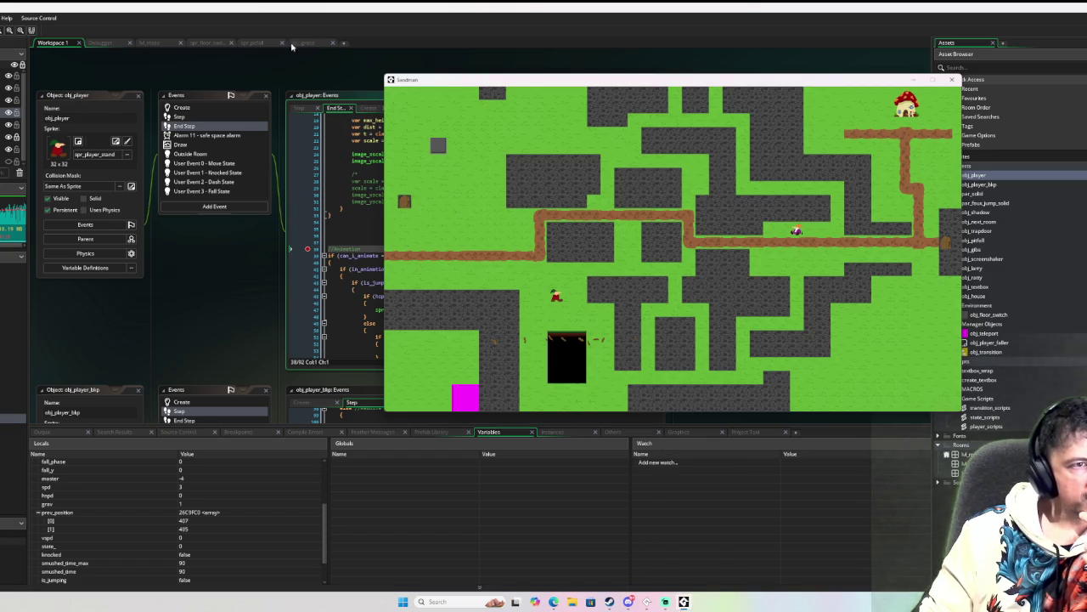
# Step: In the Debugger, continue and step over through End Step's animation code into obj_gibs' Draw event
pyautogui.click(102, 44)
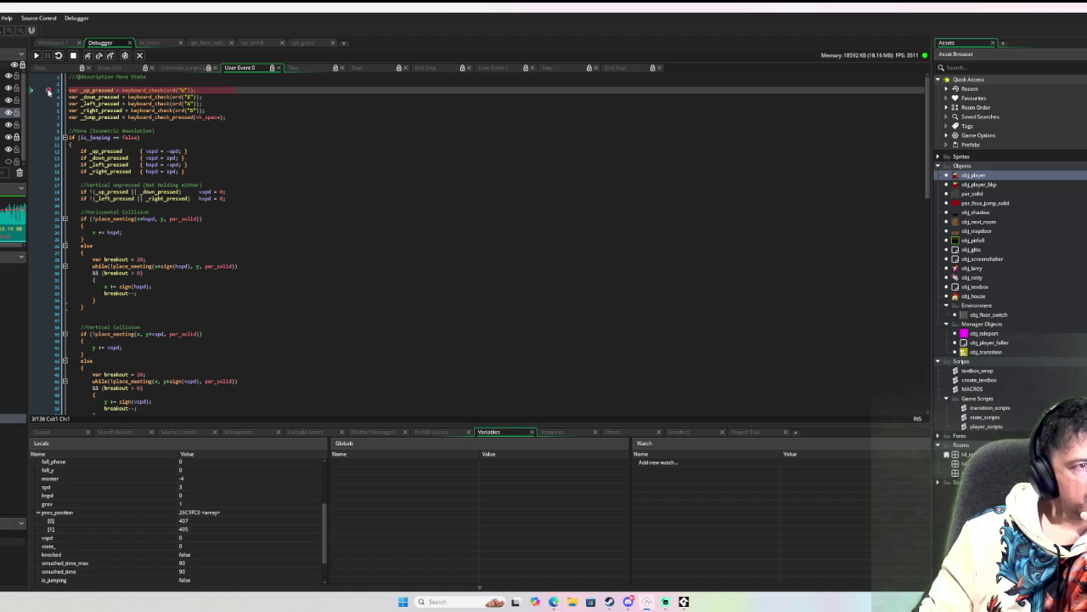
pyautogui.click(36, 56)
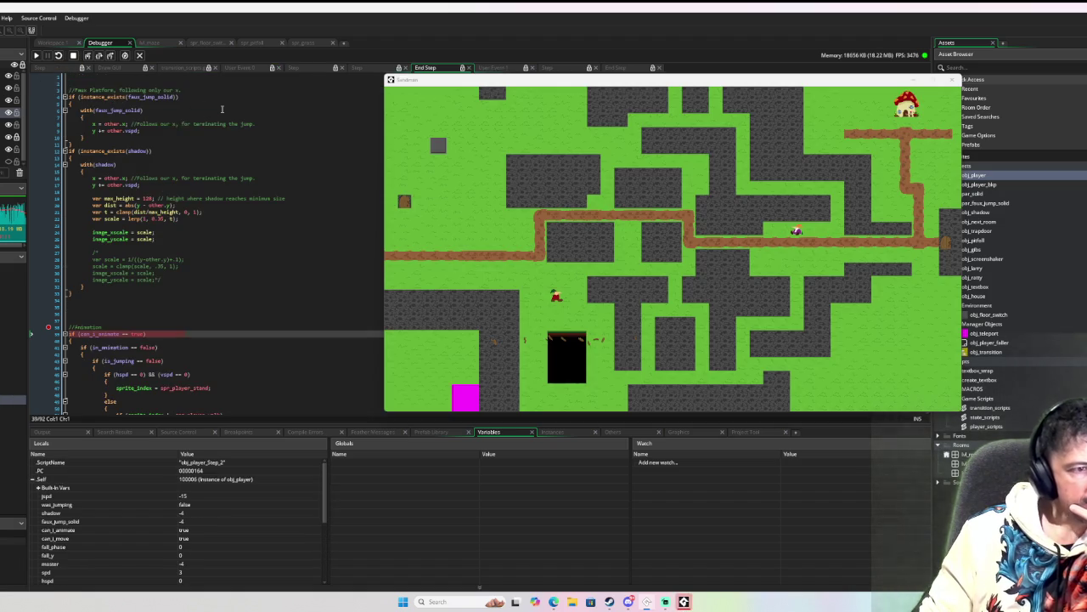
pyautogui.click(99, 56)
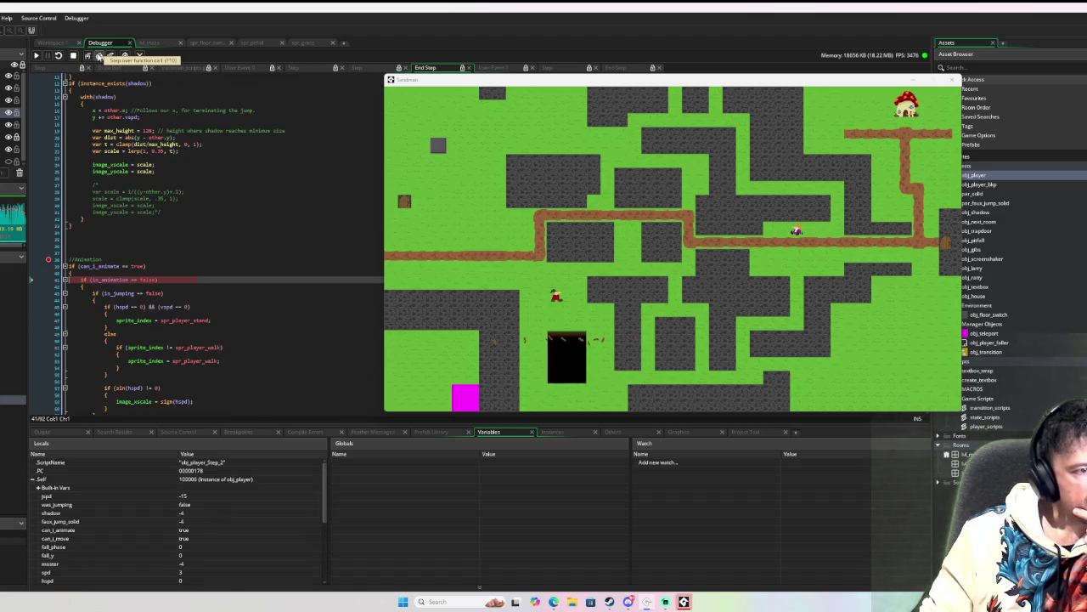
pyautogui.click(98, 56)
pyautogui.click(98, 56)
pyautogui.click(98, 56)
pyautogui.click(99, 56)
pyautogui.click(99, 56)
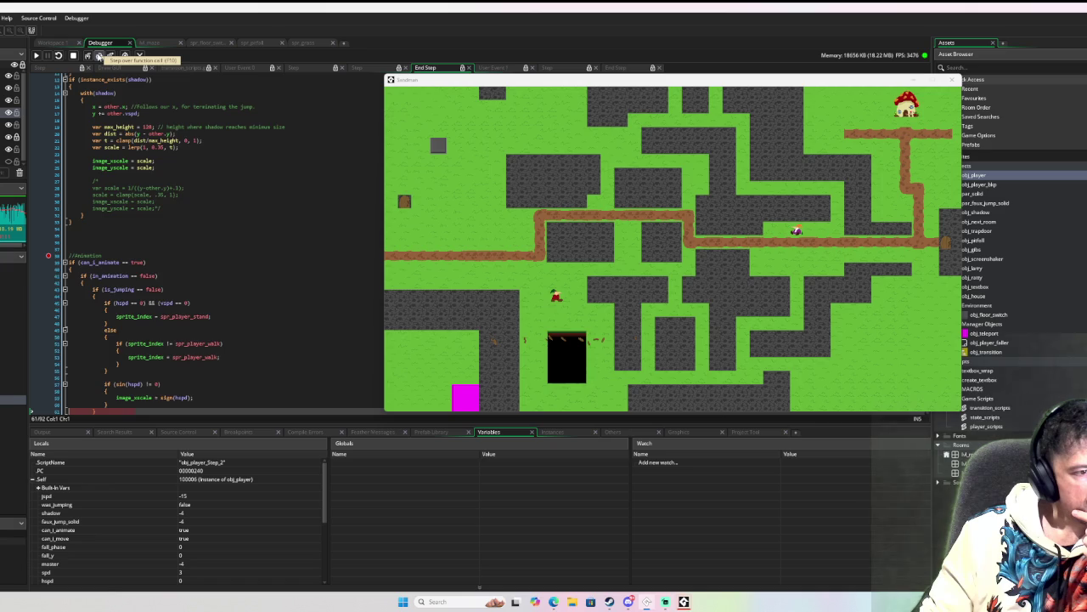
pyautogui.click(99, 56)
pyautogui.click(99, 56)
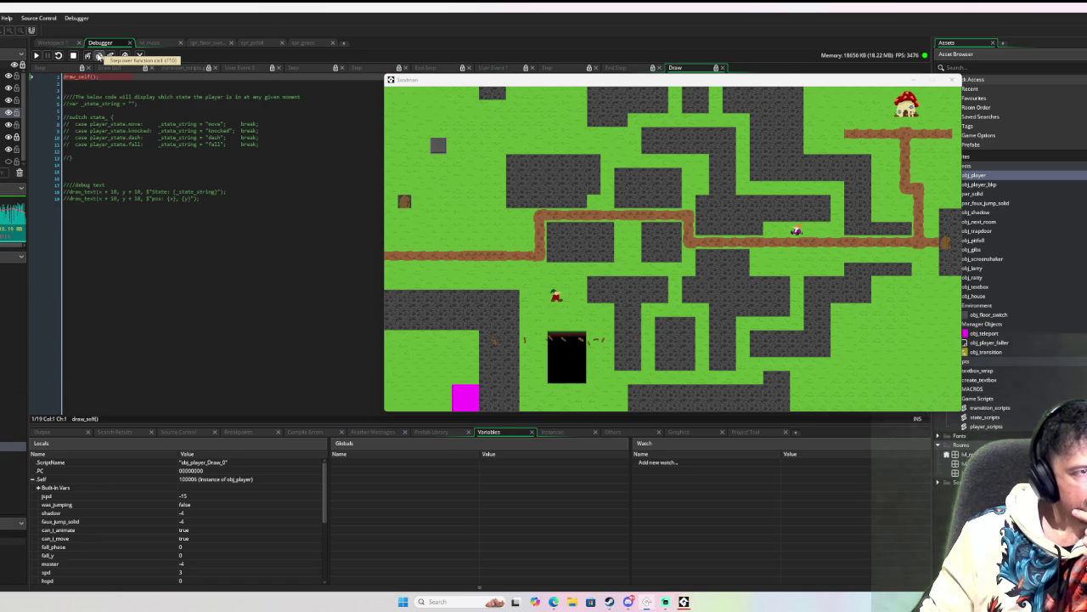
pyautogui.click(99, 56)
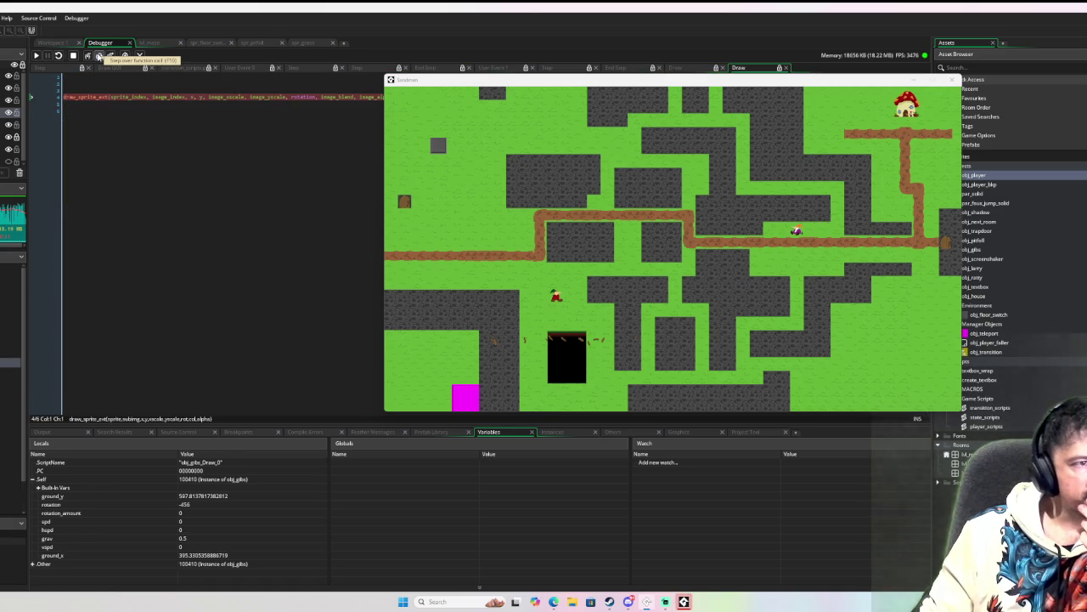
# Step: Move the game window right and down, then continue to the End Step breakpoint
pyautogui.moveTo(432, 78)
pyautogui.mouseDown()
pyautogui.moveTo(540, 111)
pyautogui.moveTo(572, 144)
pyautogui.moveTo(541, 140)
pyautogui.mouseUp()
pyautogui.click(37, 55)
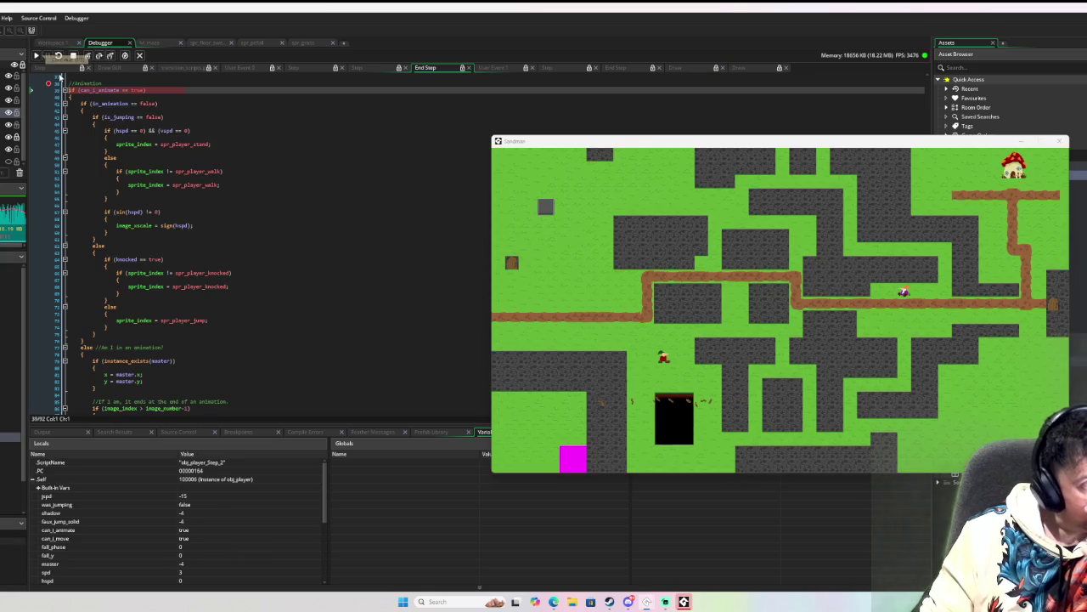
pyautogui.click(49, 86)
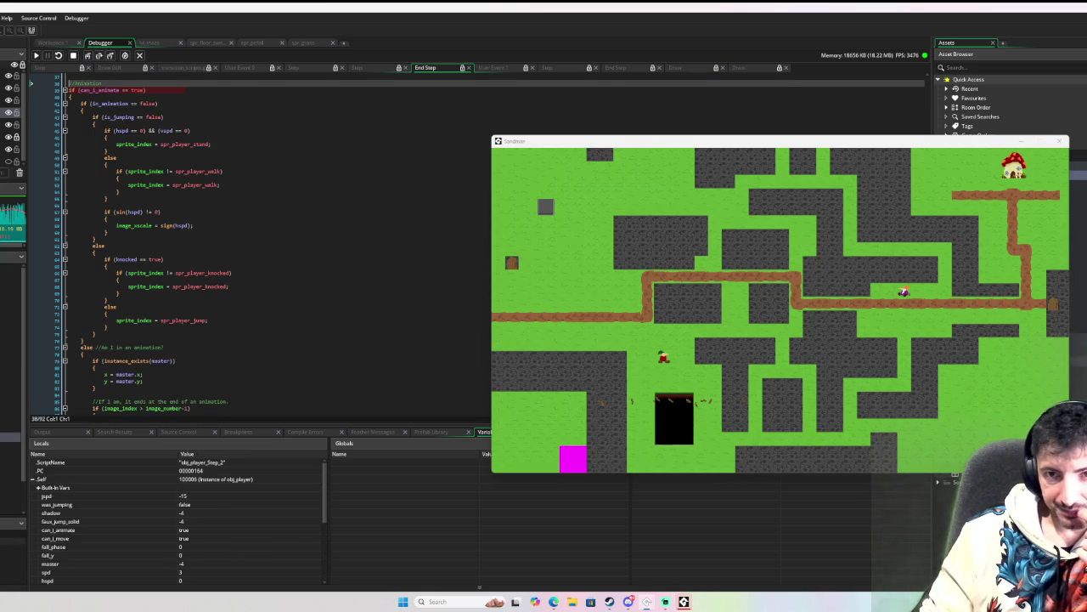
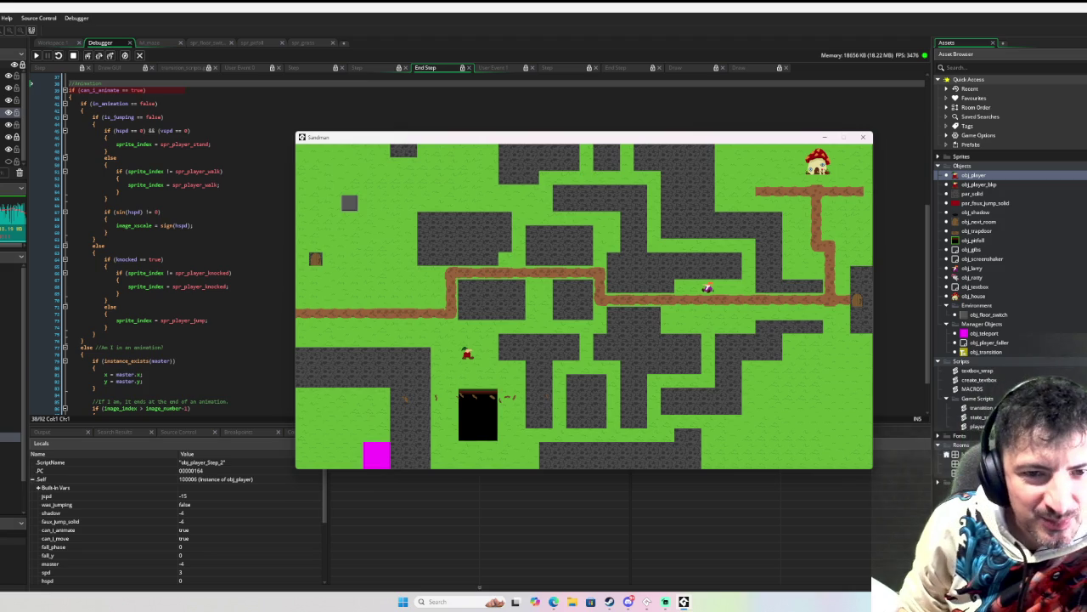
# Step: Close the running Sandman game window
pyautogui.click(863, 137)
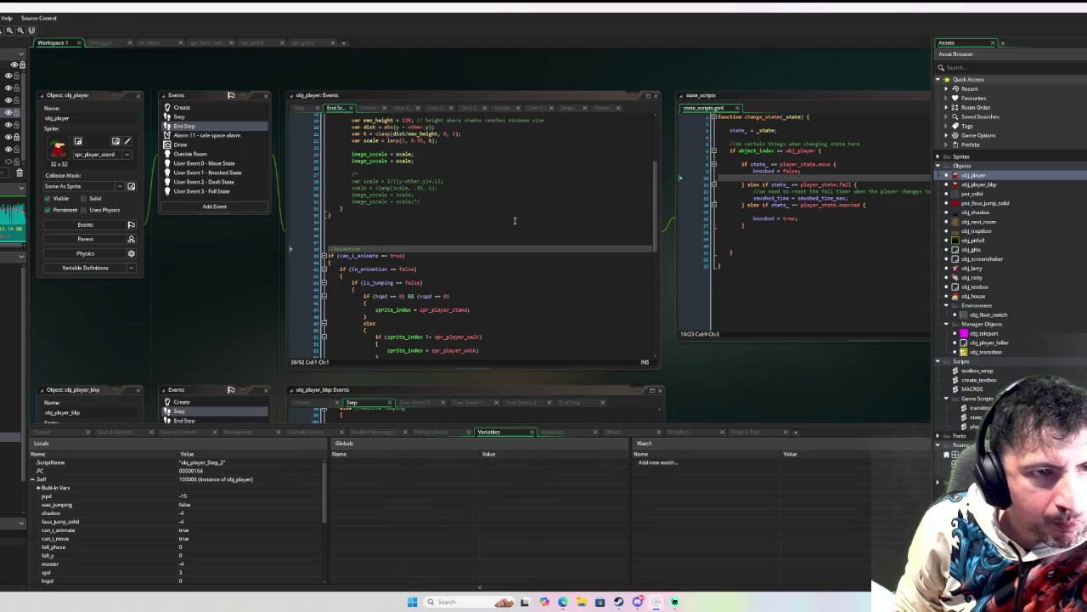
pyautogui.scroll(5, 514, 221)
pyautogui.scroll(-8, 514, 221)
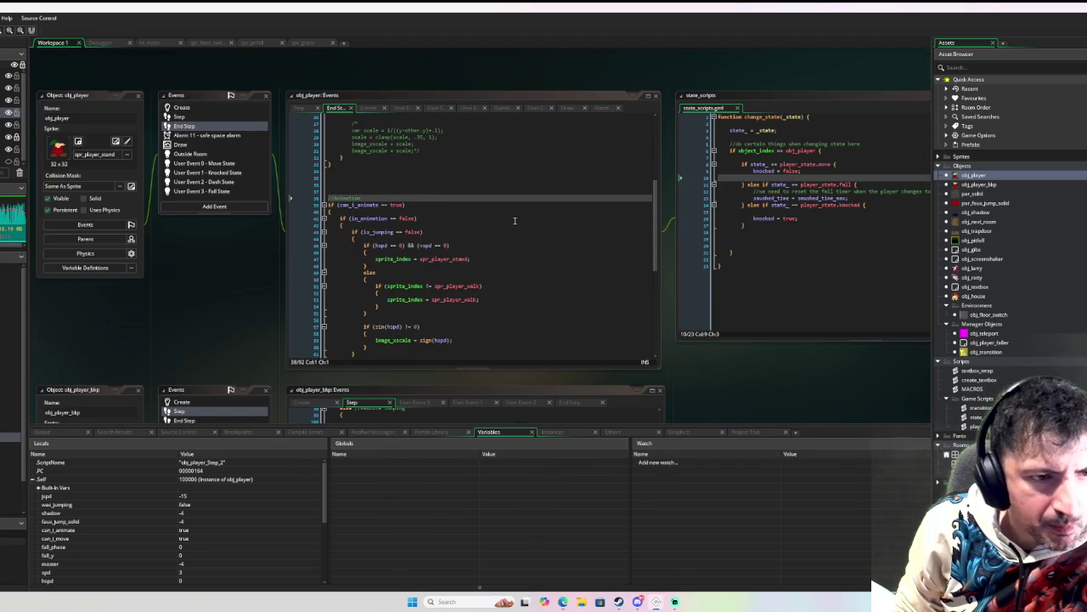
# Step: Debug-run the game with F6, walk the player down and right into the black pit, close it, then run and close it again
pyautogui.press('F6')
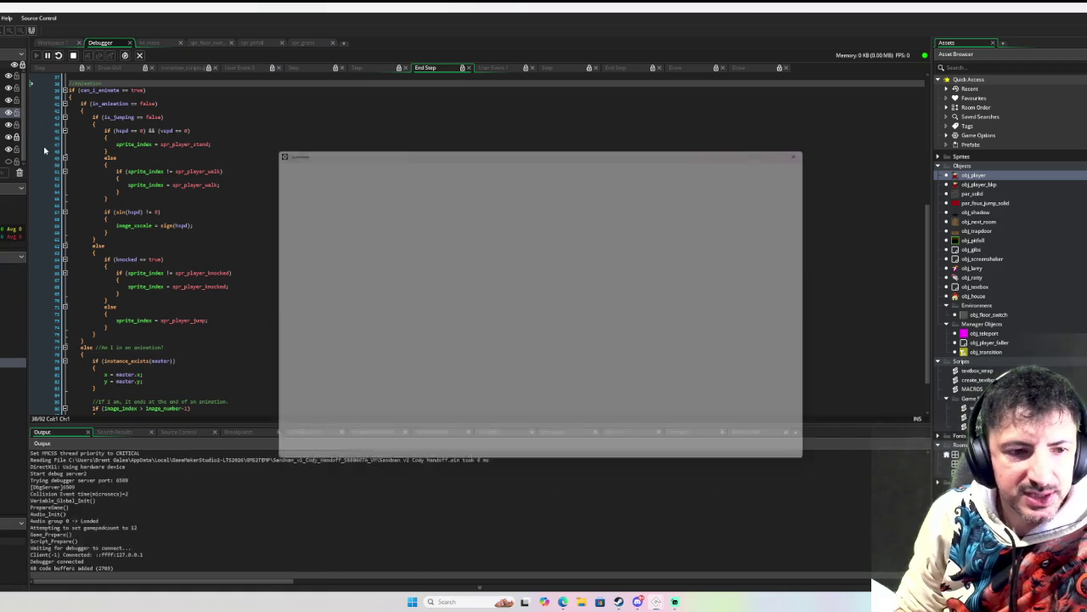
pyautogui.press('Down')
pyautogui.press('Right')
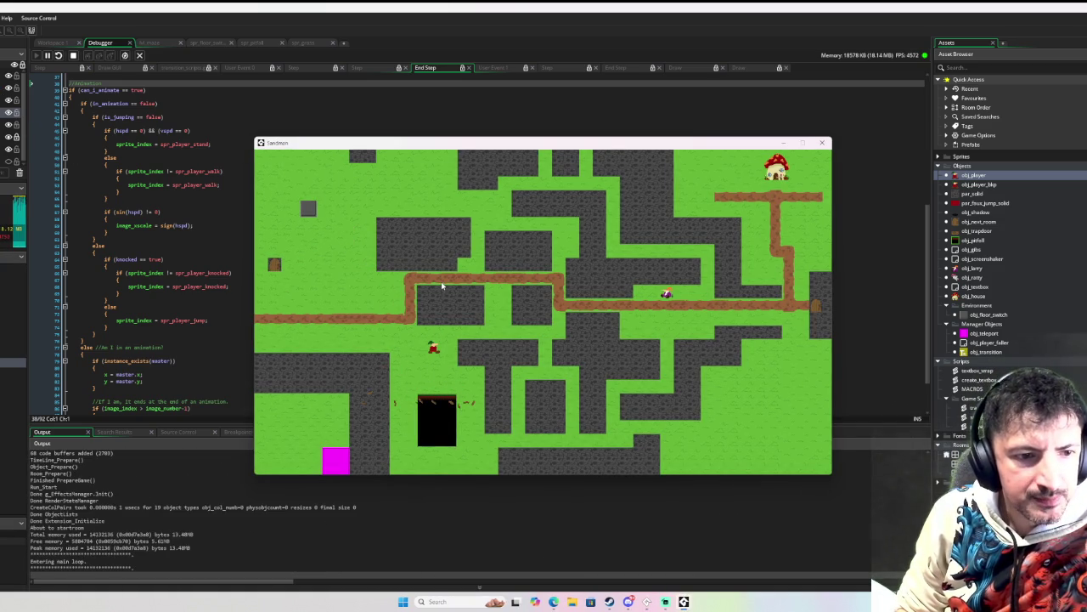
pyautogui.click(821, 142)
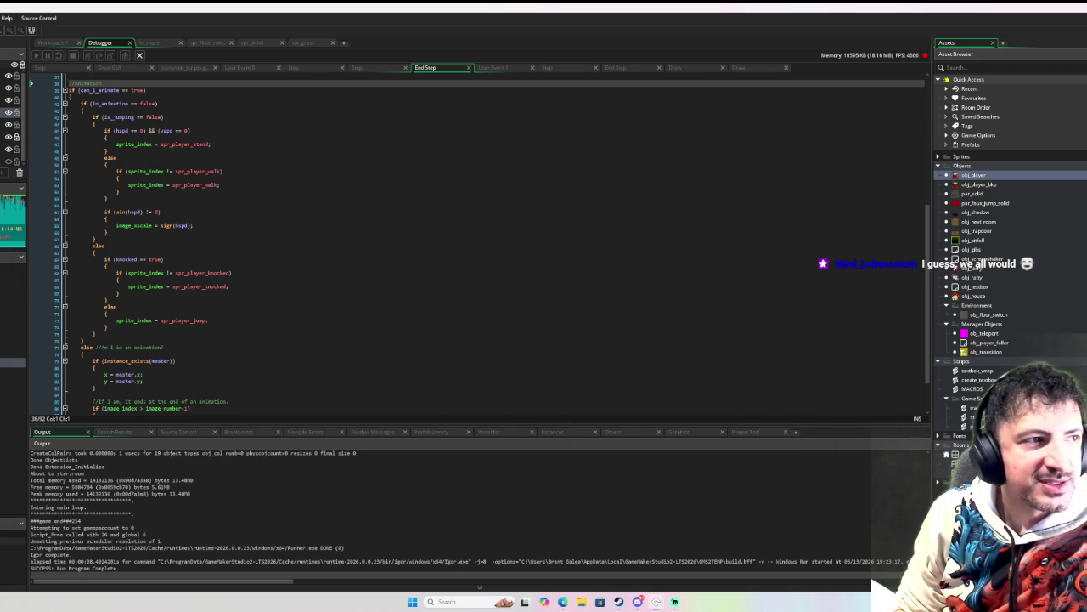
pyautogui.press('F6')
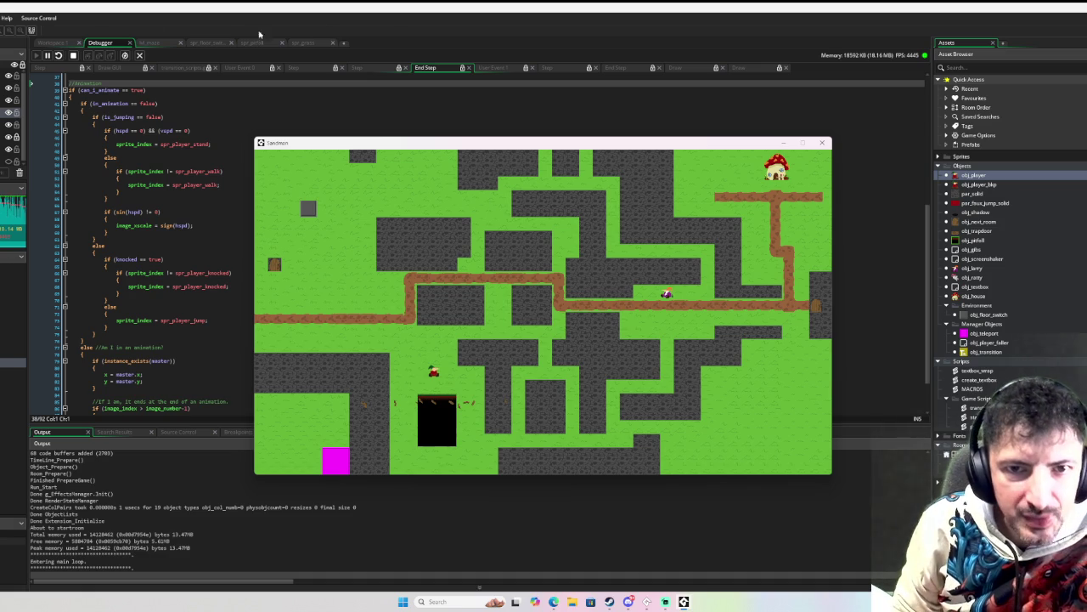
pyautogui.click(828, 145)
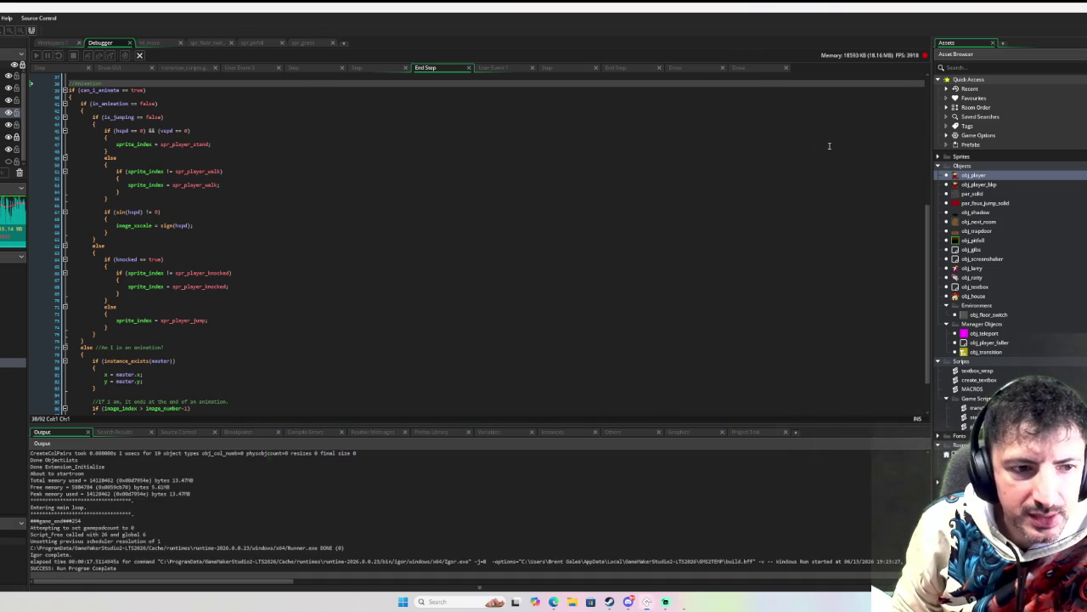
# Step: In Workspace 1, inspect obj_pitfall's End Step code and its in_animation and in_animation_animation variables
pyautogui.click(54, 43)
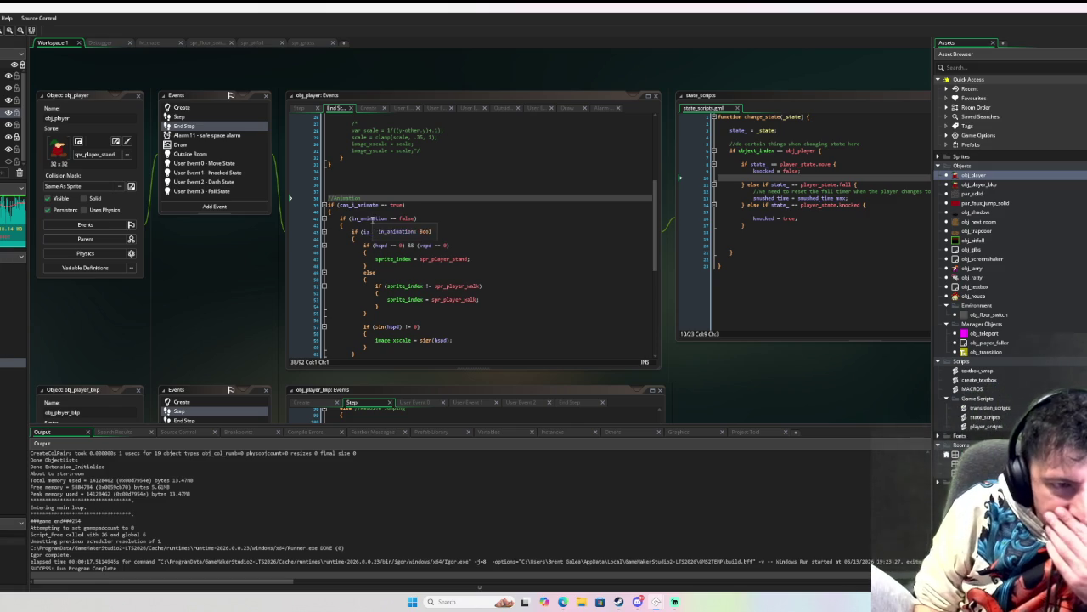
pyautogui.scroll(5, 469, 208)
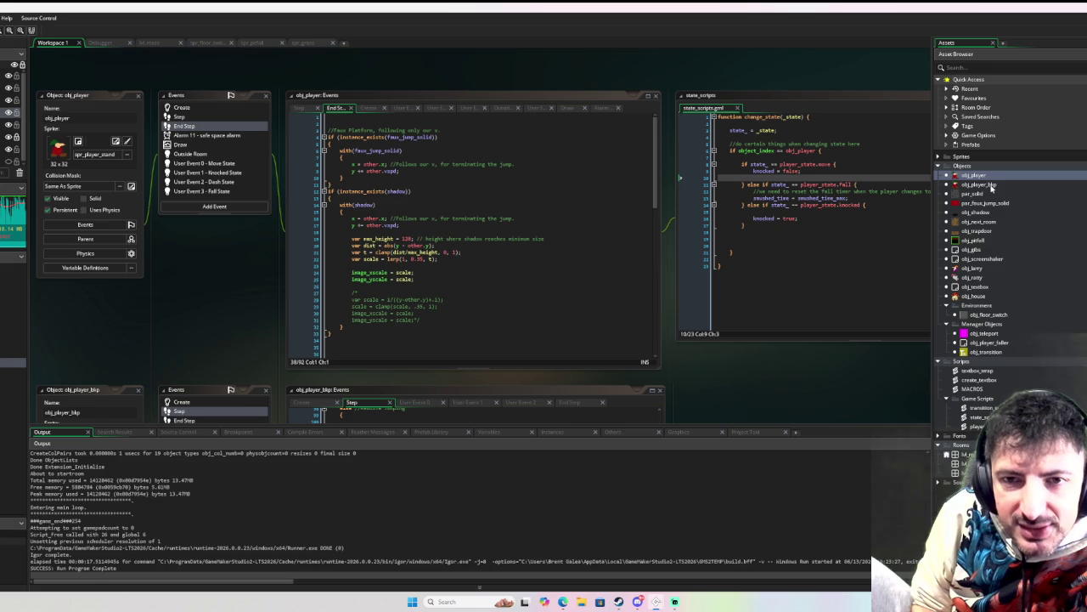
pyautogui.doubleClick(992, 242)
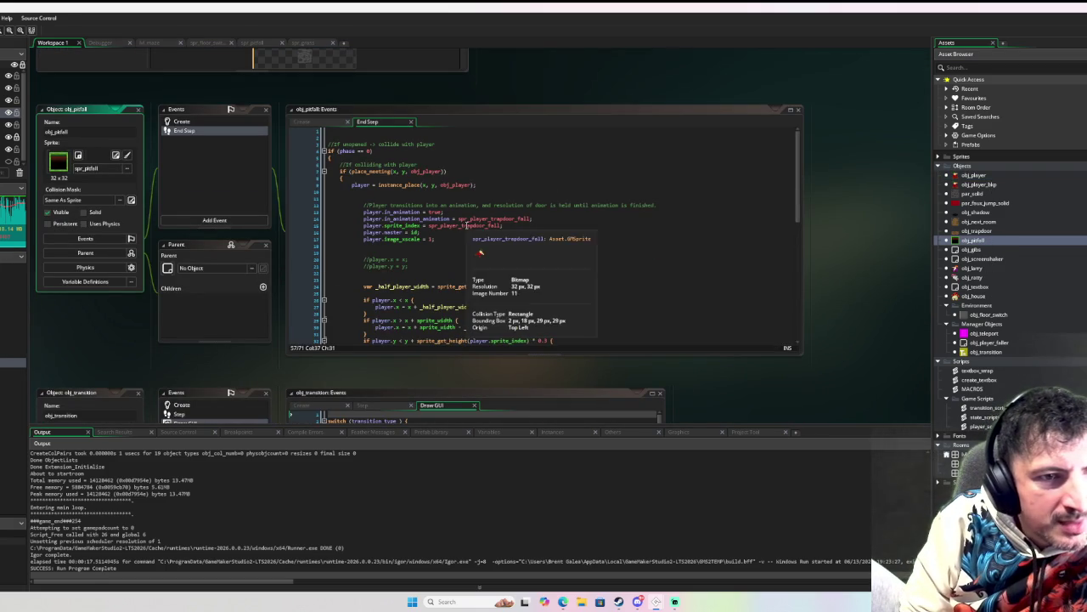
pyautogui.doubleClick(419, 213)
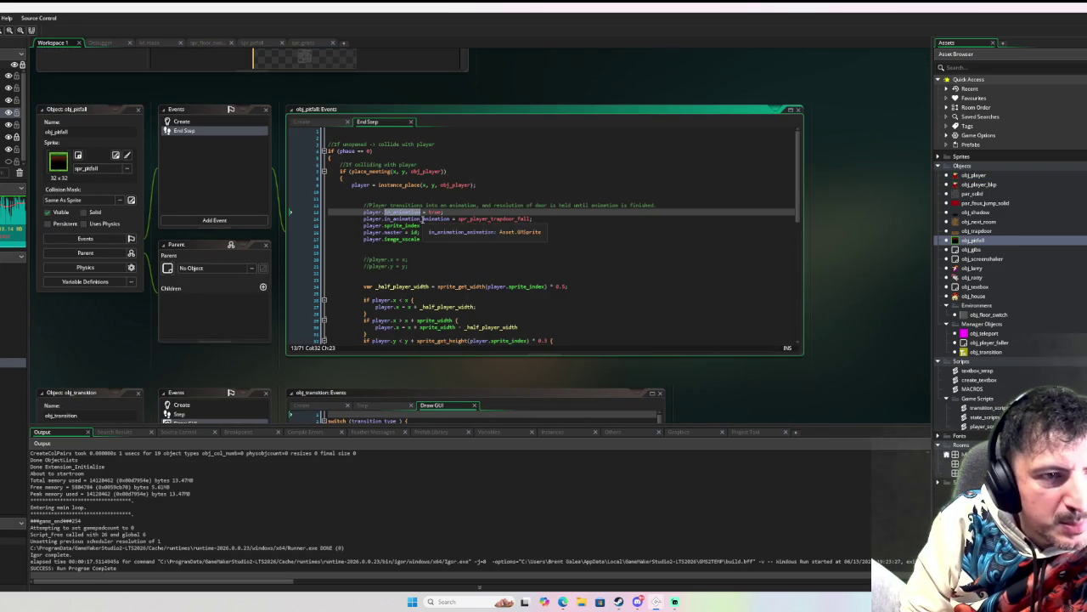
pyautogui.doubleClick(422, 219)
pyautogui.scroll(-10, 459, 197)
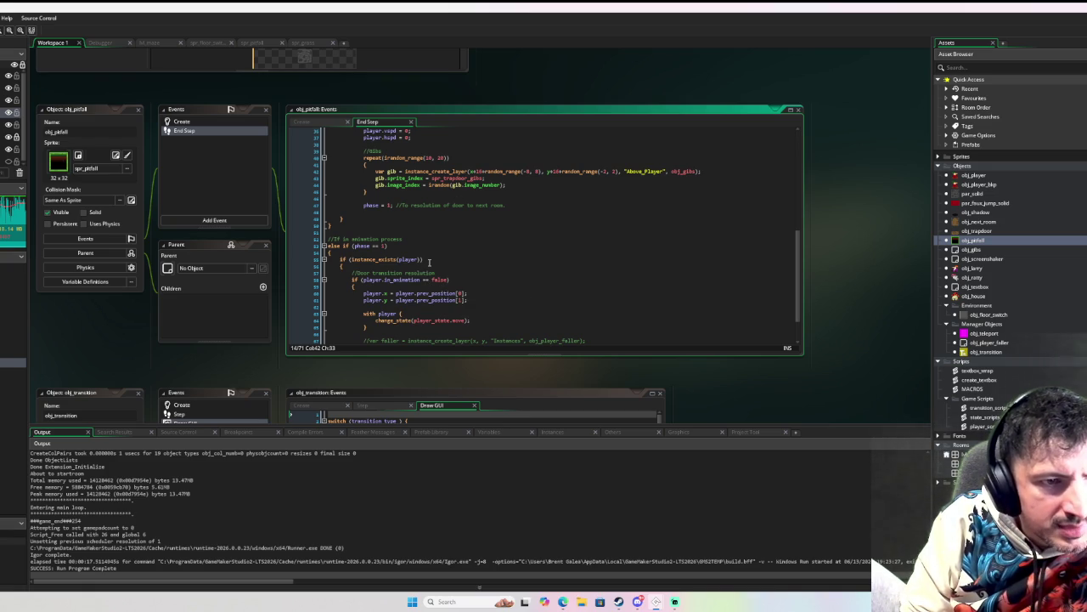
pyautogui.scroll(8, 424, 279)
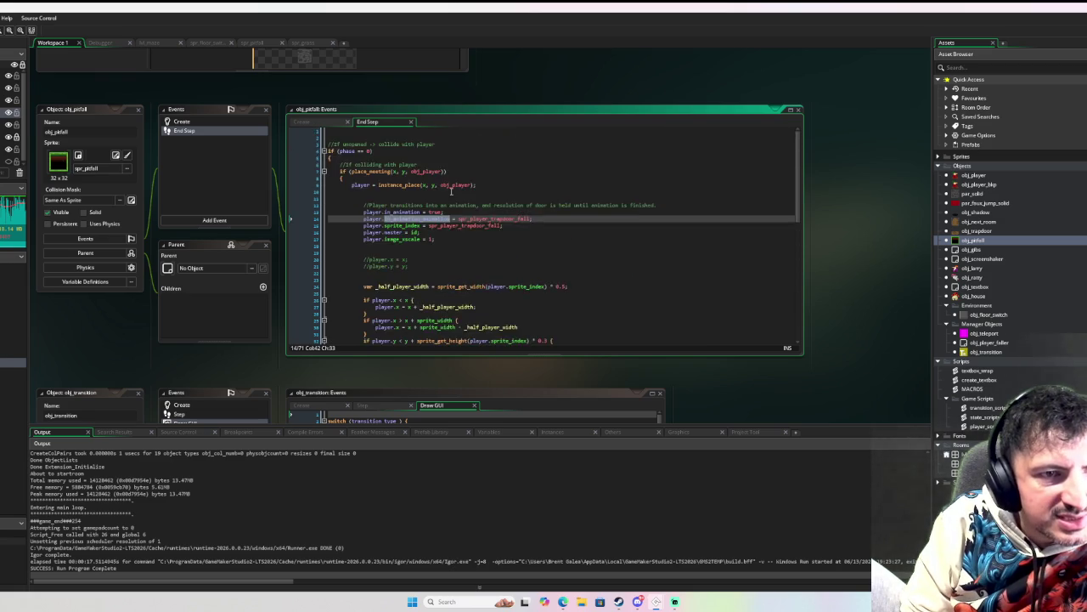
pyautogui.scroll(-3, 451, 191)
pyautogui.scroll(4, 456, 202)
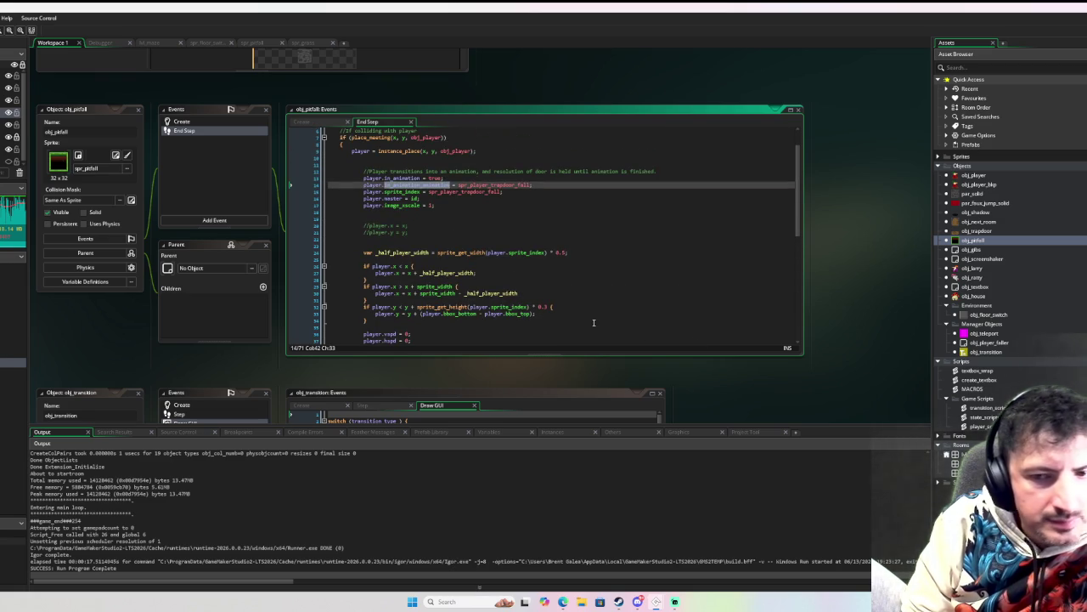
# Step: Add a breakpoint on the in_animation = false line of obj_player's End Step, then debug-run the game
pyautogui.doubleClick(991, 176)
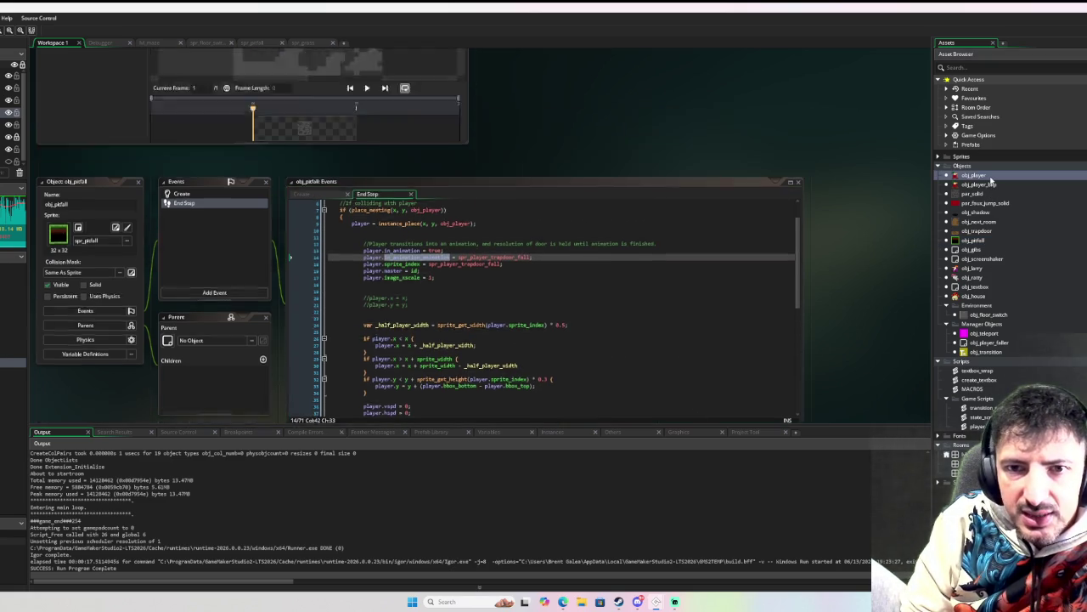
pyautogui.click(221, 128)
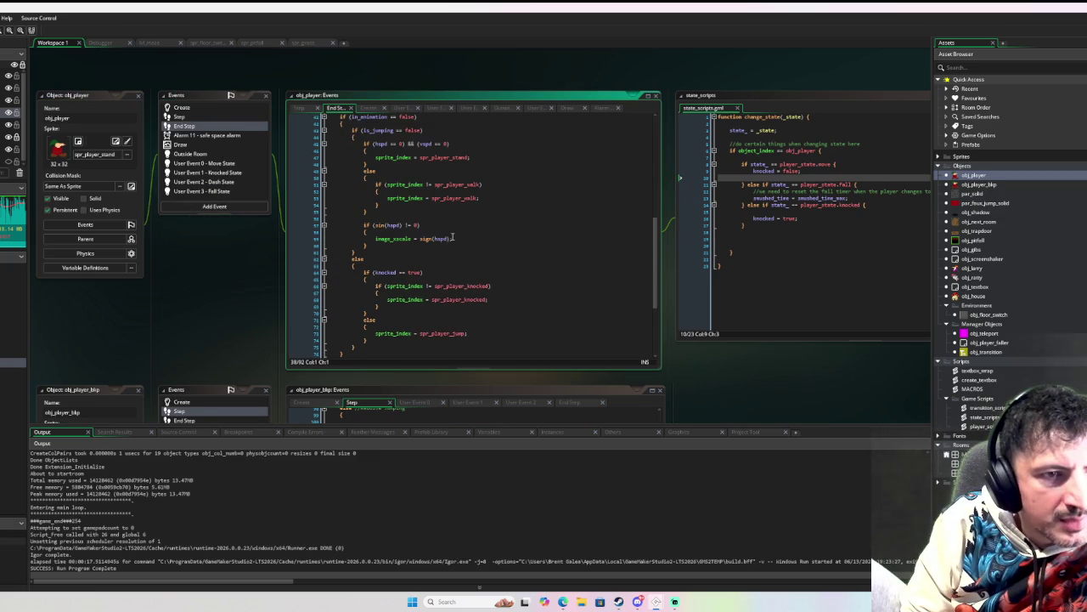
pyautogui.scroll(-4, 455, 236)
pyautogui.click(306, 315)
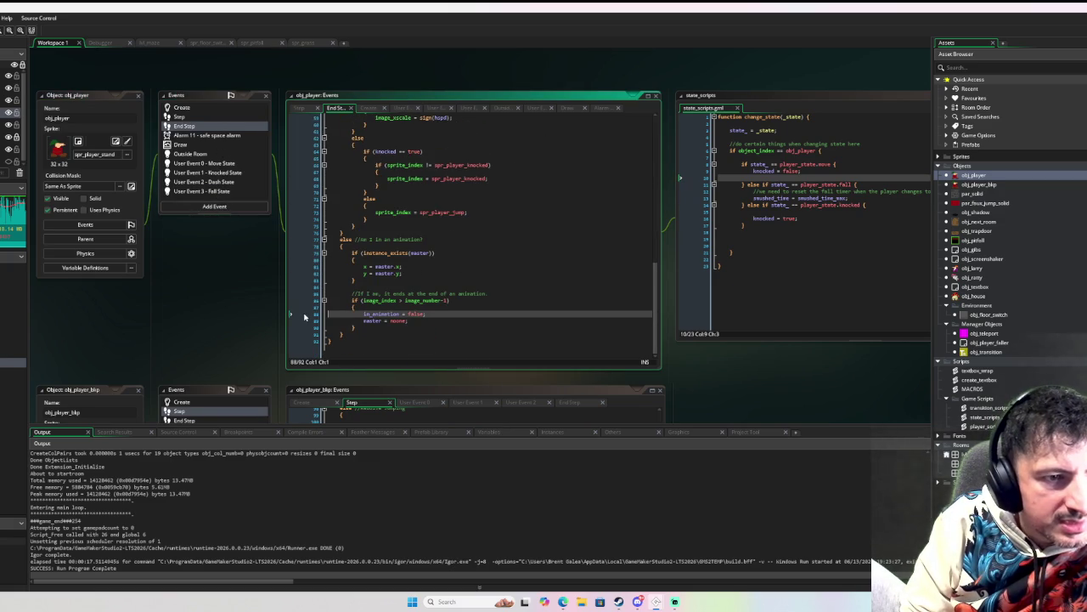
pyautogui.press('F6')
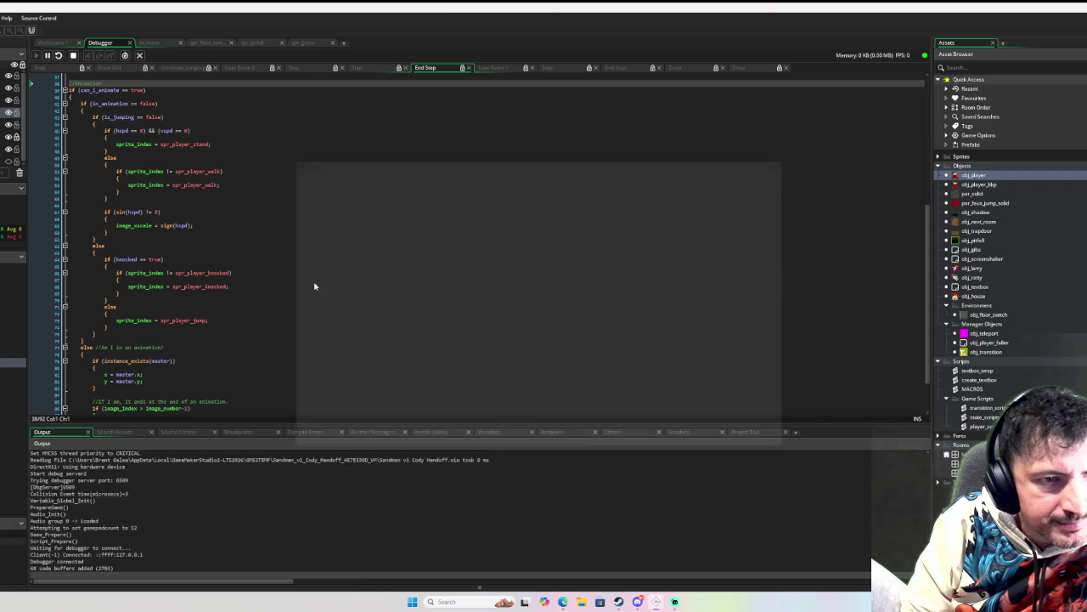
# Step: Walk the player into the pit, Step Over twice at the breakpoint, Continue, then close the game
pyautogui.press('Down')
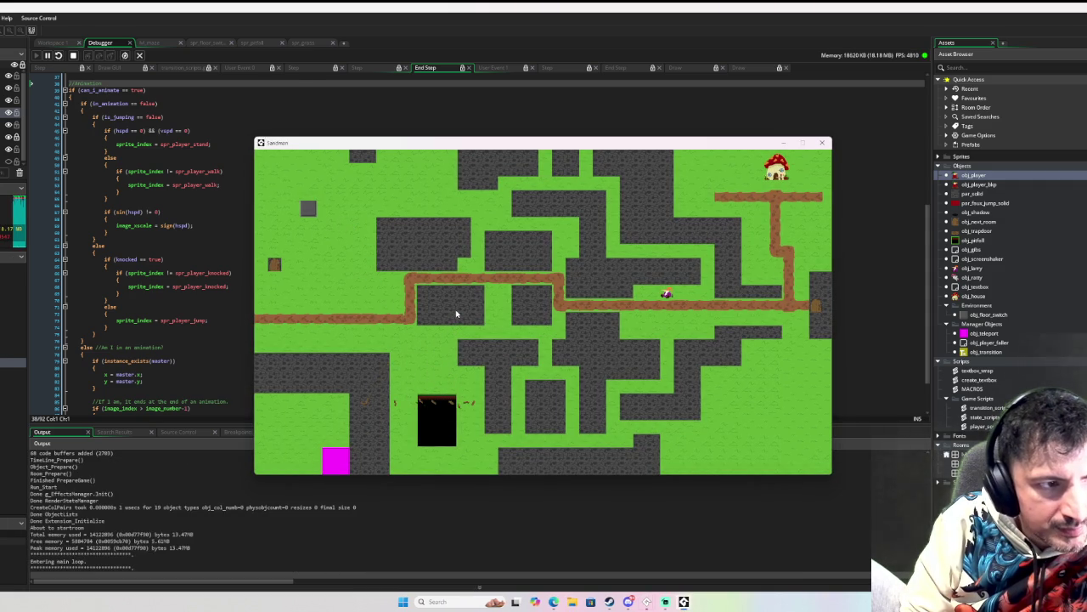
pyautogui.click(99, 56)
pyautogui.click(99, 56)
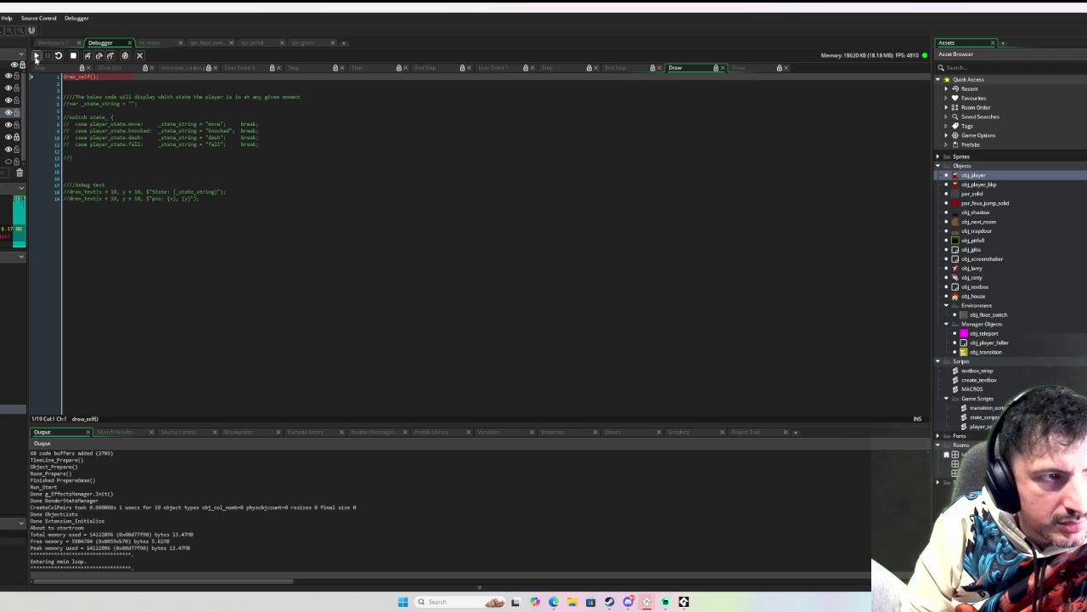
pyautogui.click(36, 56)
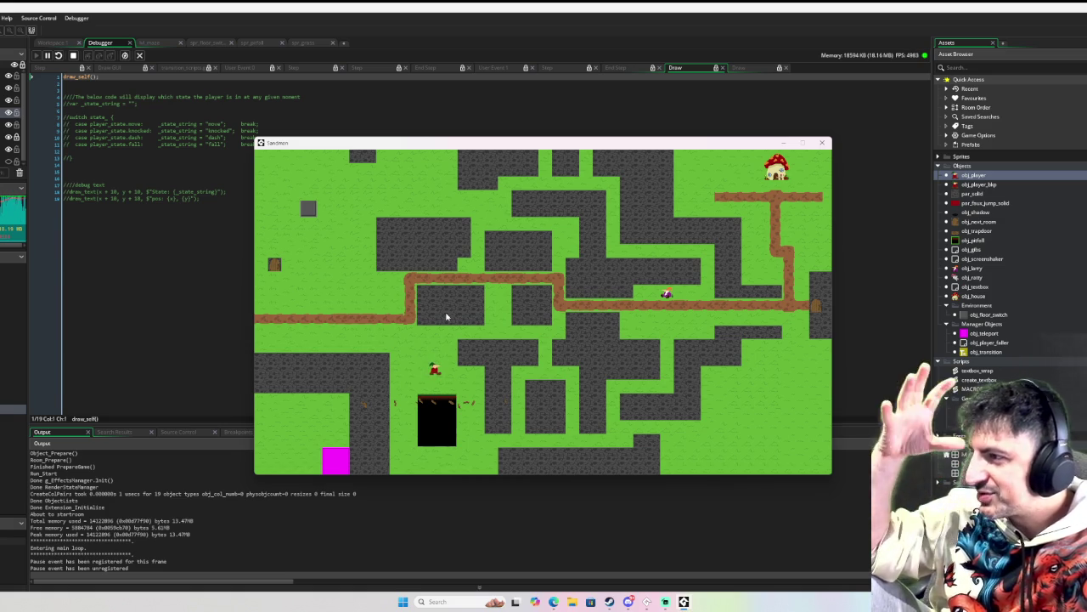
pyautogui.click(822, 142)
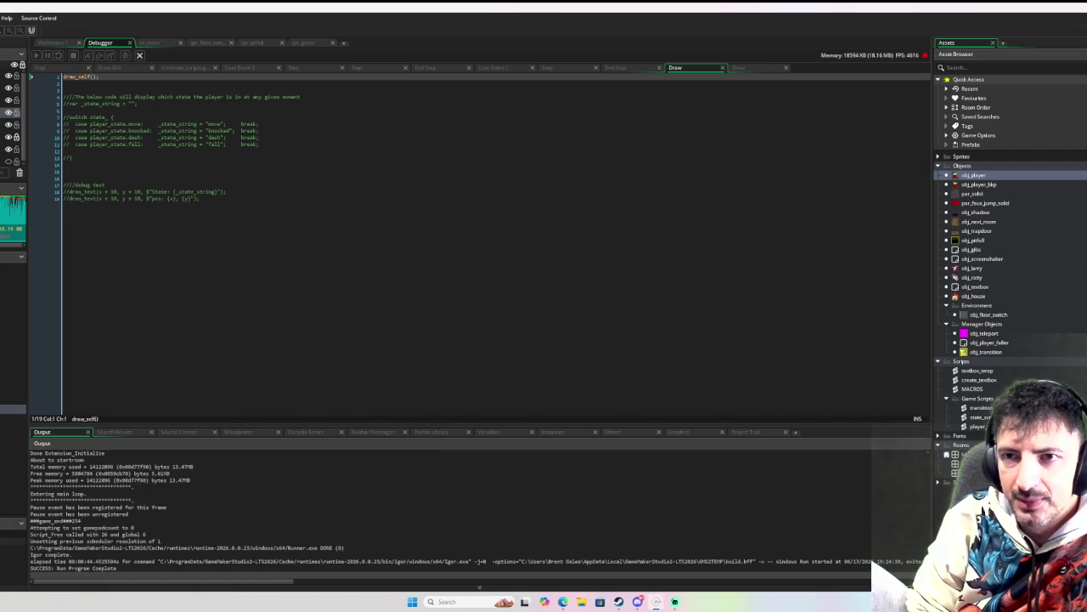
# Step: Set Windows graphics to start fullscreen, allow window resizing and fullscreen switching, then debug-run with F6
pyautogui.doubleClick(978, 136)
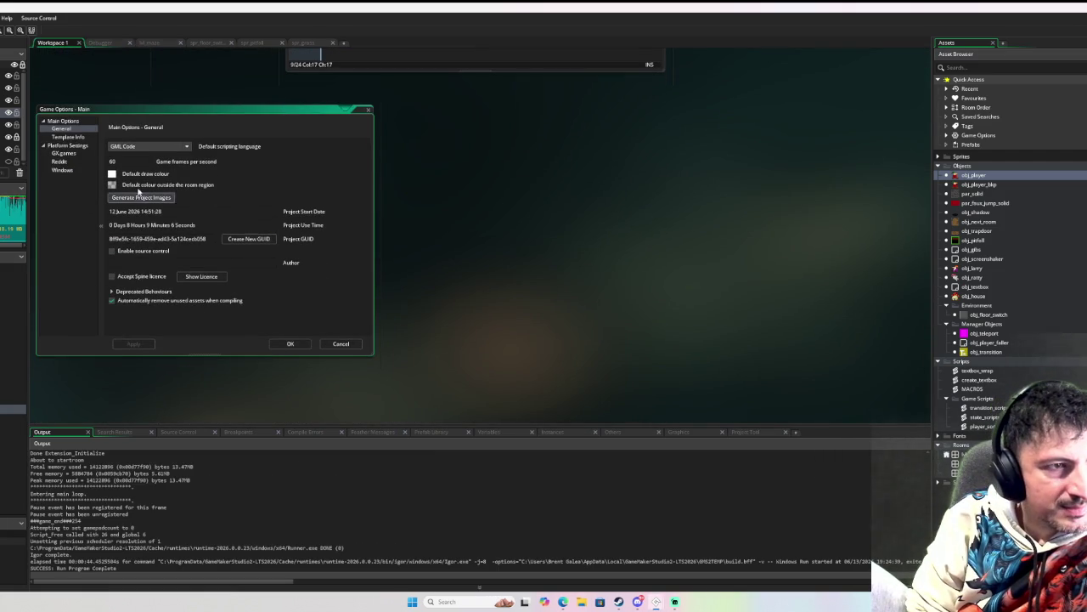
pyautogui.click(61, 170)
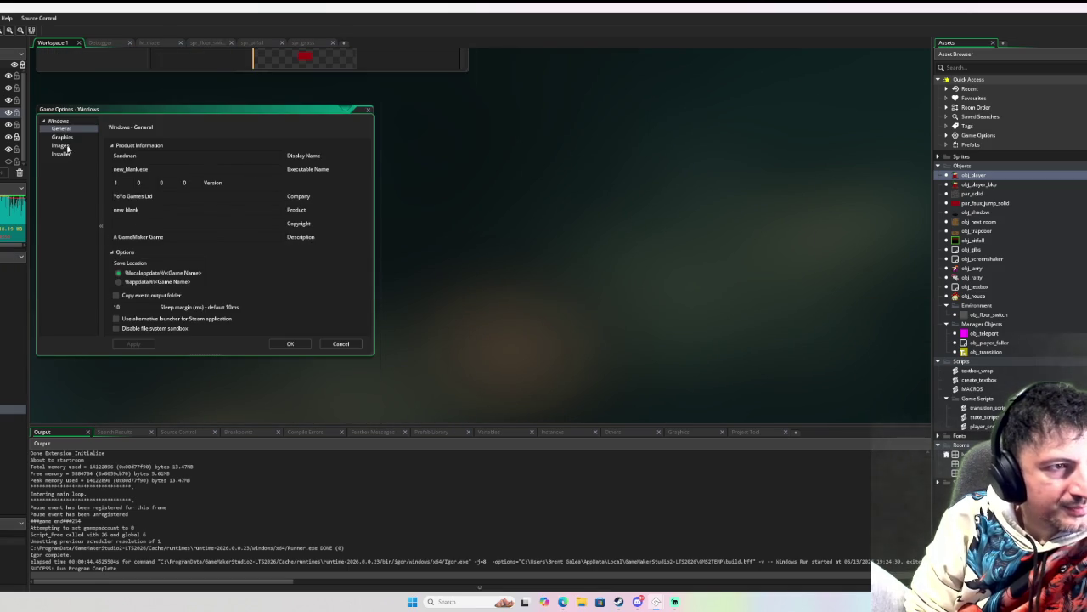
pyautogui.click(63, 137)
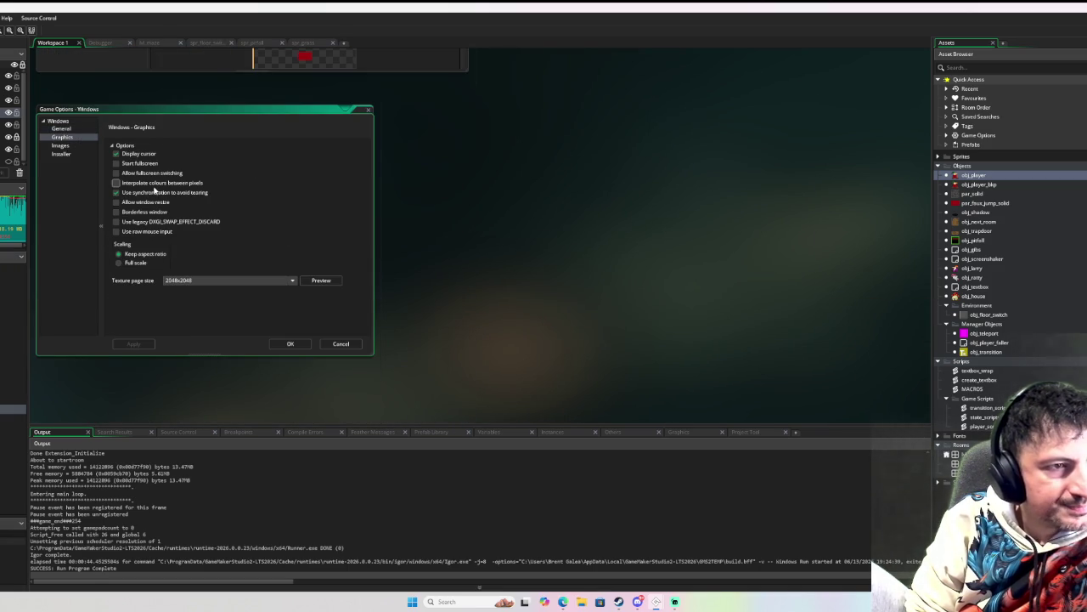
pyautogui.click(139, 163)
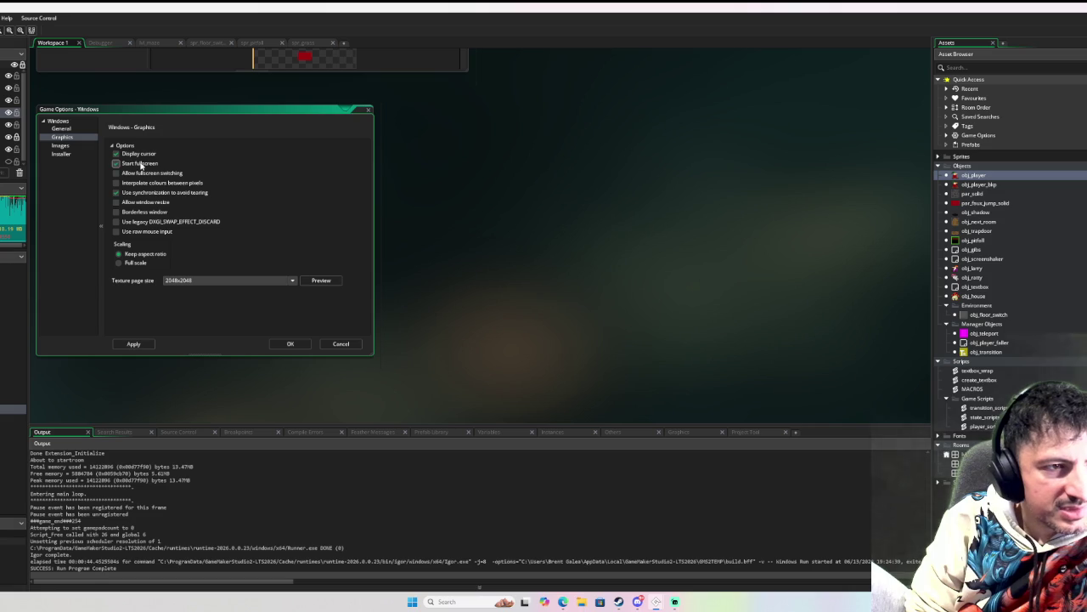
pyautogui.click(143, 201)
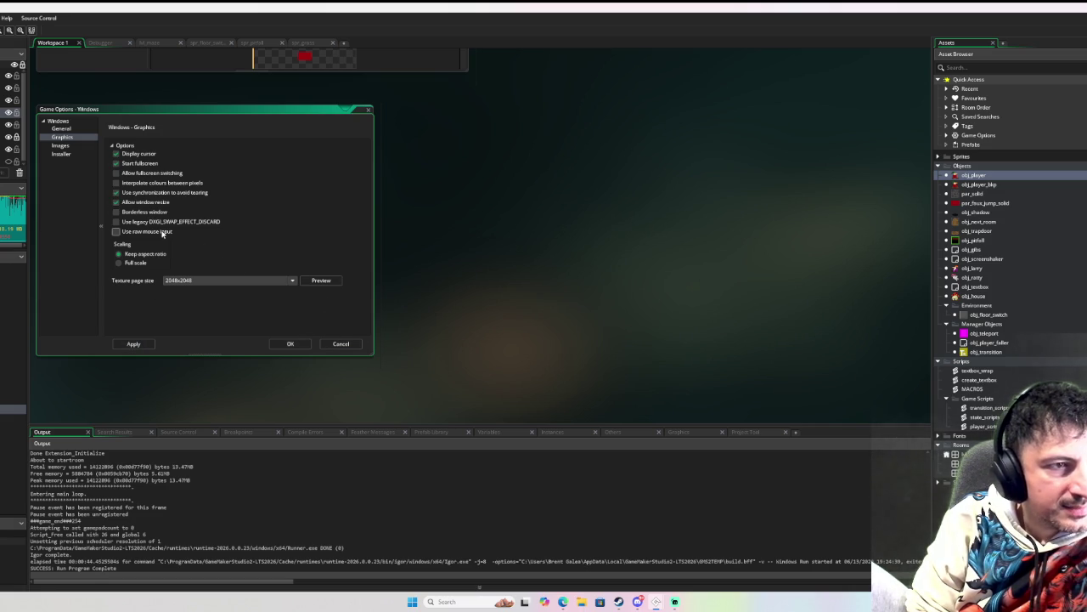
pyautogui.click(171, 174)
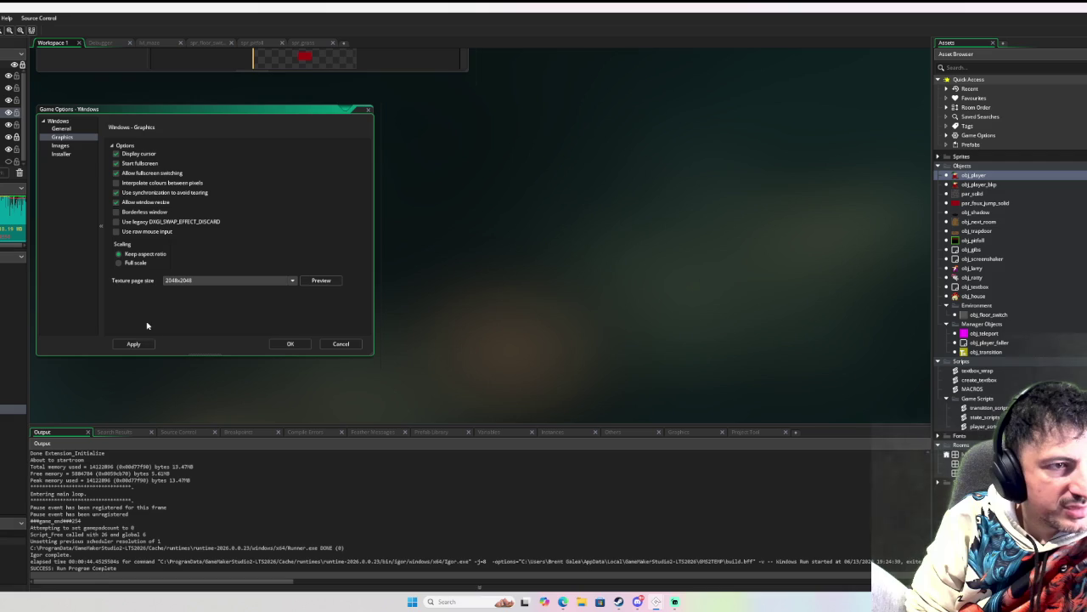
pyautogui.click(293, 343)
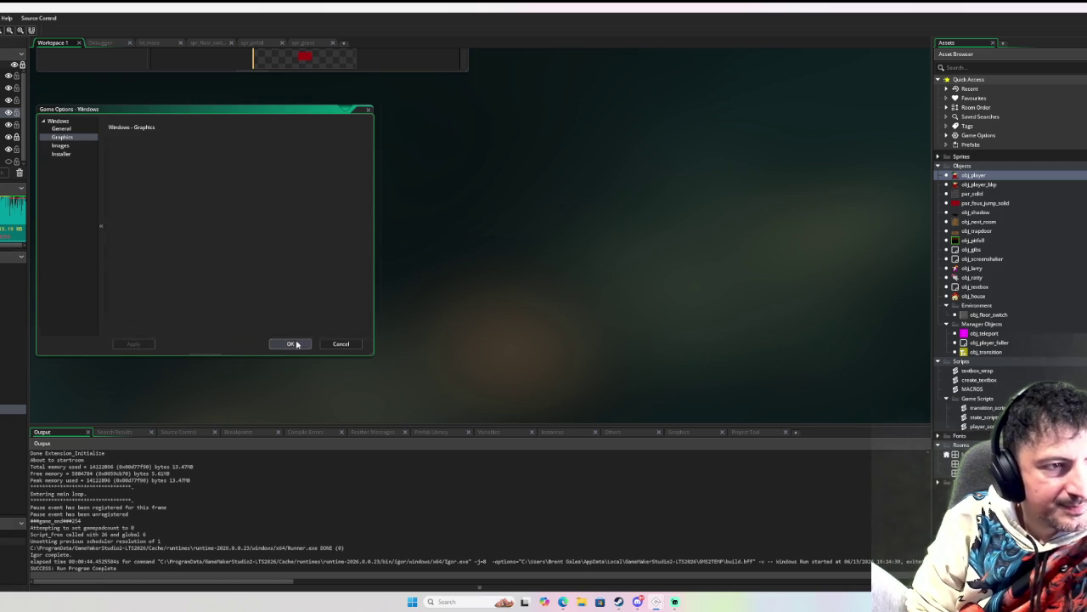
pyautogui.press('F6')
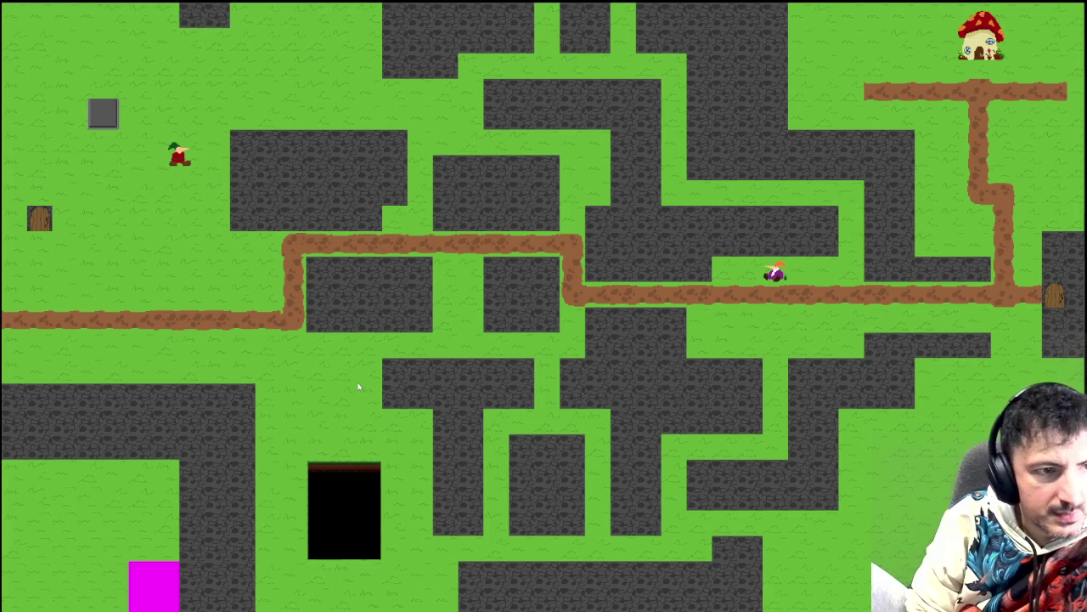
# Step: Play the game, then switch to the debugger and resume from the breakpoint
pyautogui.click(359, 386)
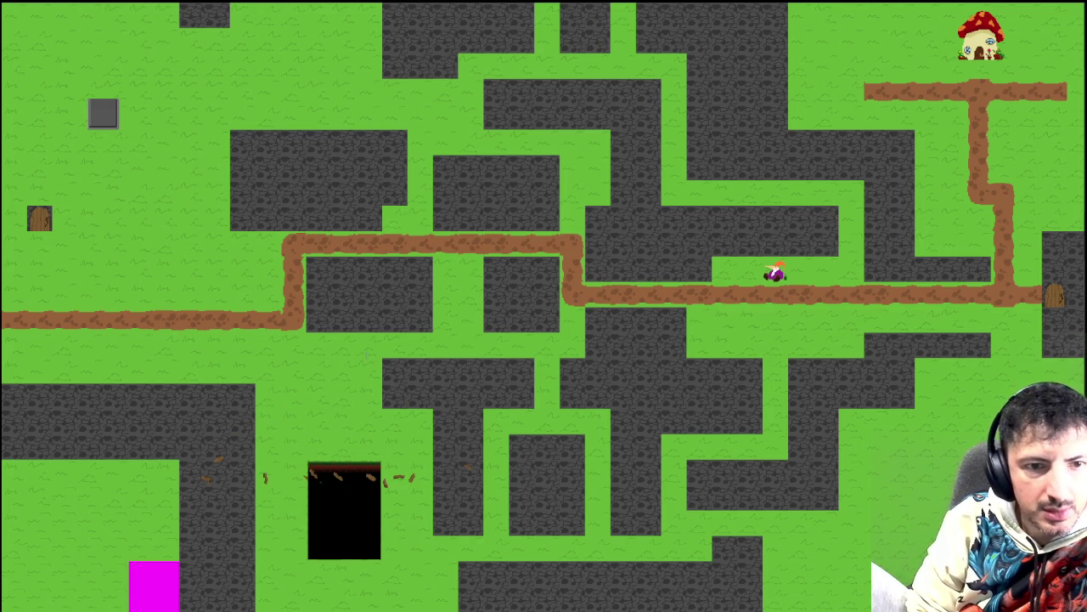
pyautogui.hotkey('alt', 'Tab')
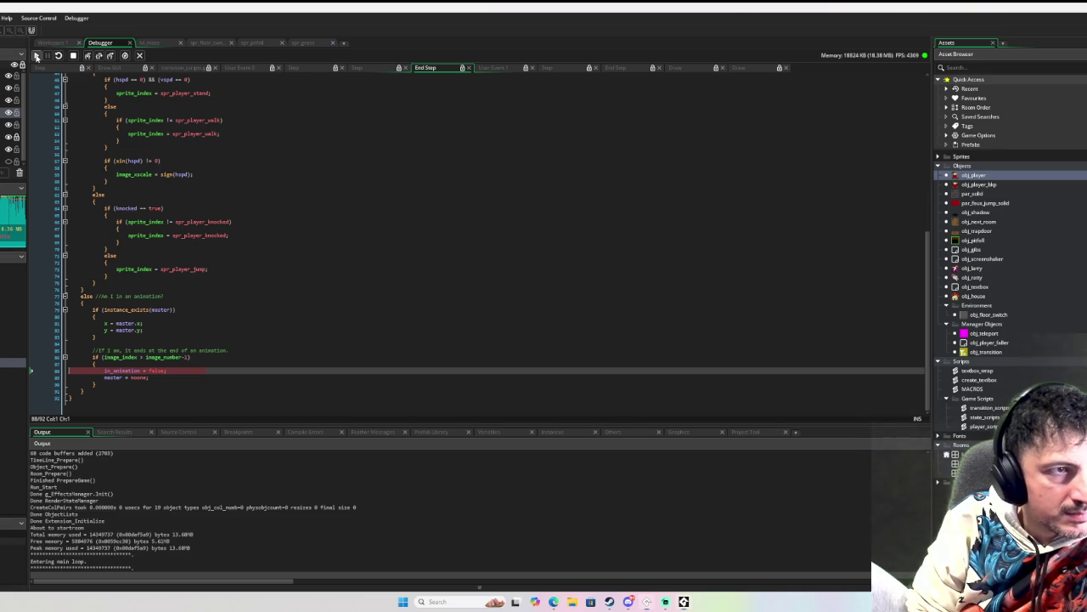
pyautogui.click(37, 56)
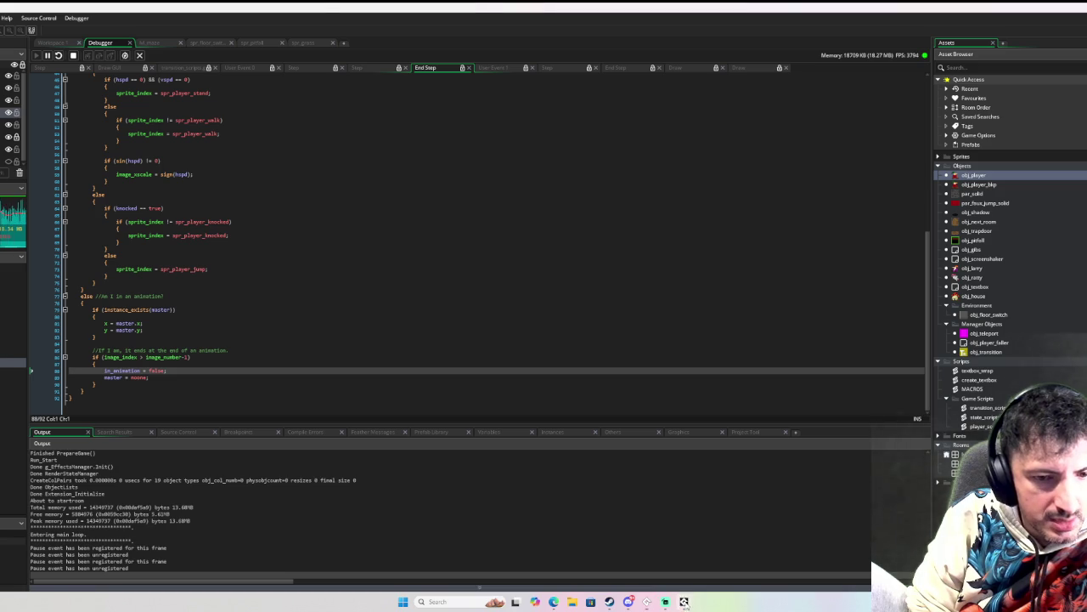
# Step: Bring the Sandman game window back, close it, and return to Workspace 1
pyautogui.hotkey('alt', 'Tab')
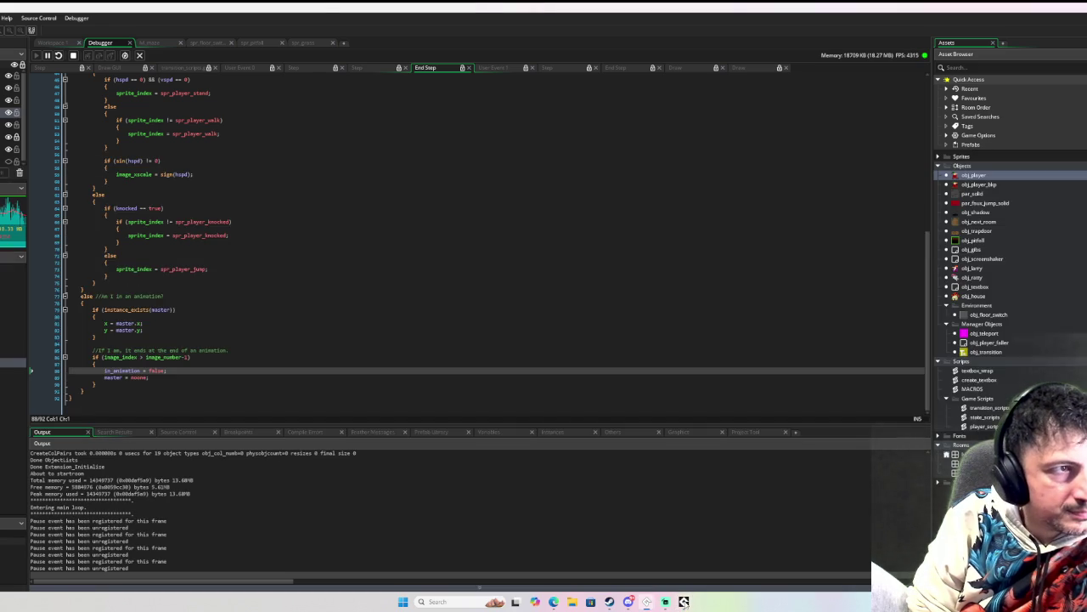
pyautogui.hotkey('alt', 'Tab')
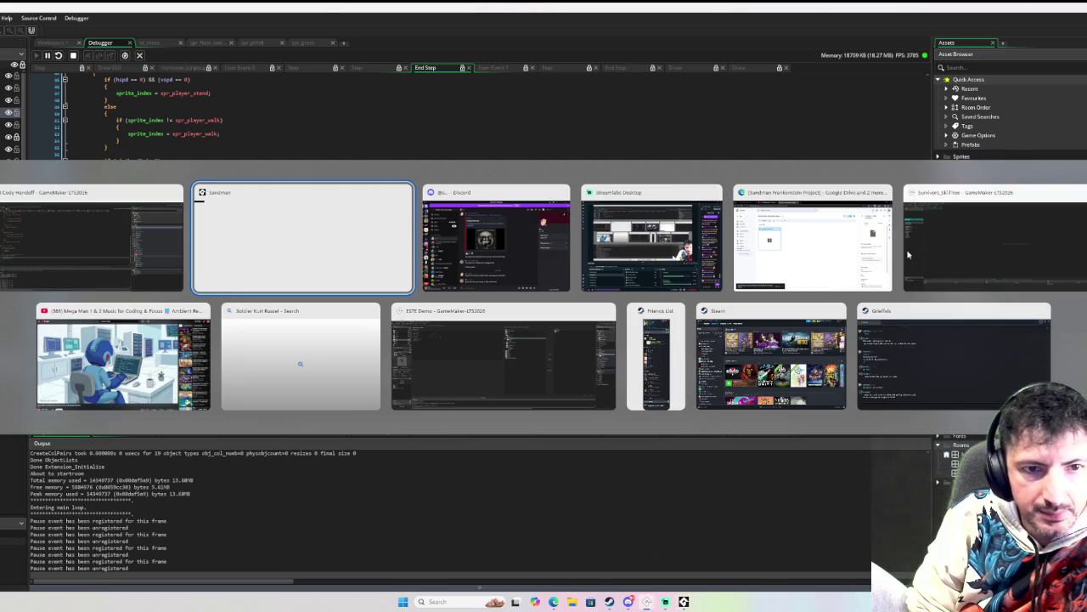
pyautogui.press('Escape')
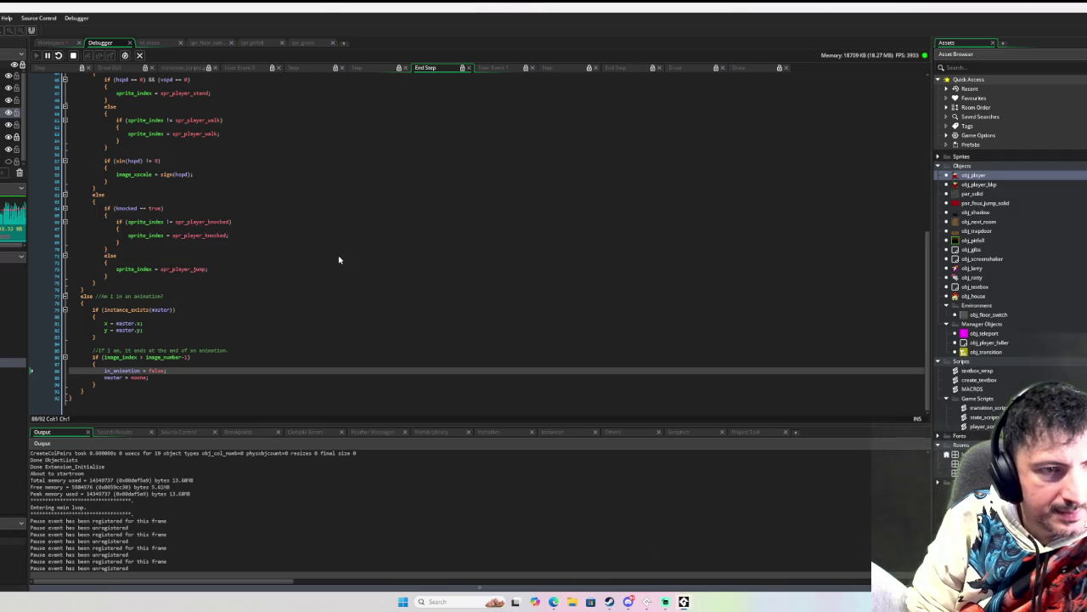
pyautogui.hotkey('alt', 'Tab')
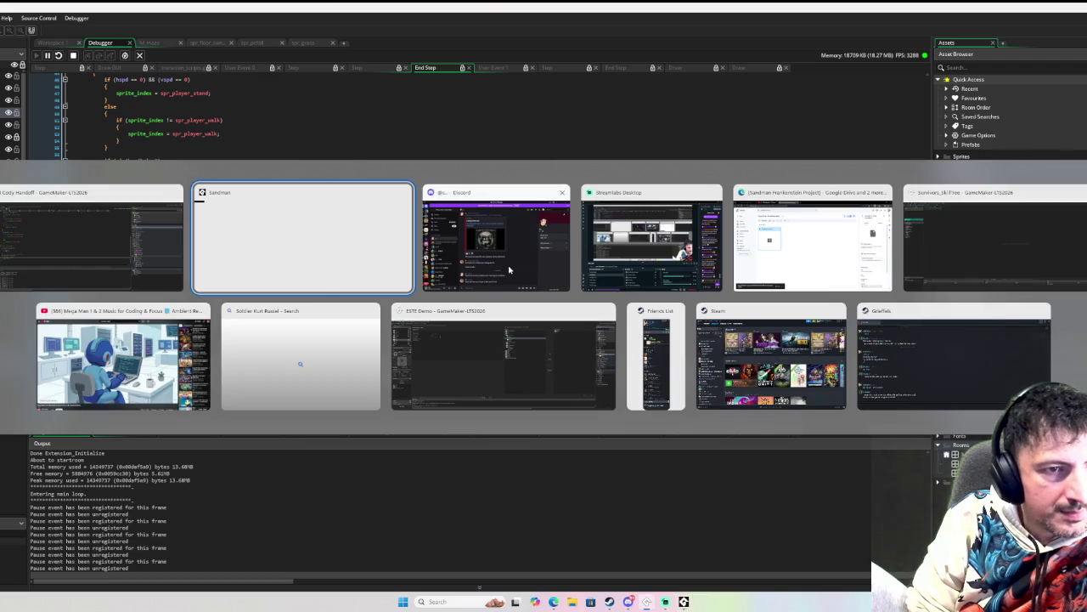
pyautogui.press('Escape')
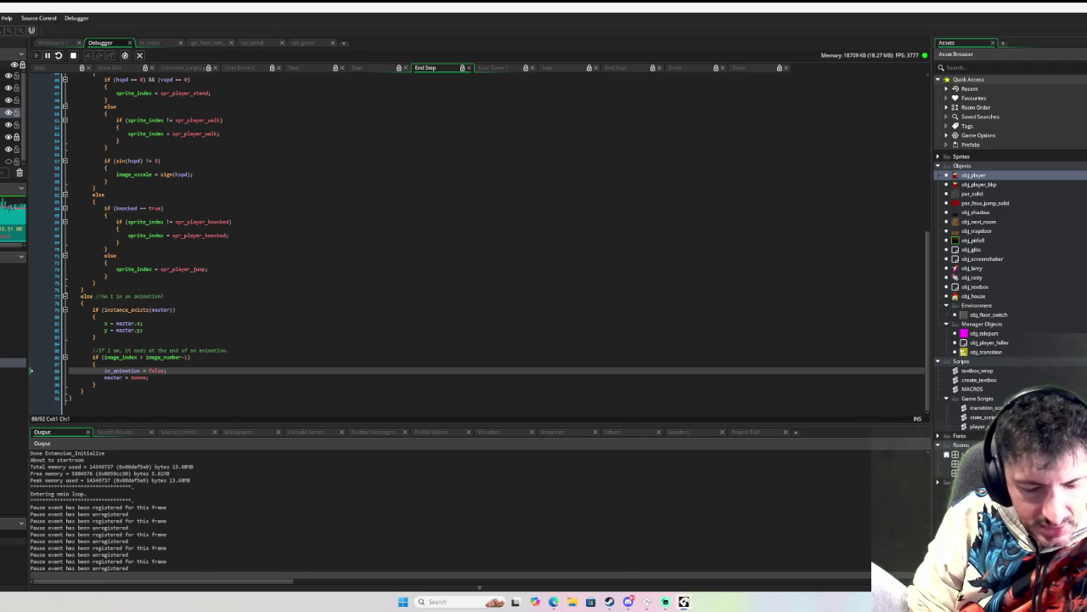
pyautogui.hotkey('alt', 'Tab')
pyautogui.press('Escape')
pyautogui.hotkey('alt', 'Tab')
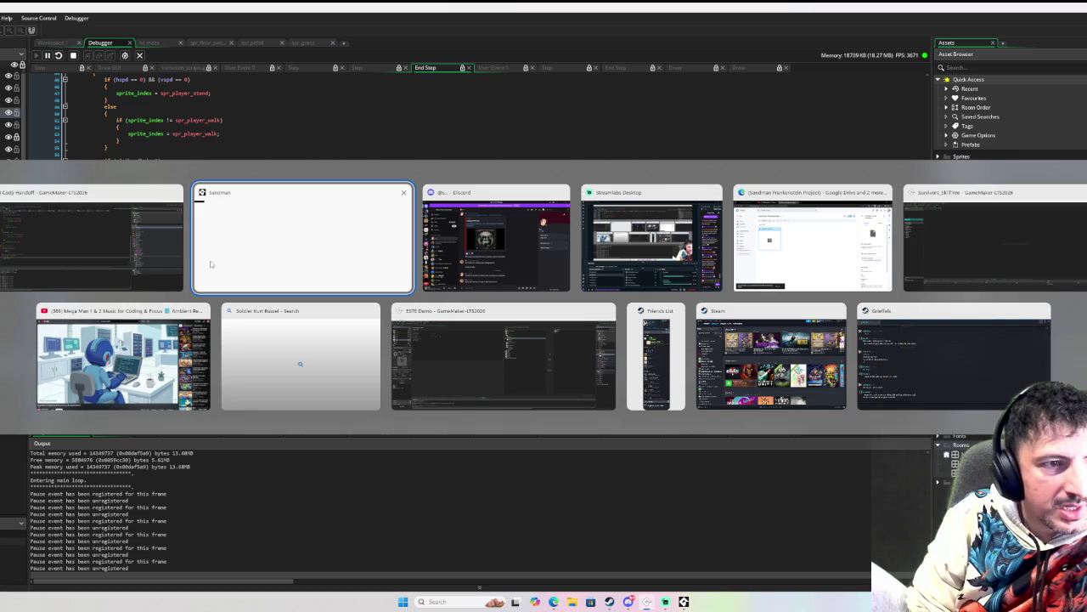
pyautogui.press('Escape')
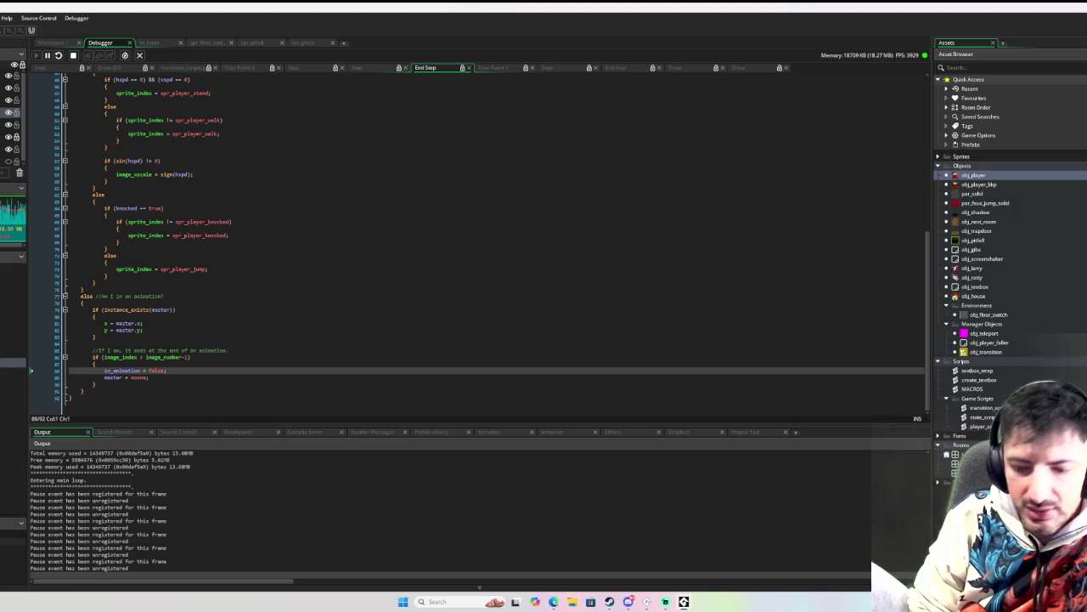
pyautogui.hotkey('alt', 'Tab')
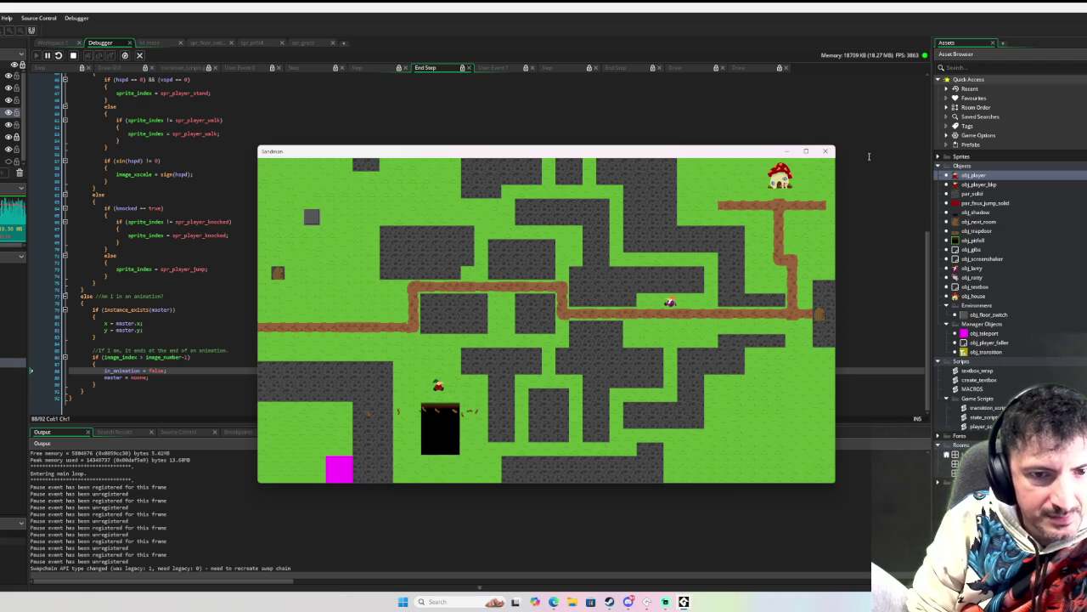
pyautogui.click(824, 151)
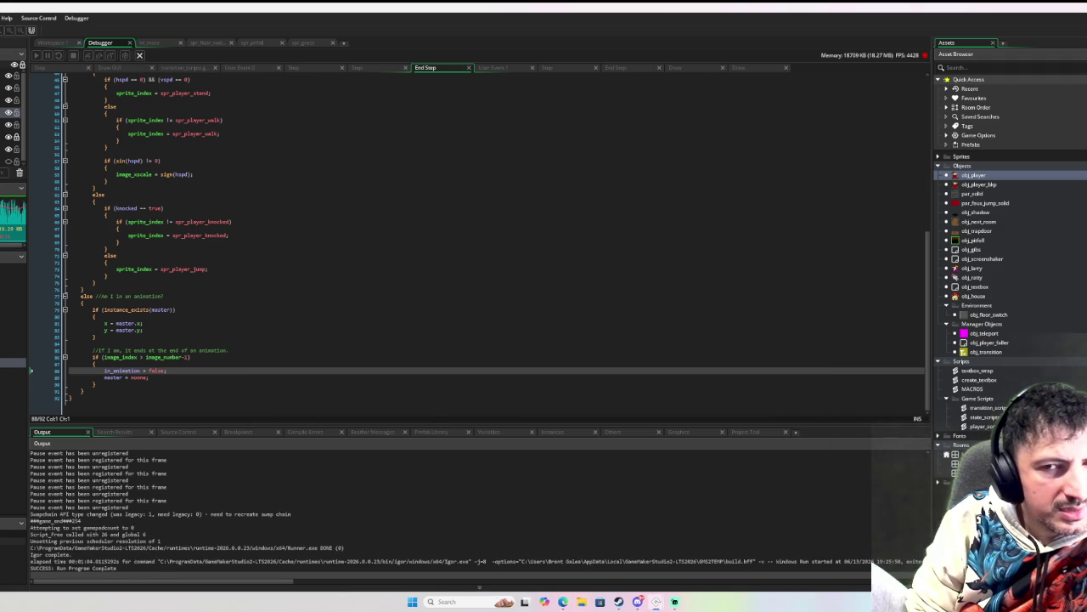
pyautogui.doubleClick(983, 177)
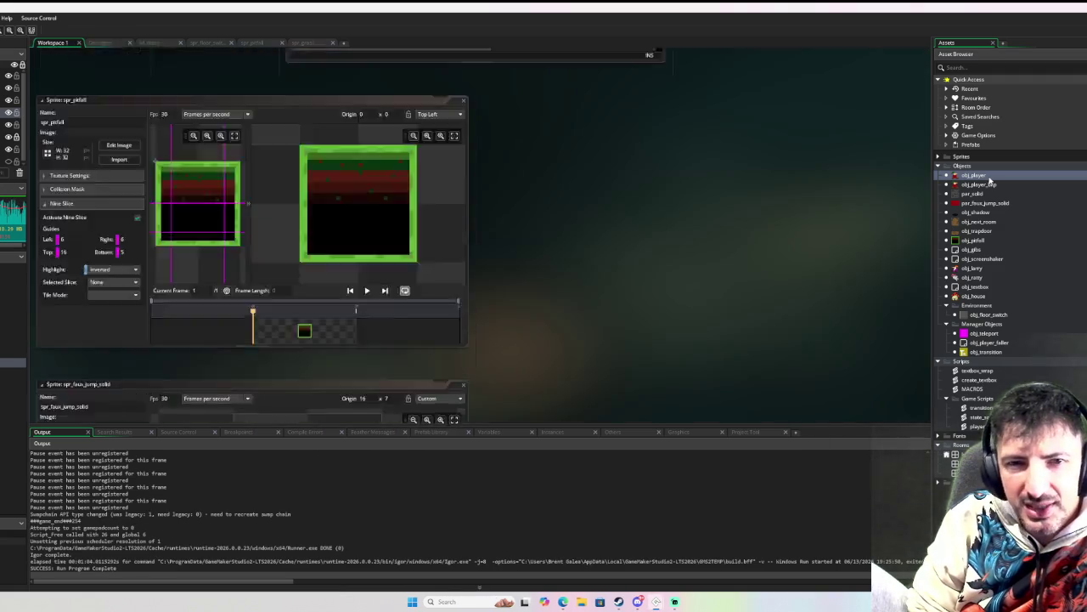
# Step: Review obj_player's End Step code and its Step code with the region expanded, then open User Event 0 - Move State
pyautogui.scroll(10, 476, 170)
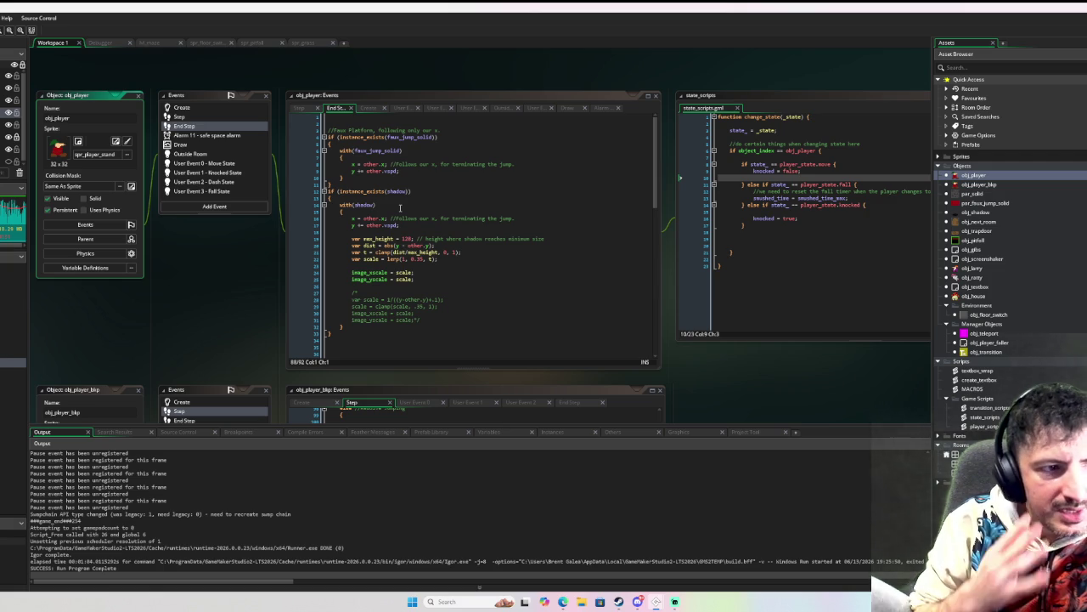
pyautogui.scroll(-5, 399, 207)
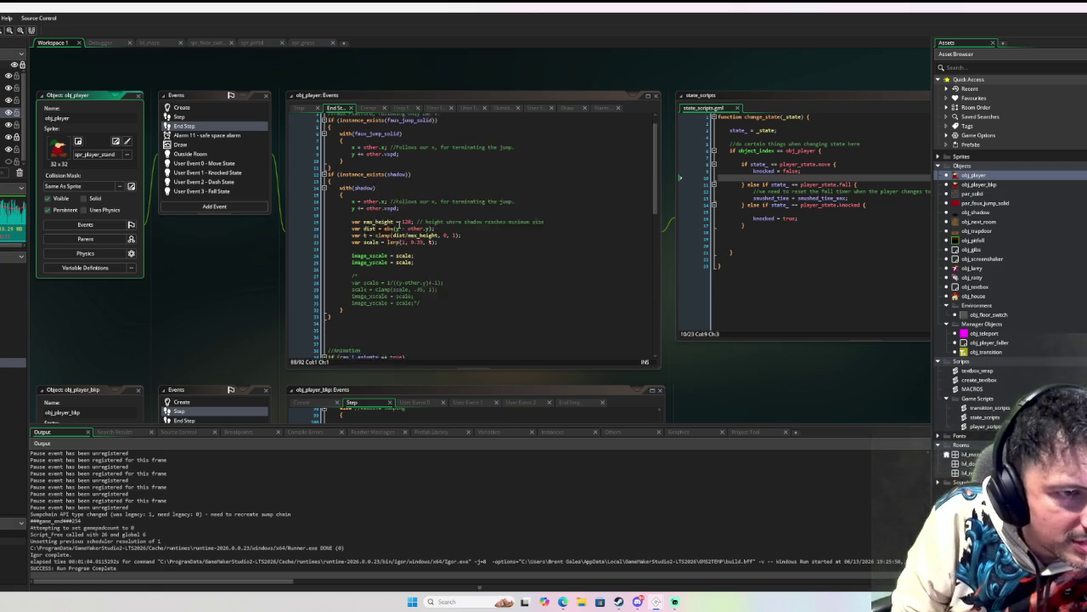
pyautogui.scroll(-2, 471, 181)
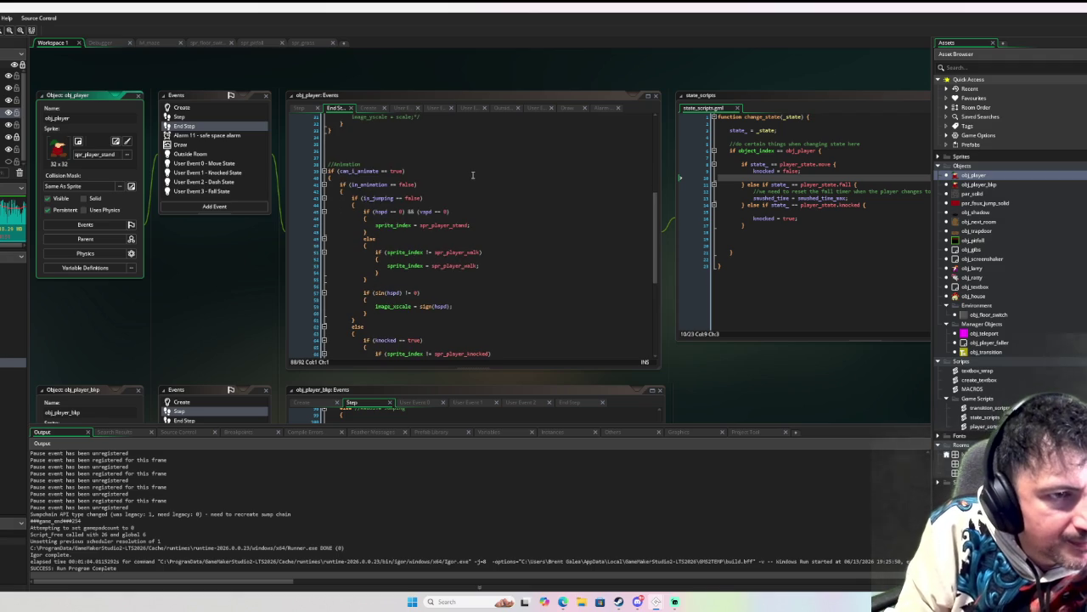
pyautogui.scroll(-5, 472, 175)
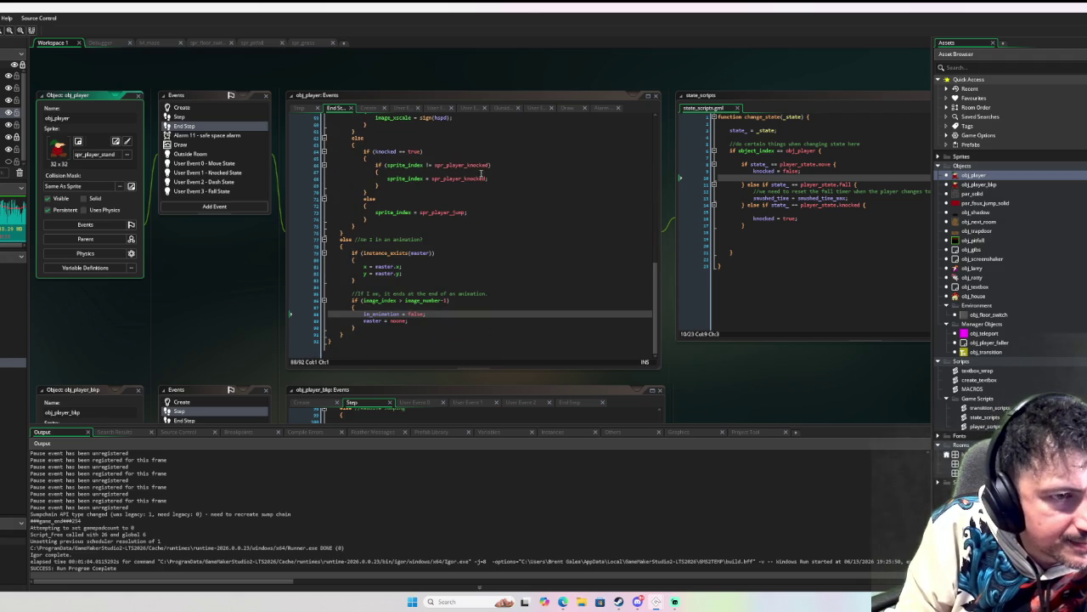
pyautogui.scroll(9, 484, 179)
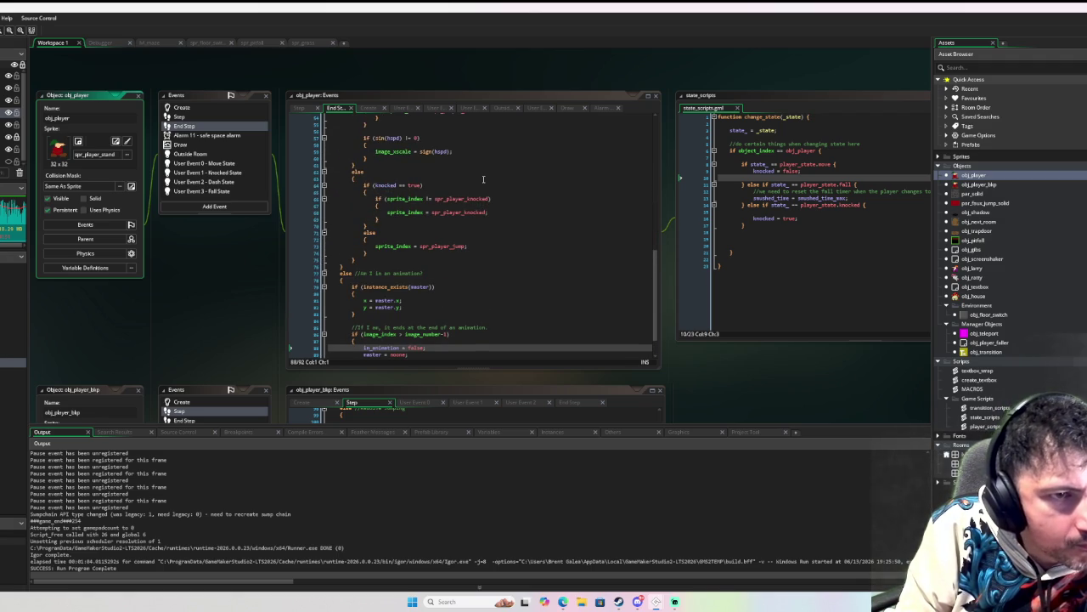
pyautogui.scroll(2, 490, 180)
pyautogui.click(246, 117)
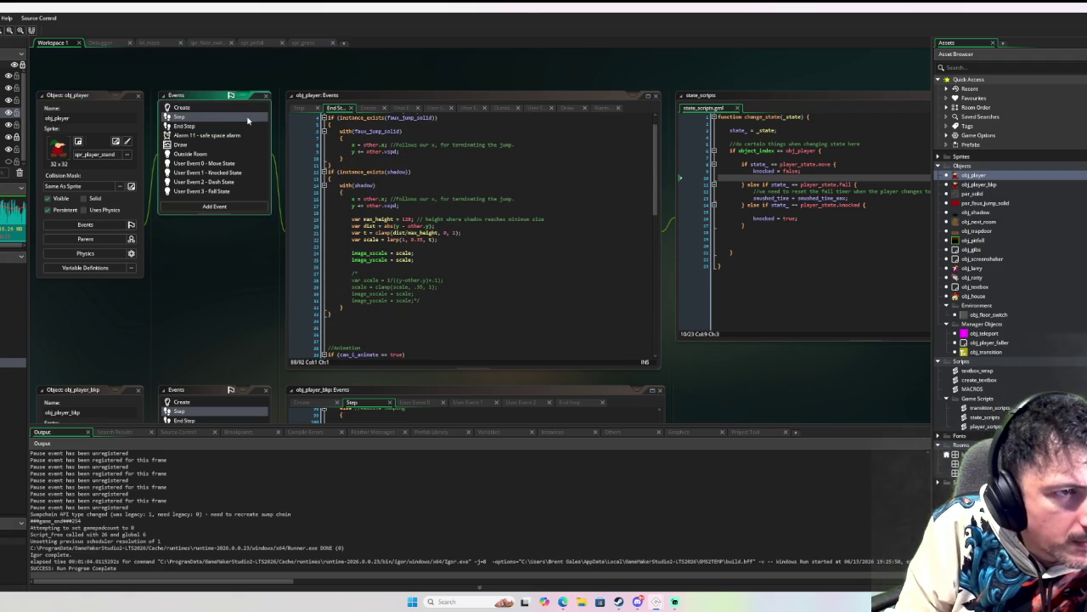
pyautogui.click(323, 130)
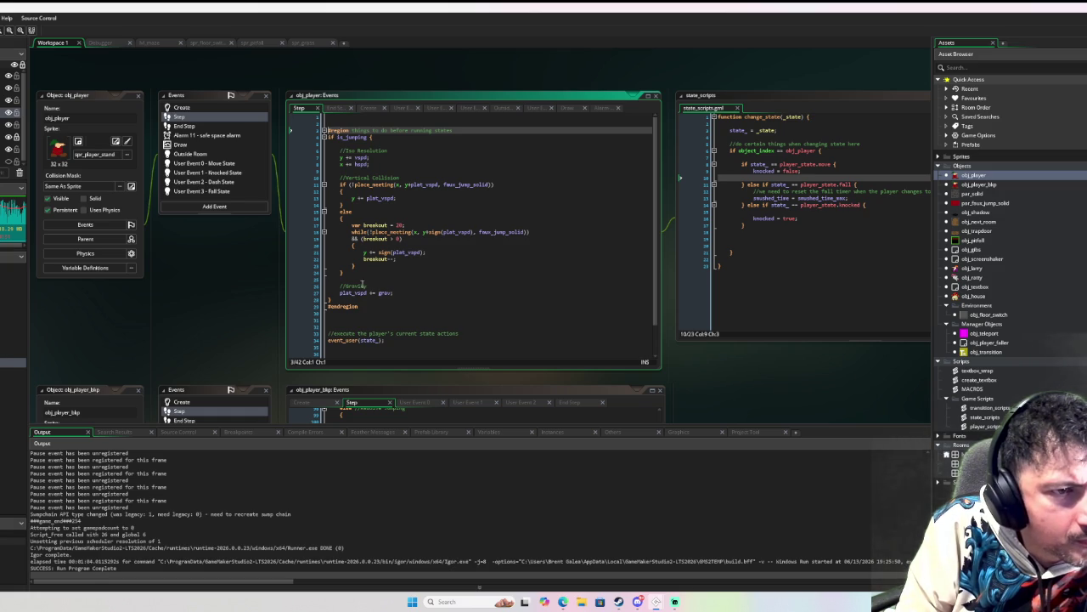
pyautogui.click(229, 162)
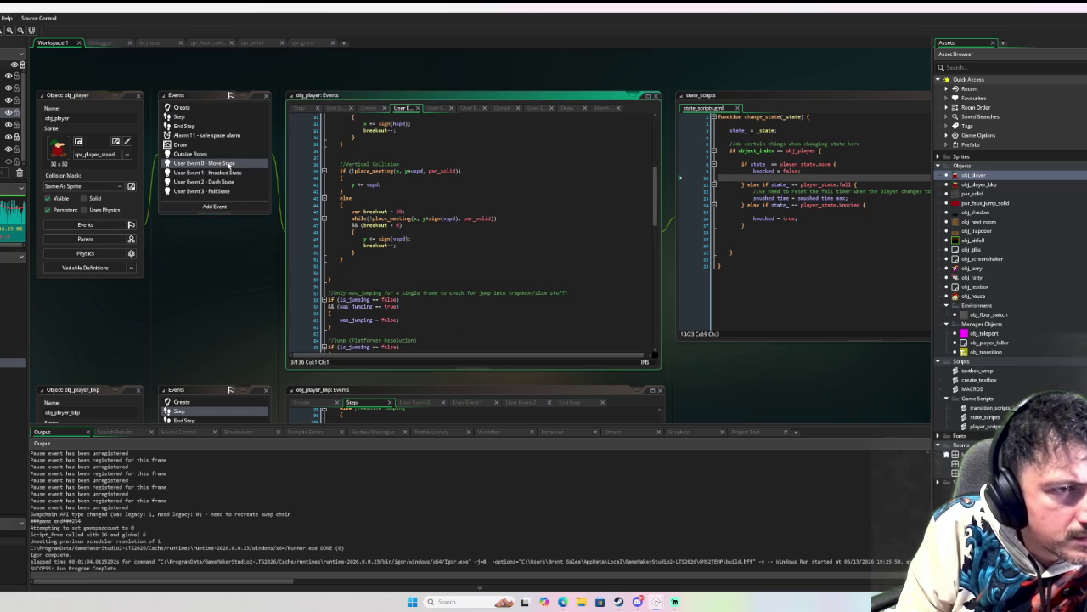
# Step: Open obj_player's Draw event and select the commented-out state debug code, lines 6 to 19
pyautogui.scroll(-5, 430, 216)
pyautogui.scroll(-10, 430, 216)
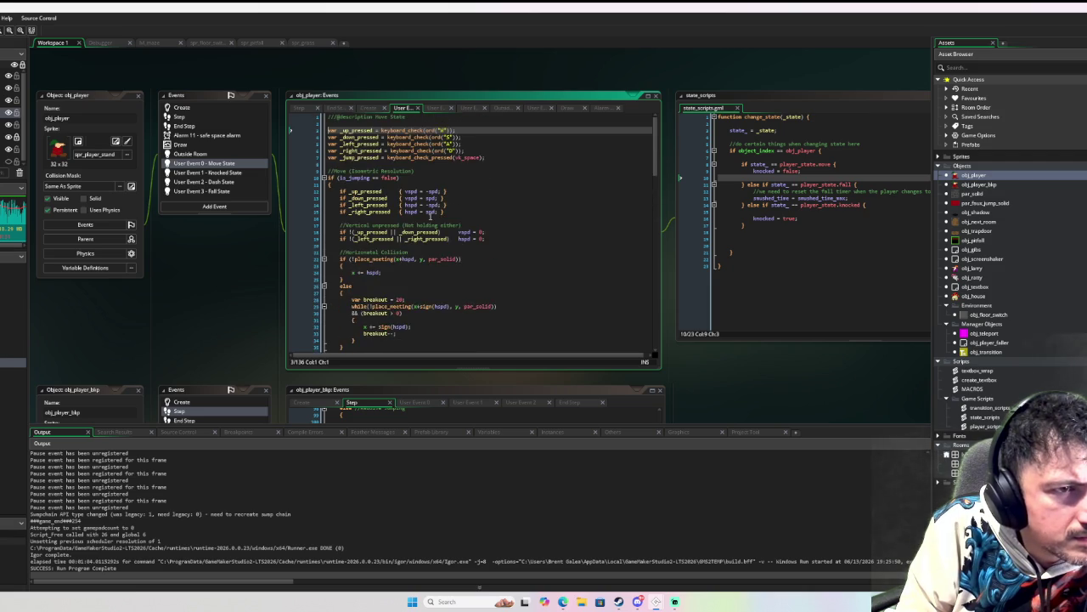
pyautogui.scroll(-5, 433, 216)
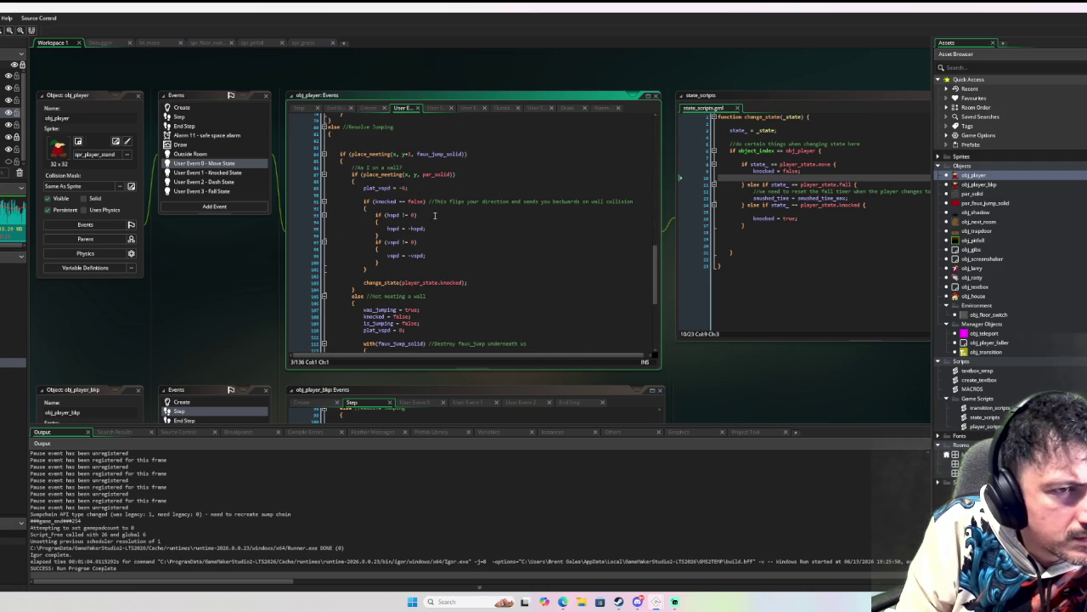
pyautogui.scroll(-8, 434, 215)
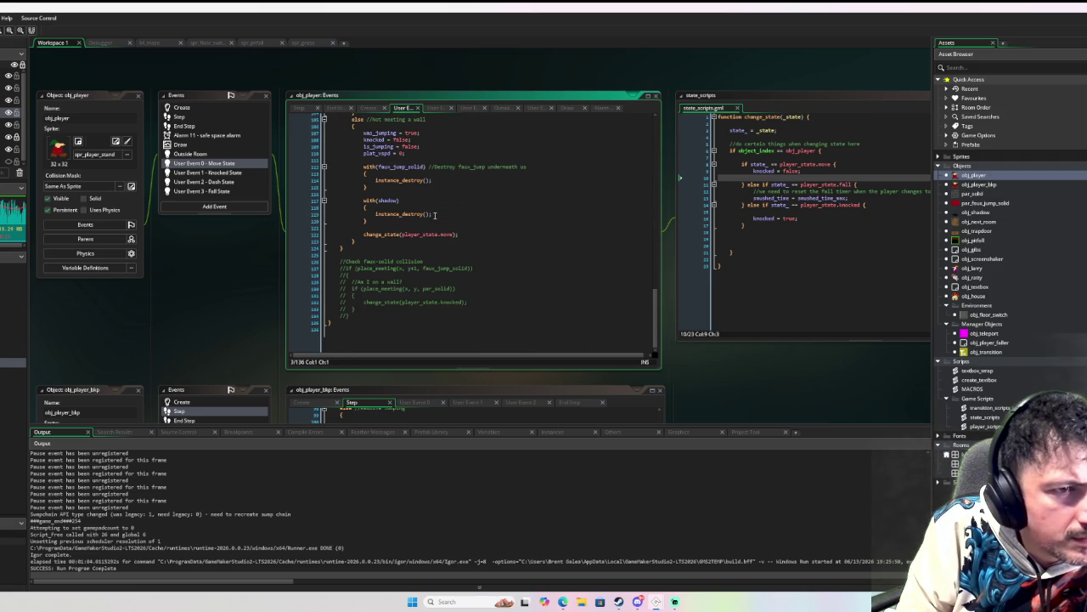
pyautogui.scroll(2, 434, 215)
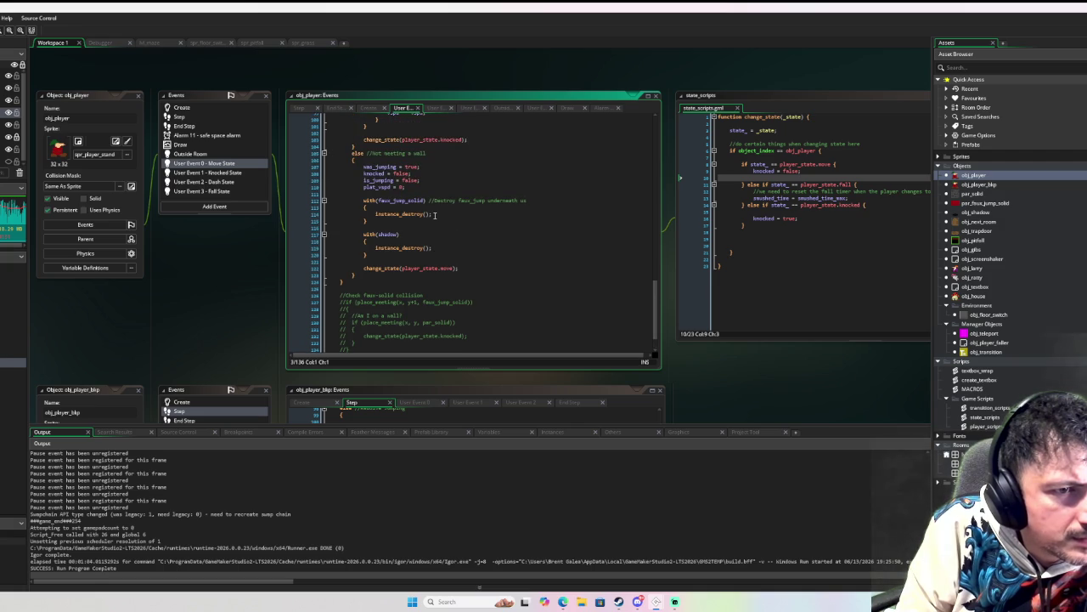
pyautogui.scroll(3, 434, 214)
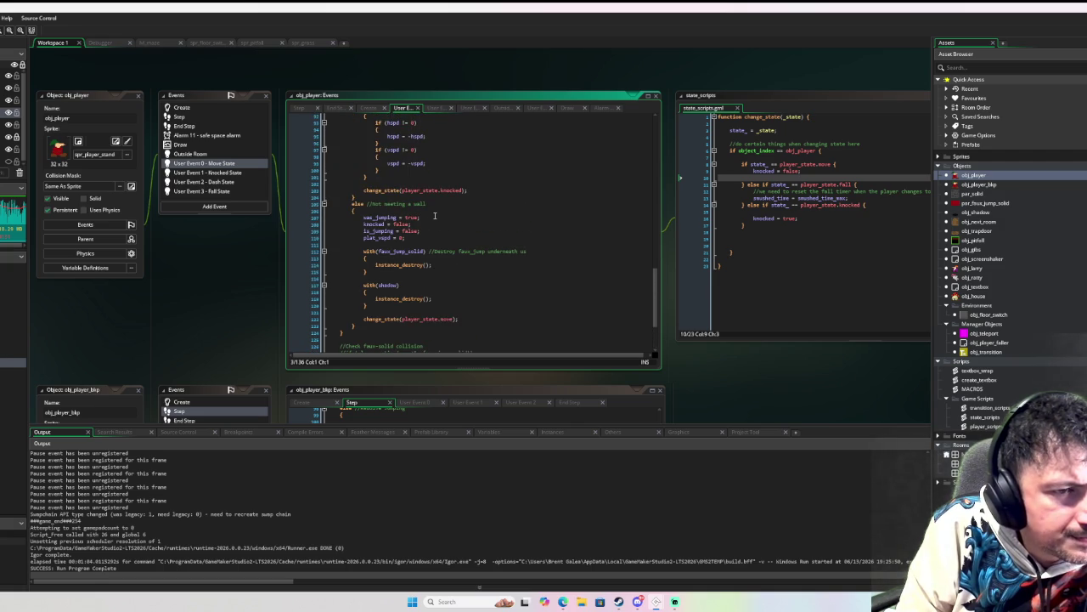
pyautogui.scroll(7, 434, 214)
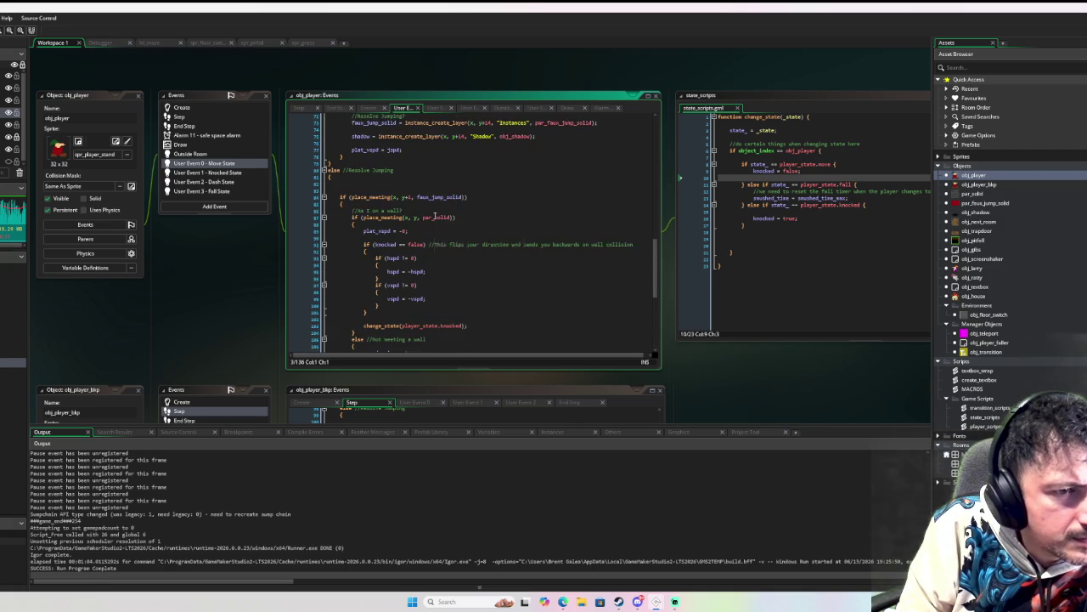
pyautogui.scroll(2, 434, 215)
pyautogui.scroll(2, 435, 215)
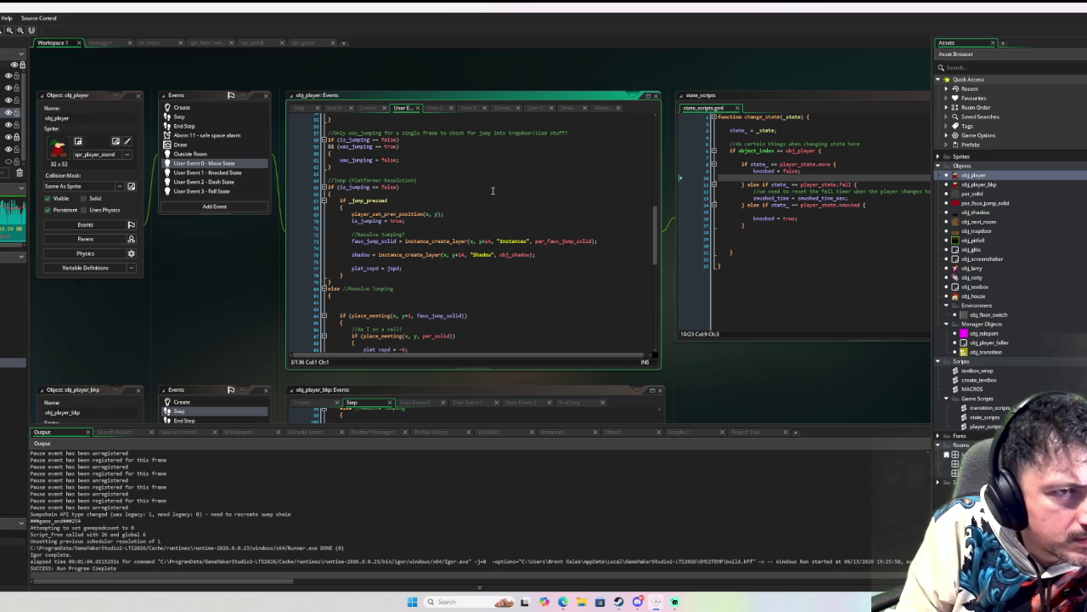
pyautogui.scroll(2, 492, 191)
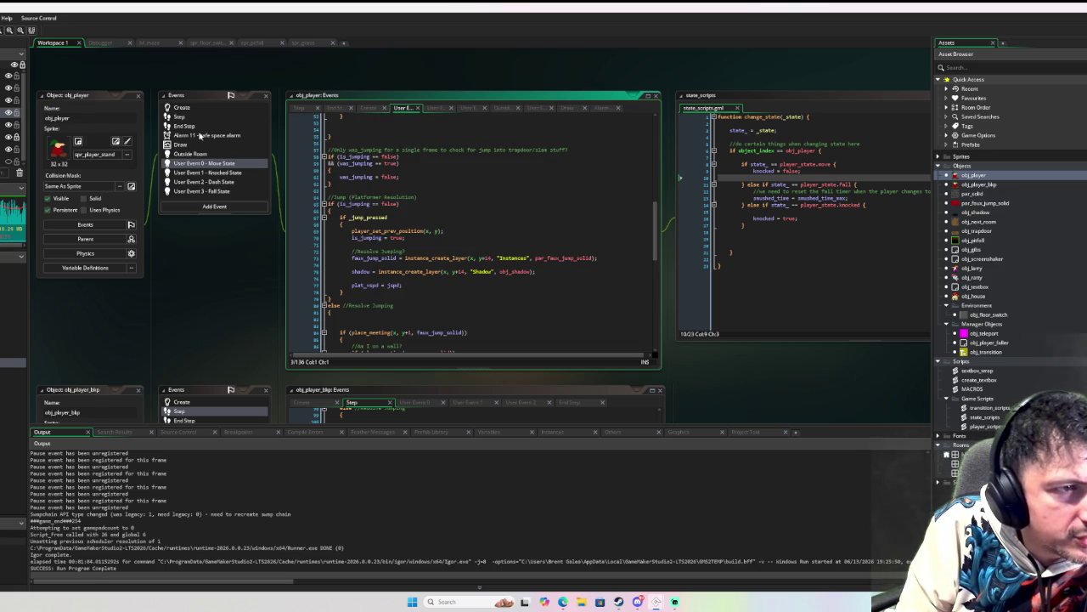
pyautogui.click(201, 143)
pyautogui.moveTo(489, 253)
pyautogui.mouseDown()
pyautogui.moveTo(331, 172)
pyautogui.moveTo(254, 154)
pyautogui.mouseUp()
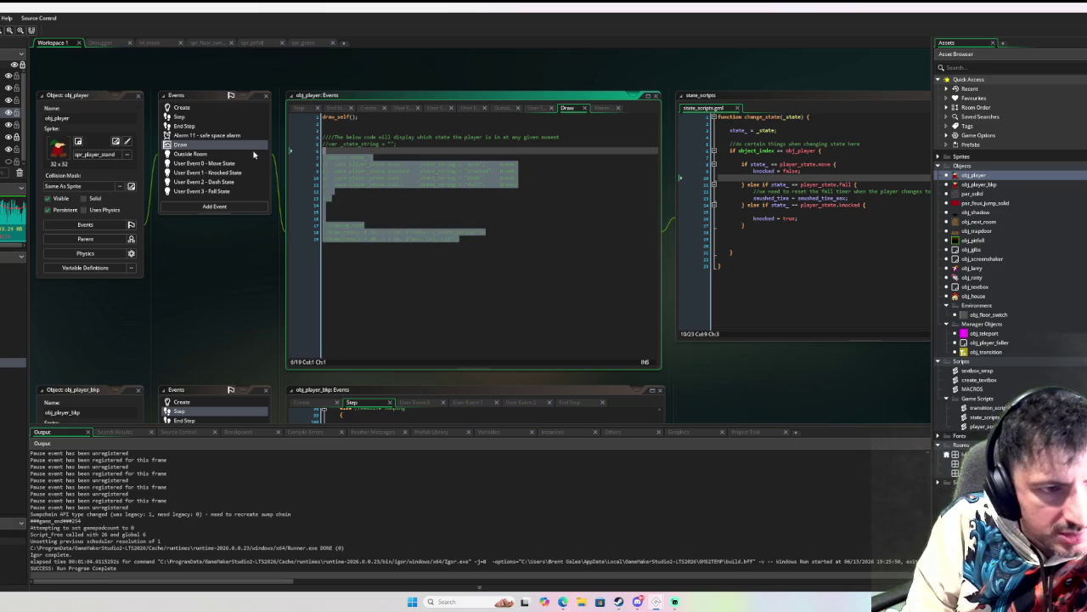
# Step: Uncomment the state debug block with Ctrl+Shift+K
pyautogui.hotkey('ctrl', 'shift', 'k')
pyautogui.click(453, 265)
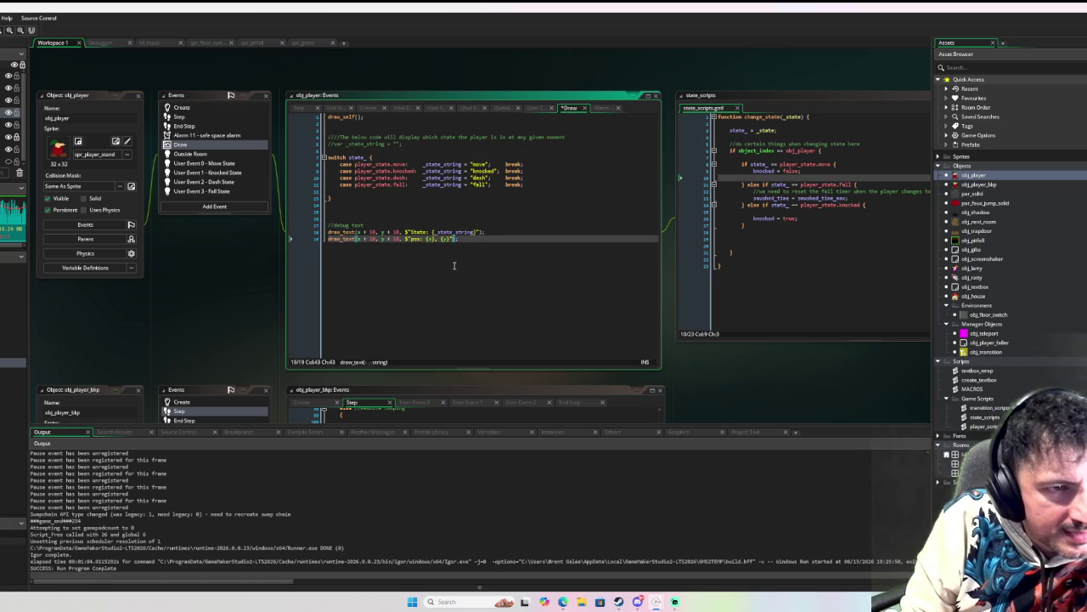
pyautogui.click(398, 239)
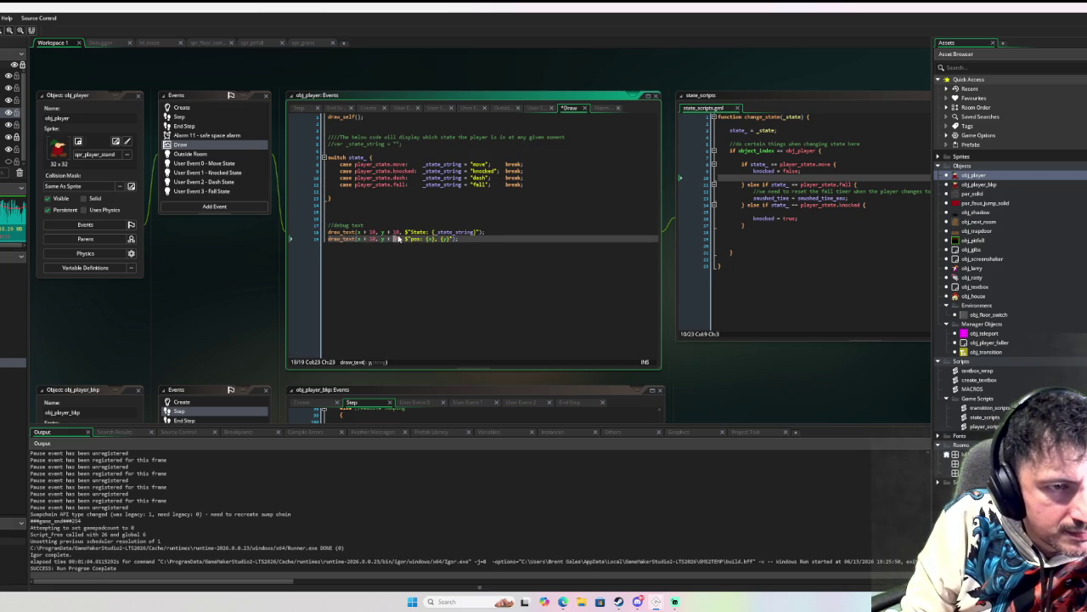
pyautogui.write('3')
pyautogui.press('Left')
pyautogui.press('Left')
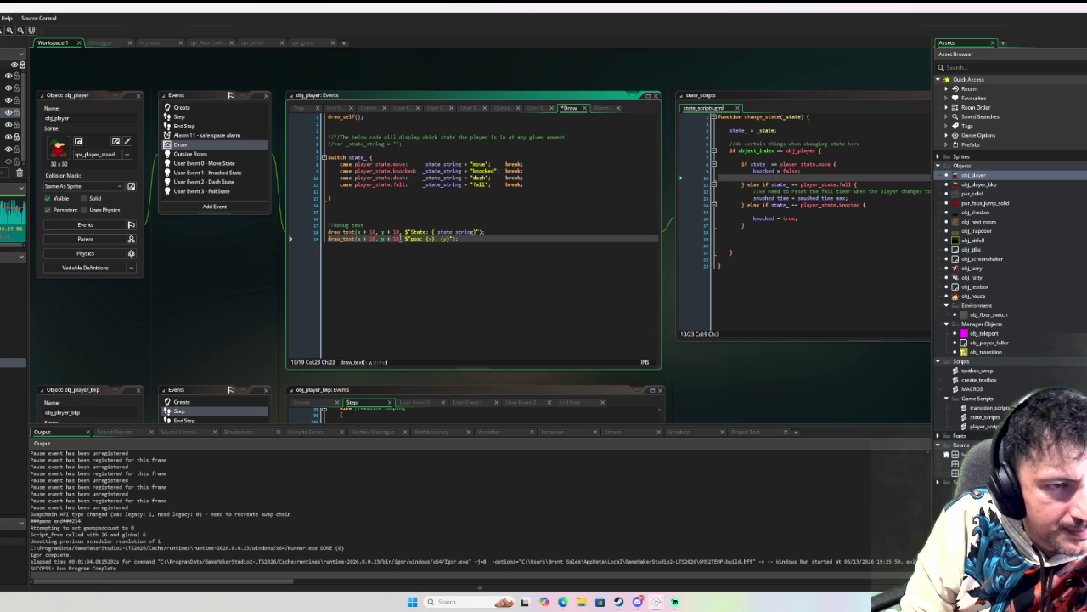
# Step: Declare a _text_size variable using font_get_size above the debug draw_text calls
pyautogui.click(339, 212)
pyautogui.write('var _s')
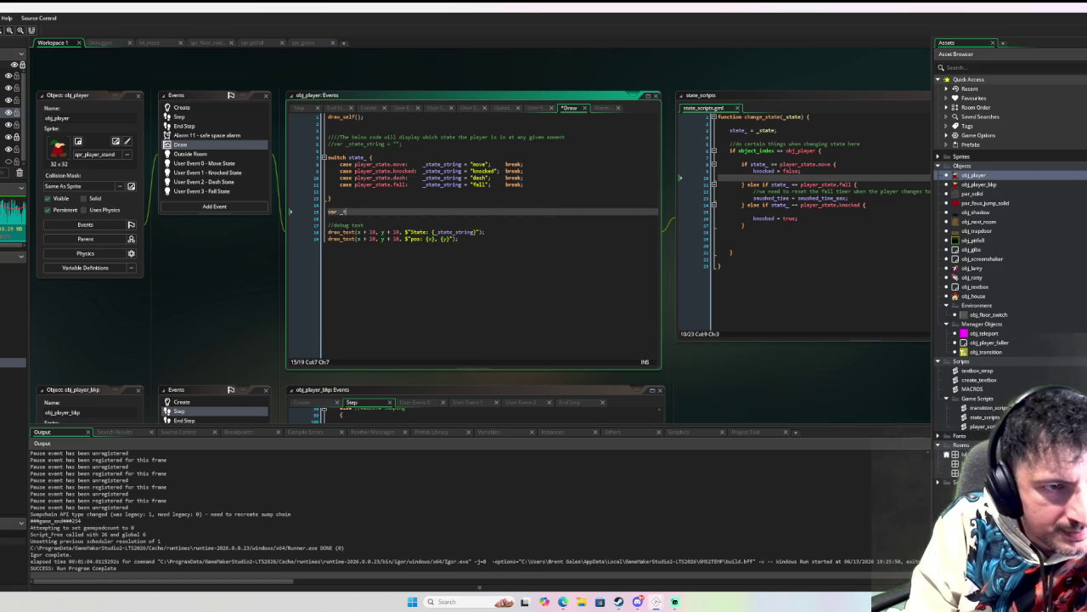
pyautogui.press('BackSpace')
pyautogui.write('text_size =')
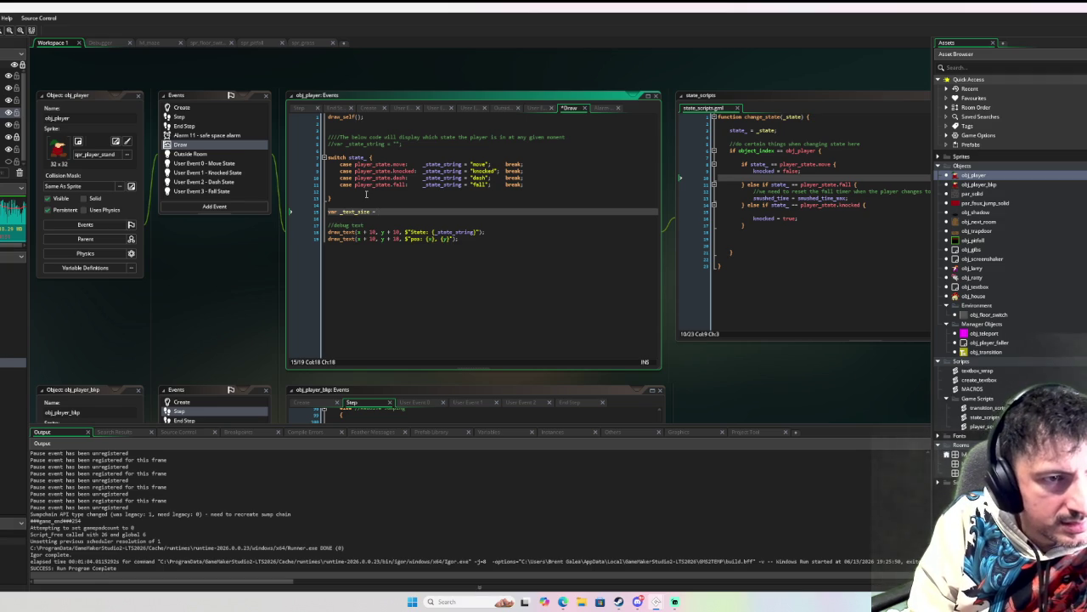
pyautogui.write('font_g')
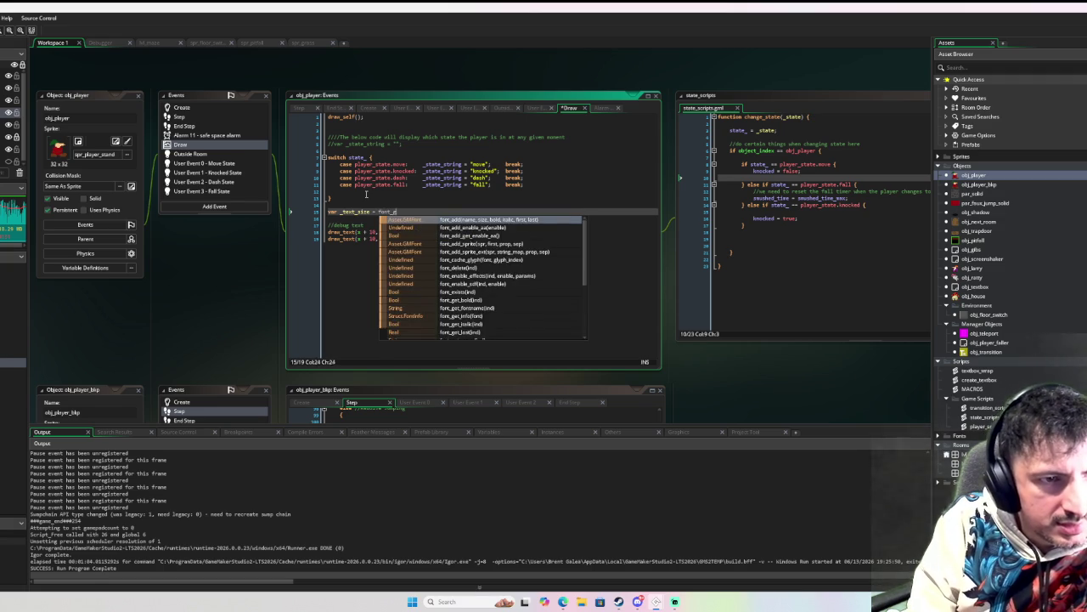
pyautogui.write('et_siz')
pyautogui.press('Return')
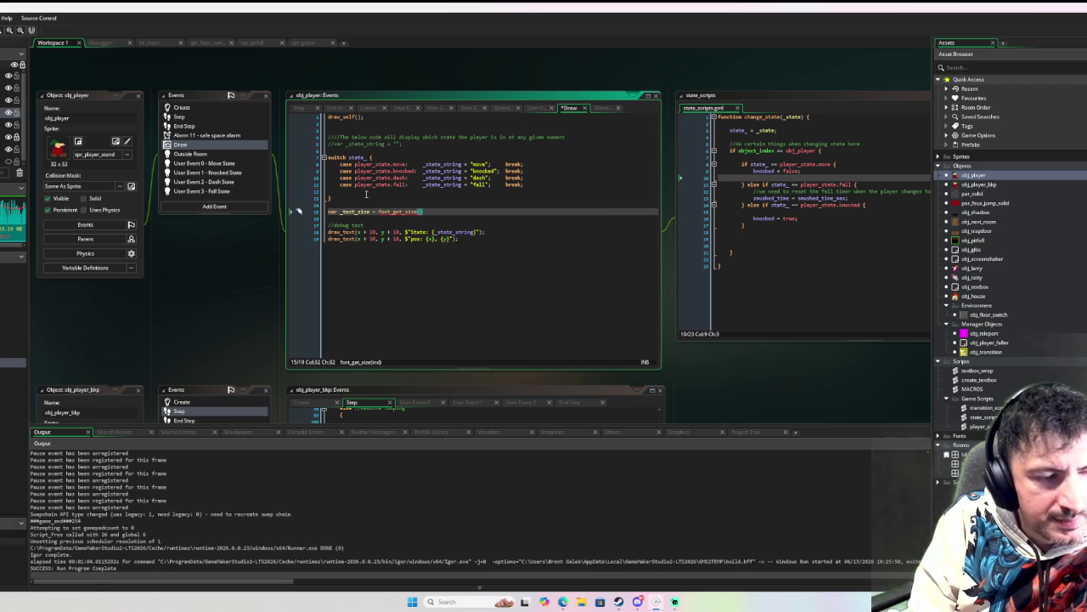
pyautogui.write('font_get')
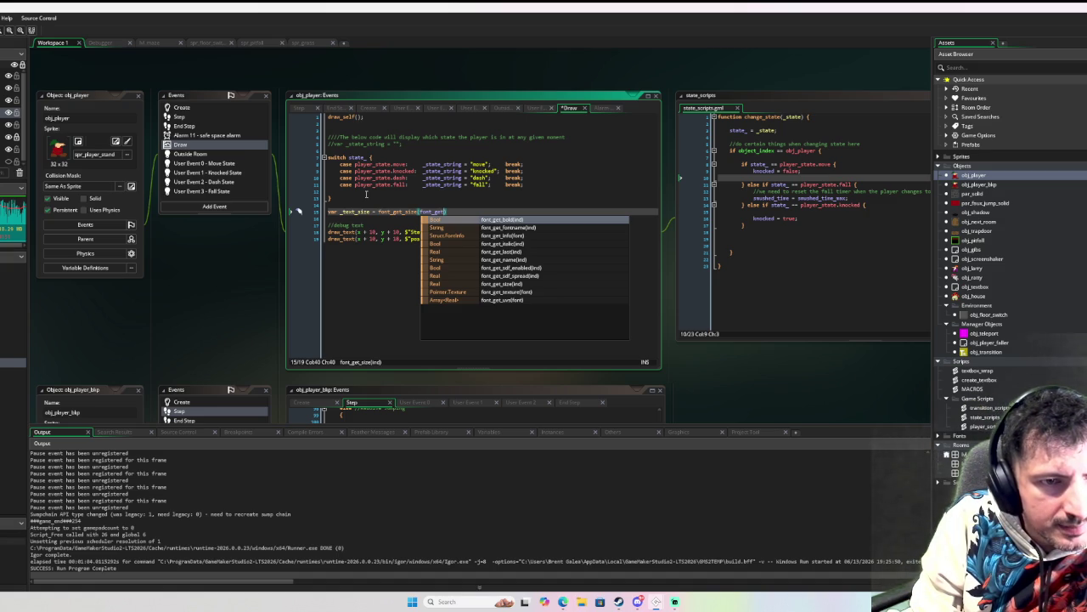
pyautogui.press('BackSpace')
pyautogui.press('BackSpace')
pyautogui.press('BackSpace')
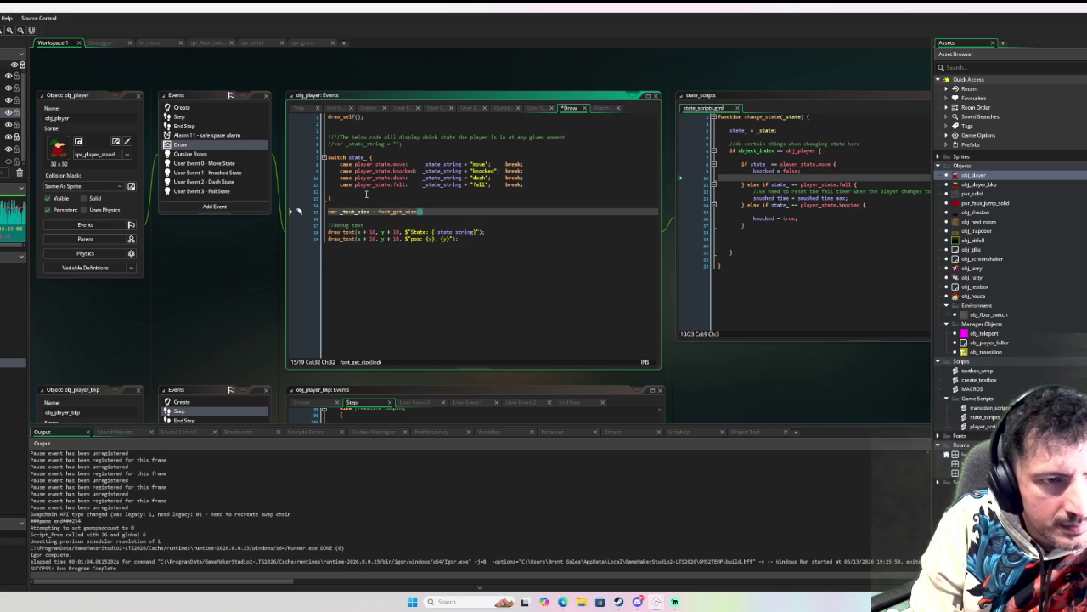
pyautogui.hotkey('ctrl', 'space')
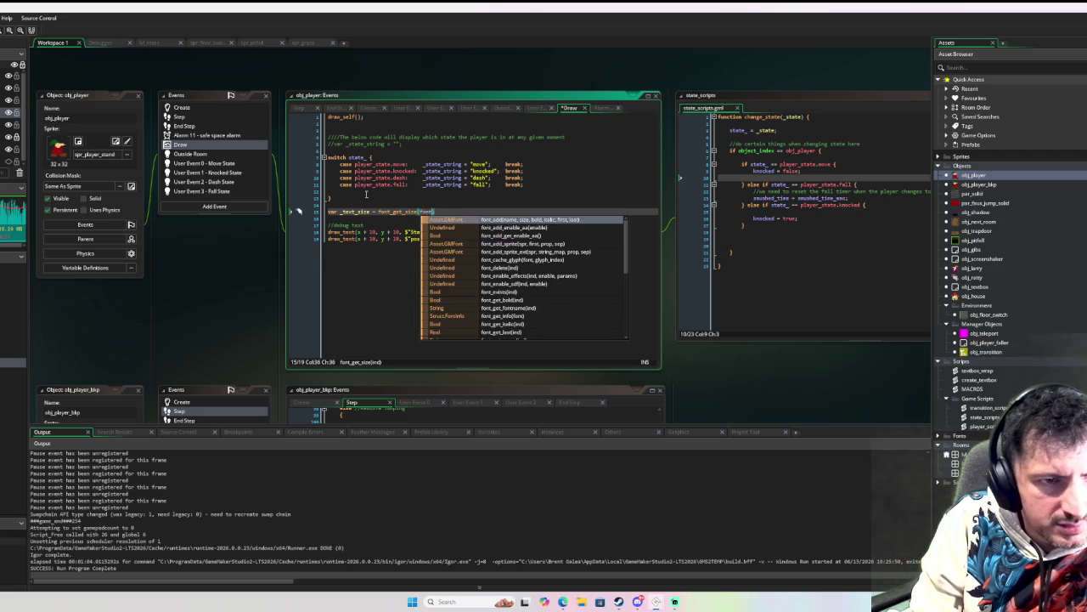
pyautogui.press('Escape')
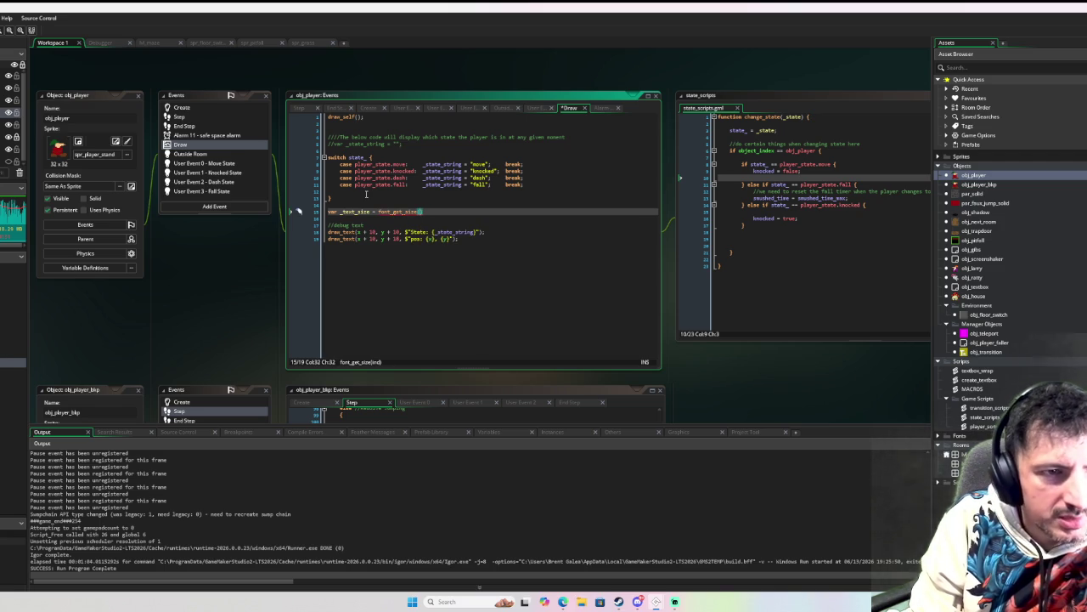
pyautogui.write(')')
pyautogui.hotkey('shift', 'Left')
pyautogui.hotkey('shift', 'Left')
pyautogui.hotkey('shift', 'Left')
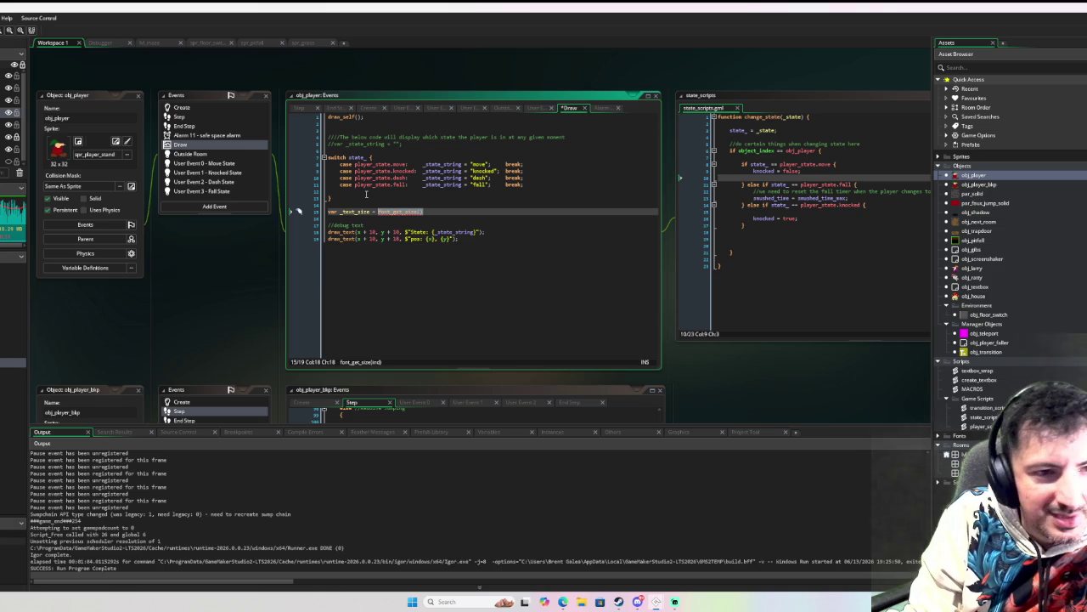
pyautogui.write('15;')
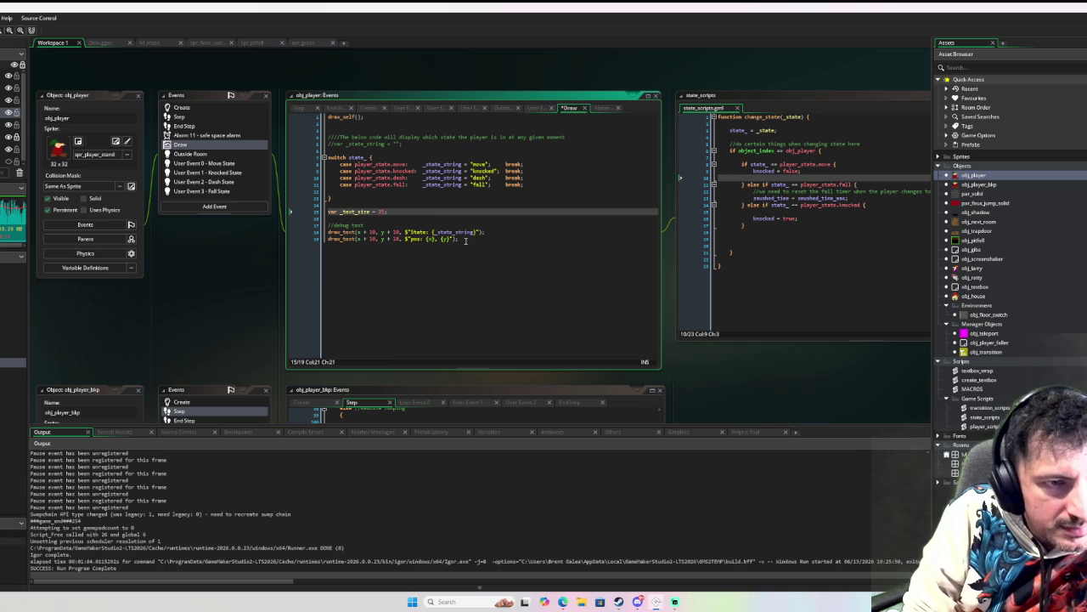
# Step: Change the pos debug line's y position to y + 10 + _text_size
pyautogui.doubleClick(355, 212)
pyautogui.doubleClick(396, 238)
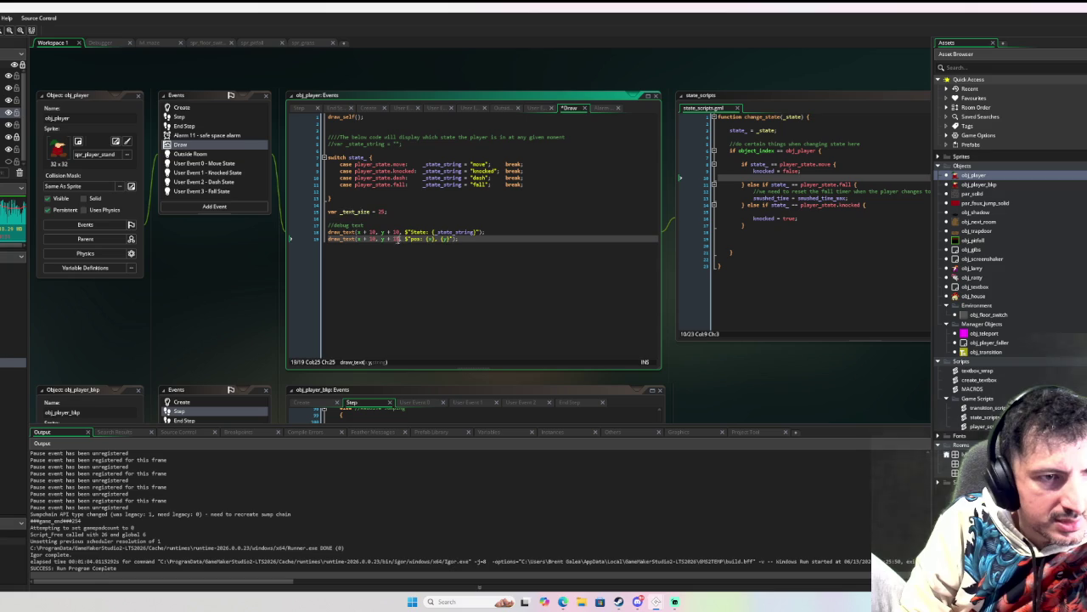
pyautogui.write('10, y + 10')
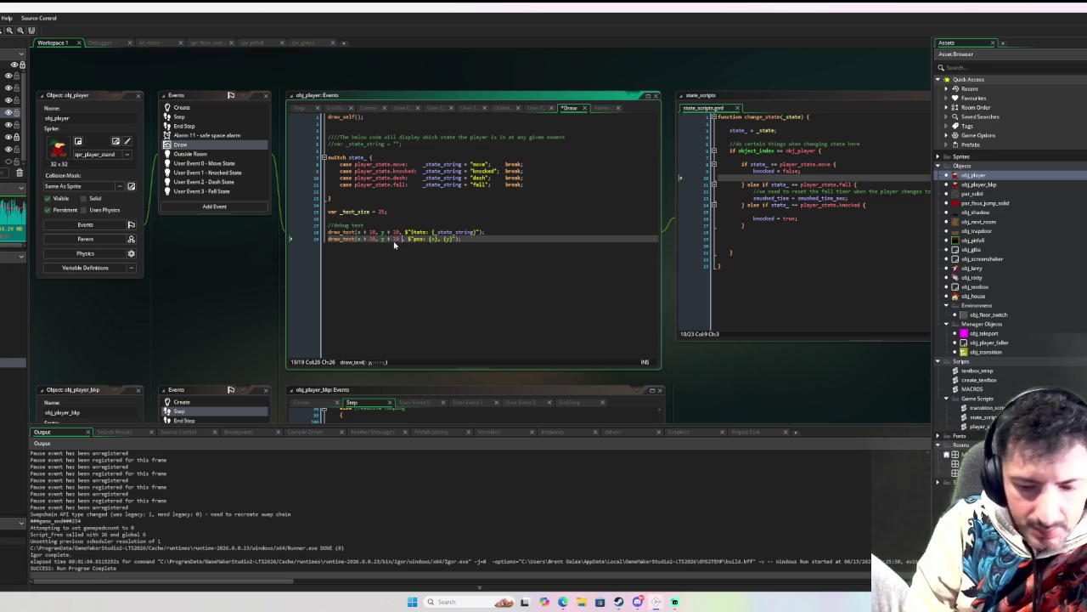
pyautogui.write(' + _text_size')
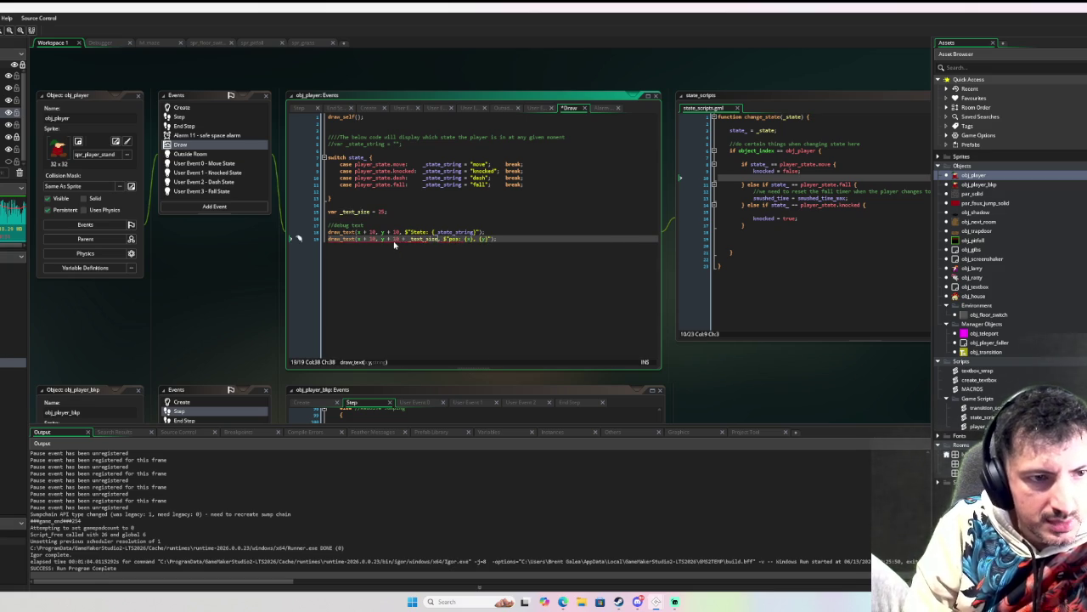
pyautogui.press('Right')
pyautogui.press('Right')
pyautogui.press('Right')
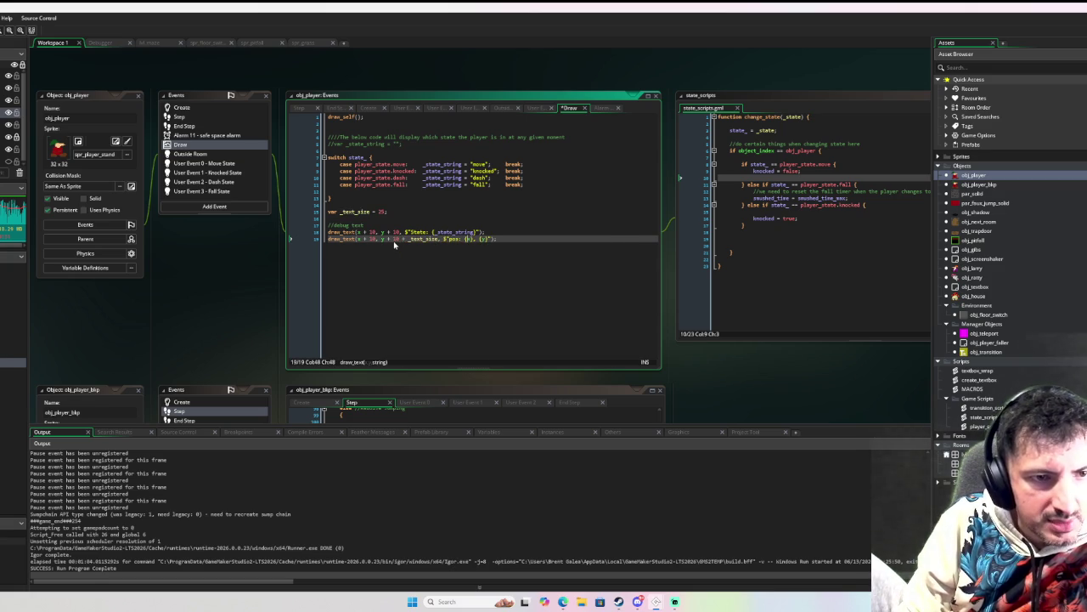
pyautogui.write('}");')
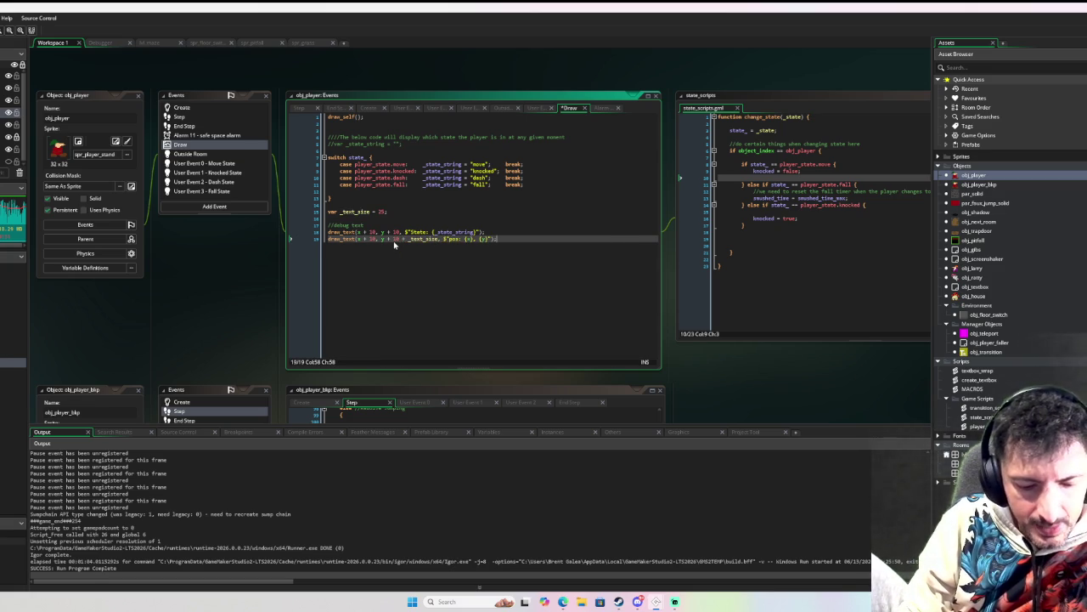
# Step: Duplicate the pos line, change its text to show is_jumping, and duplicate that line seven more times
pyautogui.hotkey('ctrl', 'd')
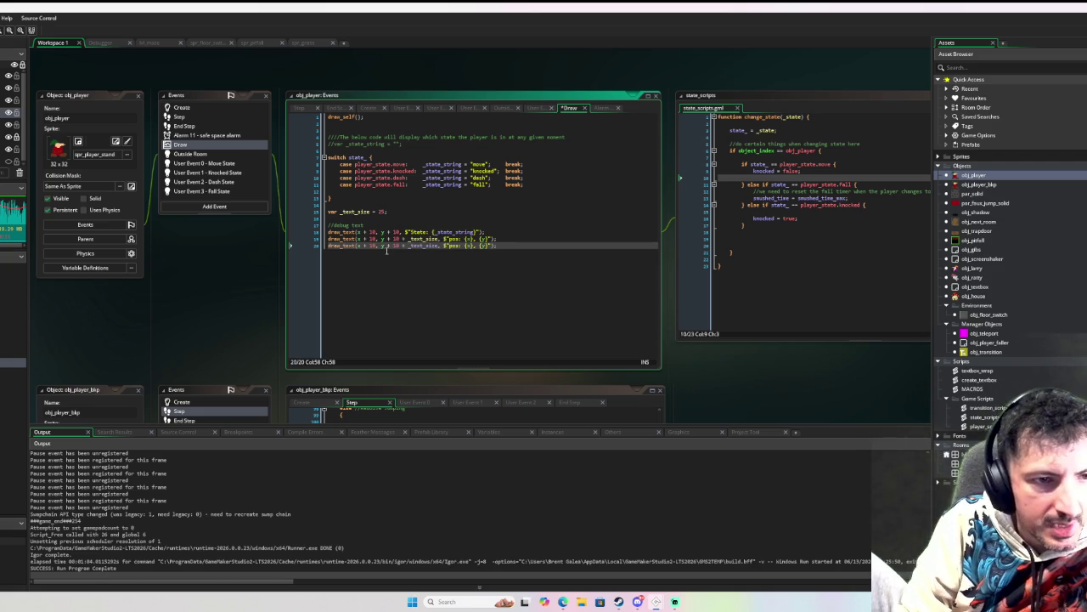
pyautogui.moveTo(449, 246)
pyautogui.mouseDown()
pyautogui.moveTo(495, 246)
pyautogui.moveTo(486, 248)
pyautogui.mouseUp()
pyautogui.write('is_j')
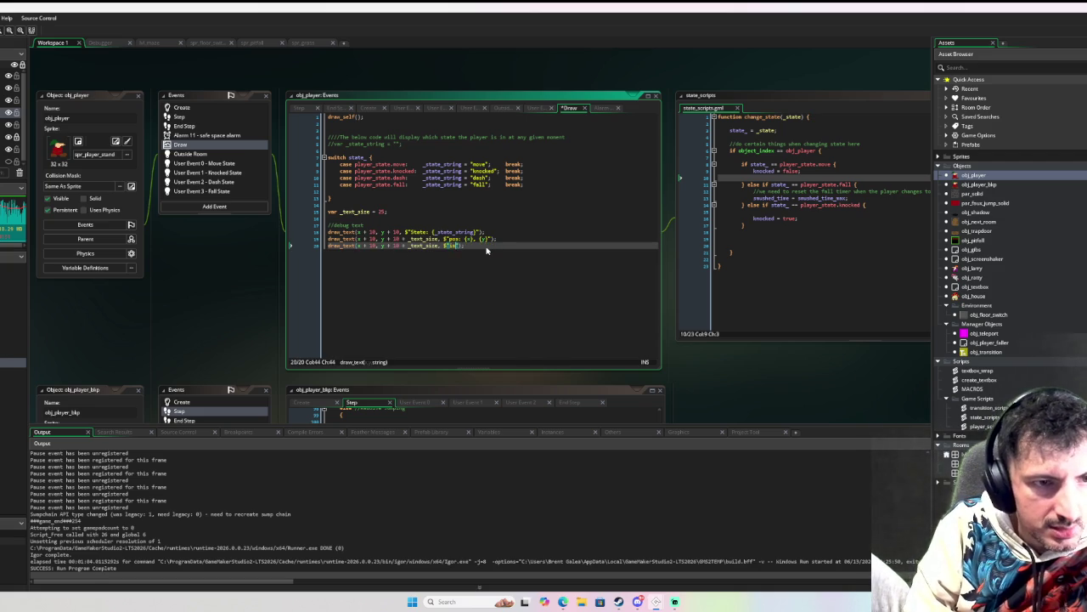
pyautogui.write('umping ')
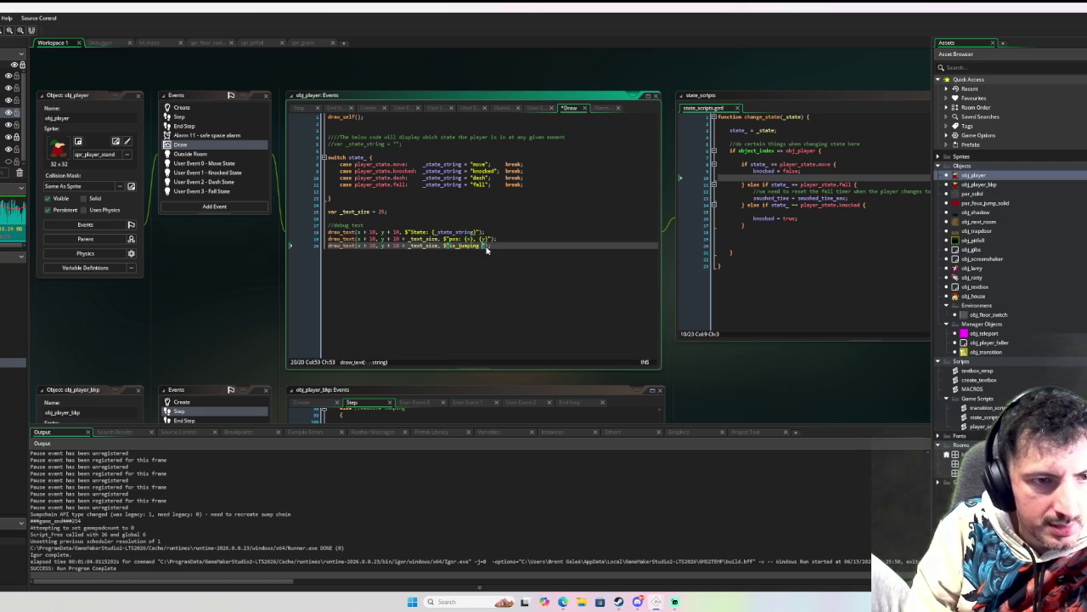
pyautogui.write('{}')
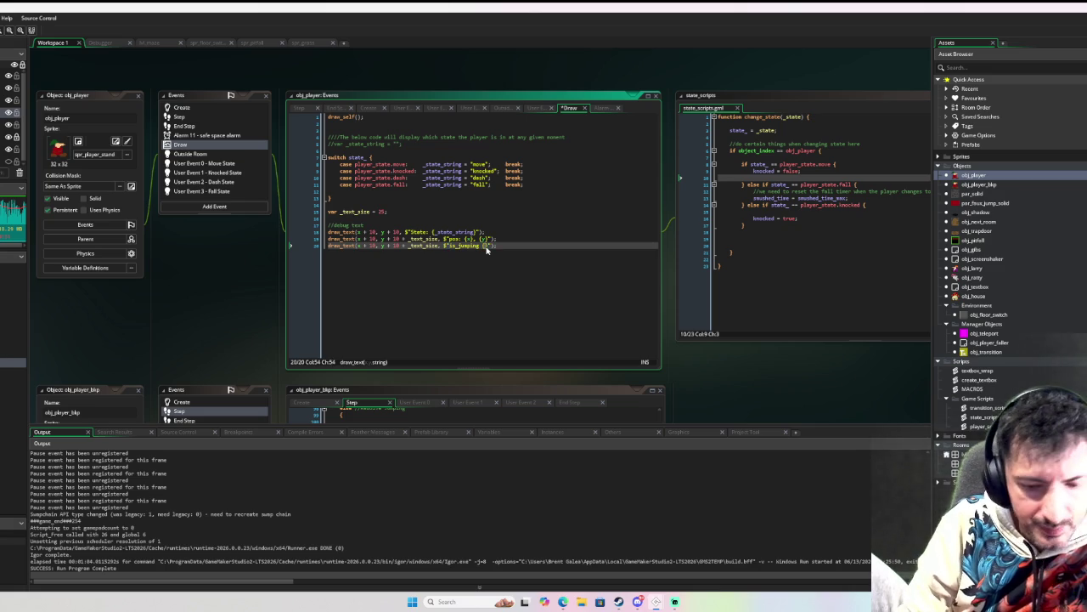
pyautogui.write('is_jumping')
pyautogui.write('");')
pyautogui.hotkey('ctrl', 'd')
pyautogui.hotkey('ctrl', 'd')
pyautogui.hotkey('ctrl', 'd')
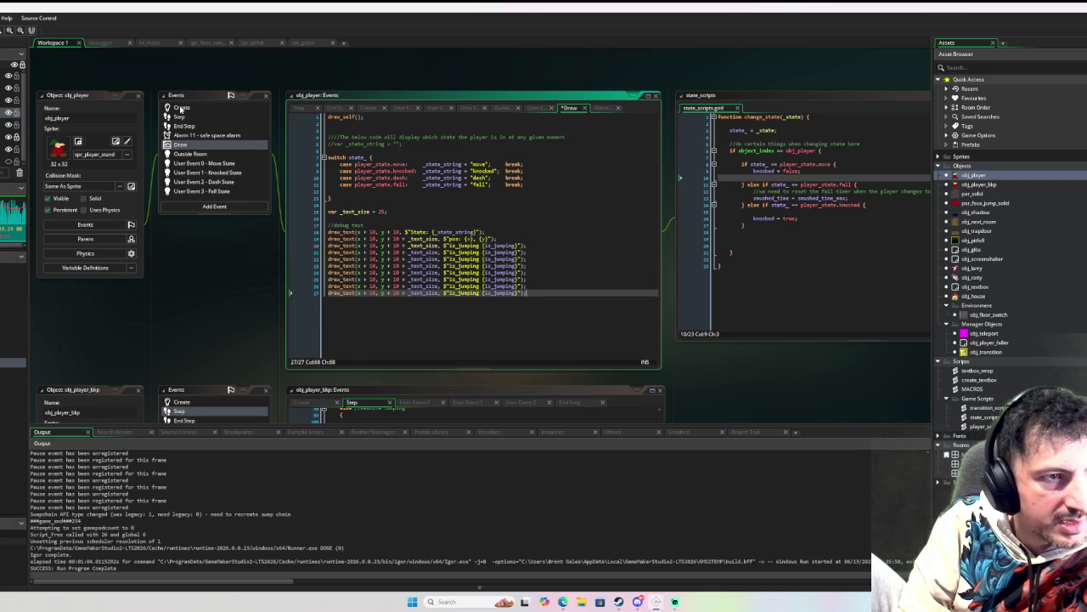
# Step: Check the player's variable names in Create, then relabel the first is_jumping debug line as spd
pyautogui.click(368, 107)
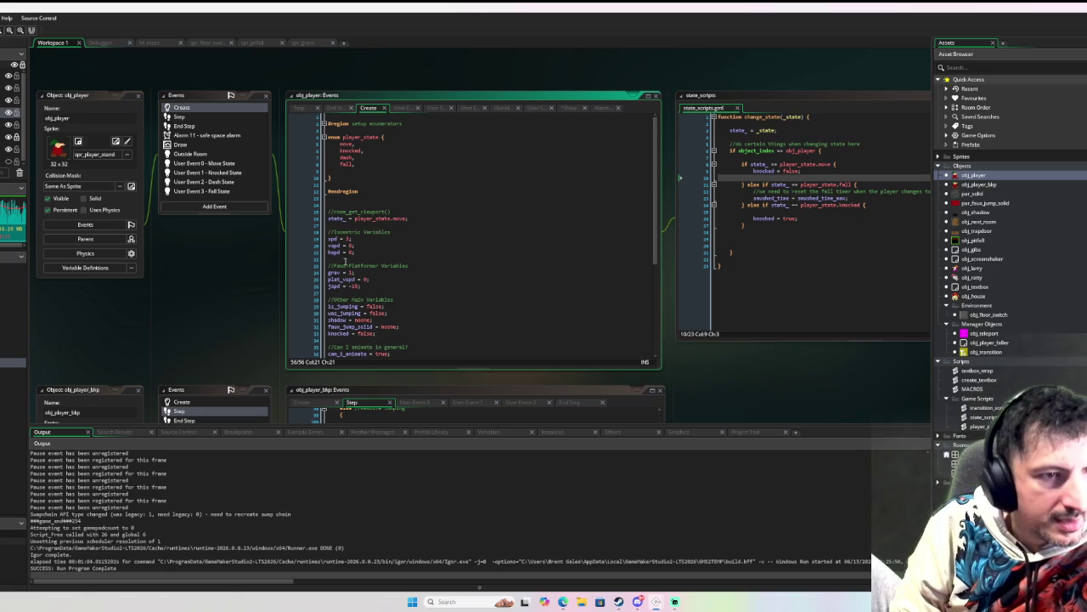
pyautogui.doubleClick(333, 238)
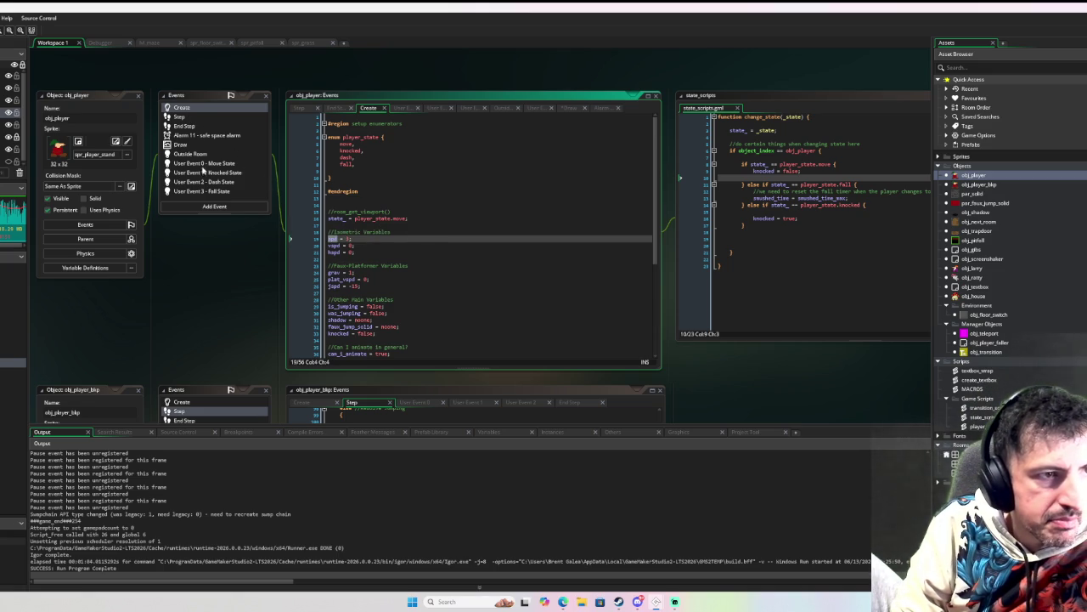
pyautogui.click(209, 127)
pyautogui.click(207, 145)
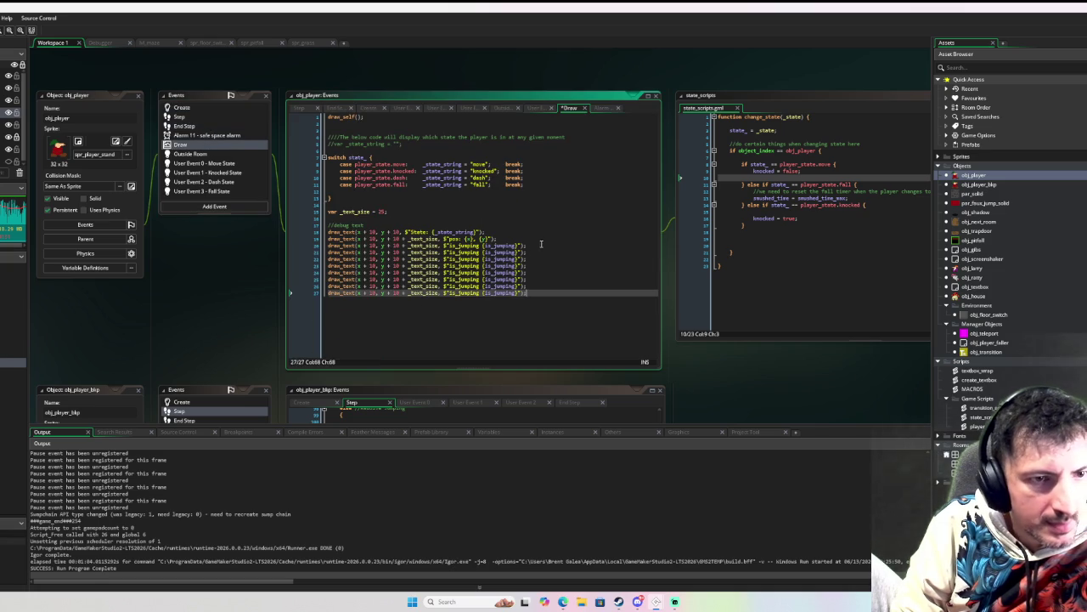
pyautogui.click(496, 245)
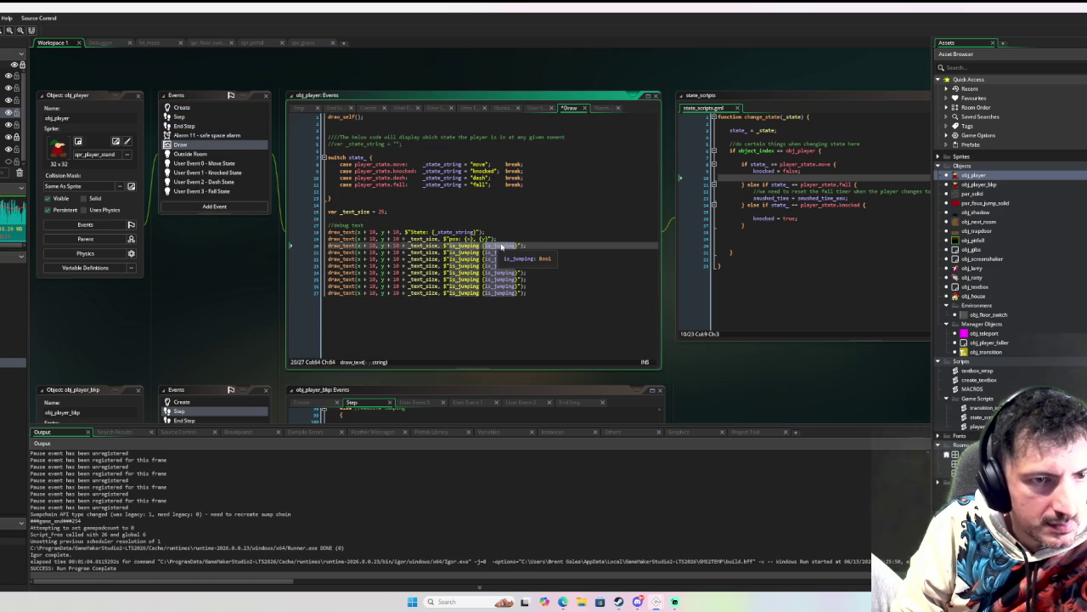
pyautogui.click(191, 108)
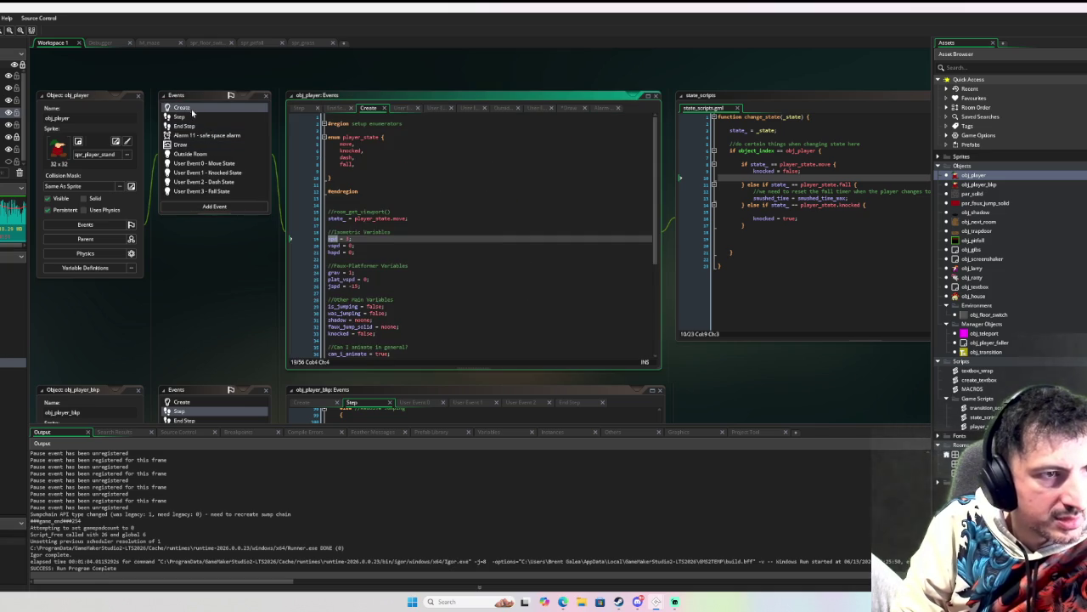
pyautogui.doubleClick(336, 245)
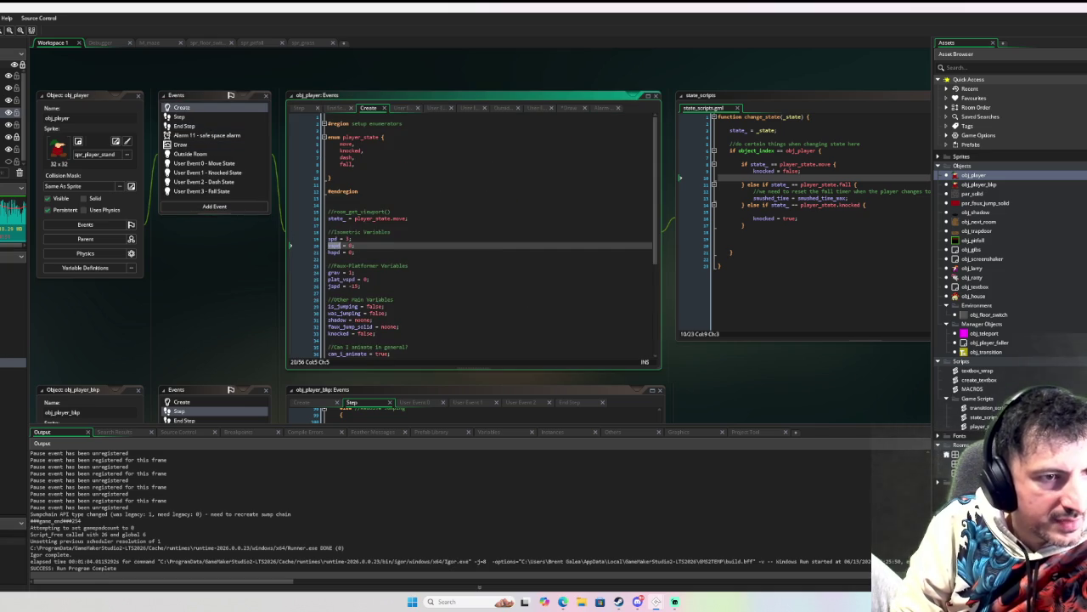
pyautogui.click(189, 117)
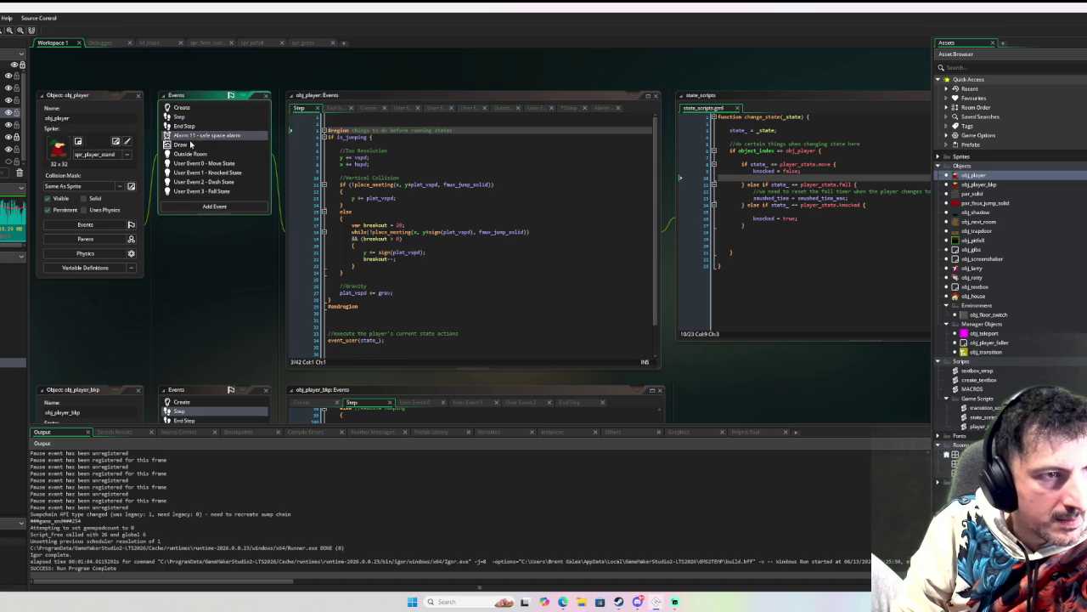
pyautogui.click(181, 145)
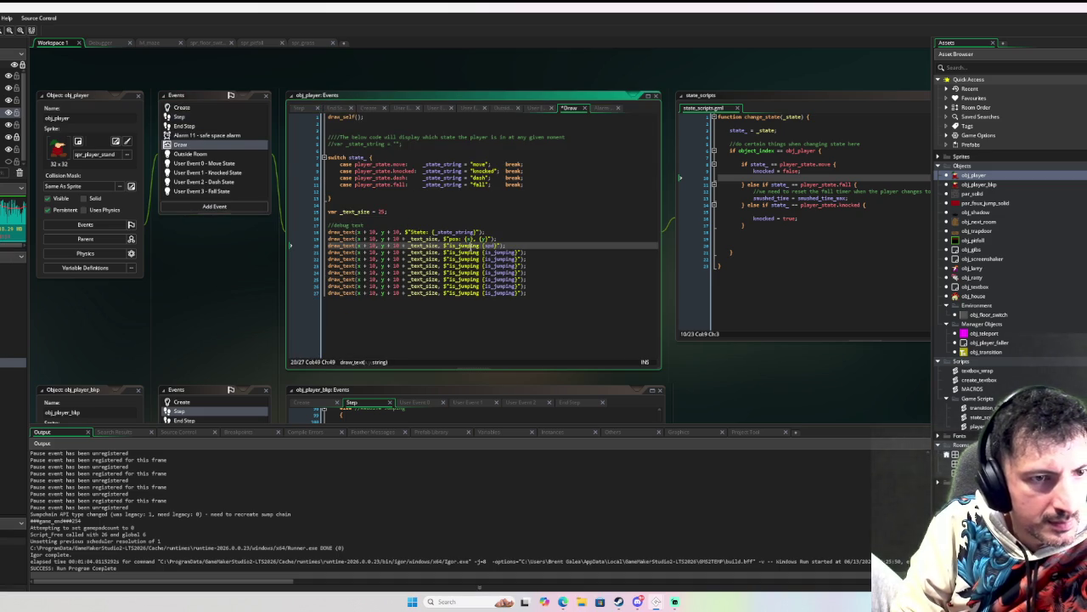
pyautogui.write('spd')
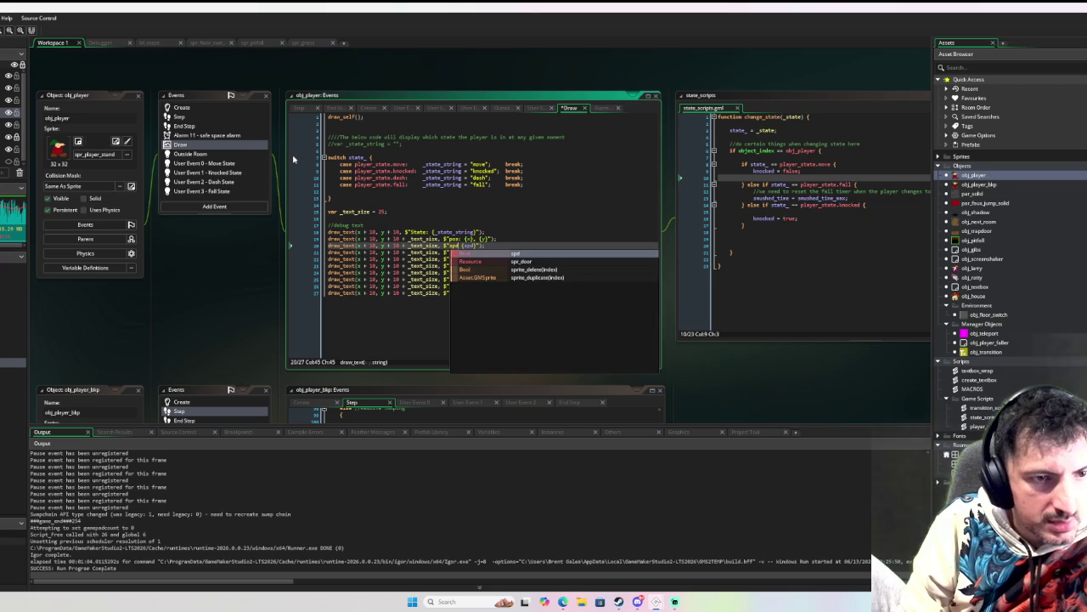
# Step: Rewrite debug line 21 to show hspd and vspd instead of is_jumping
pyautogui.doubleClick(464, 252)
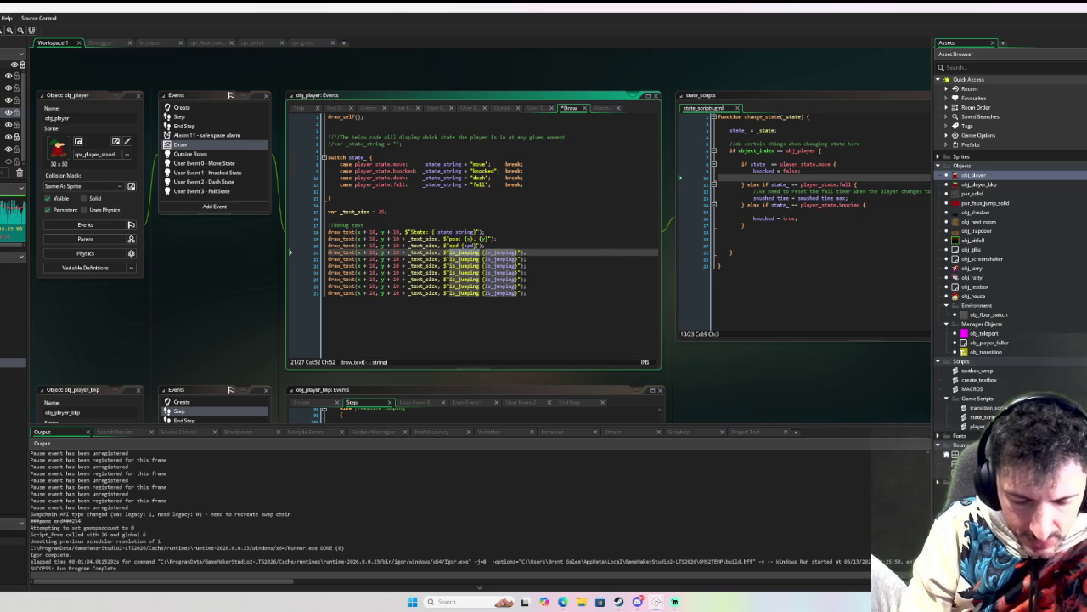
pyautogui.write('hspd')
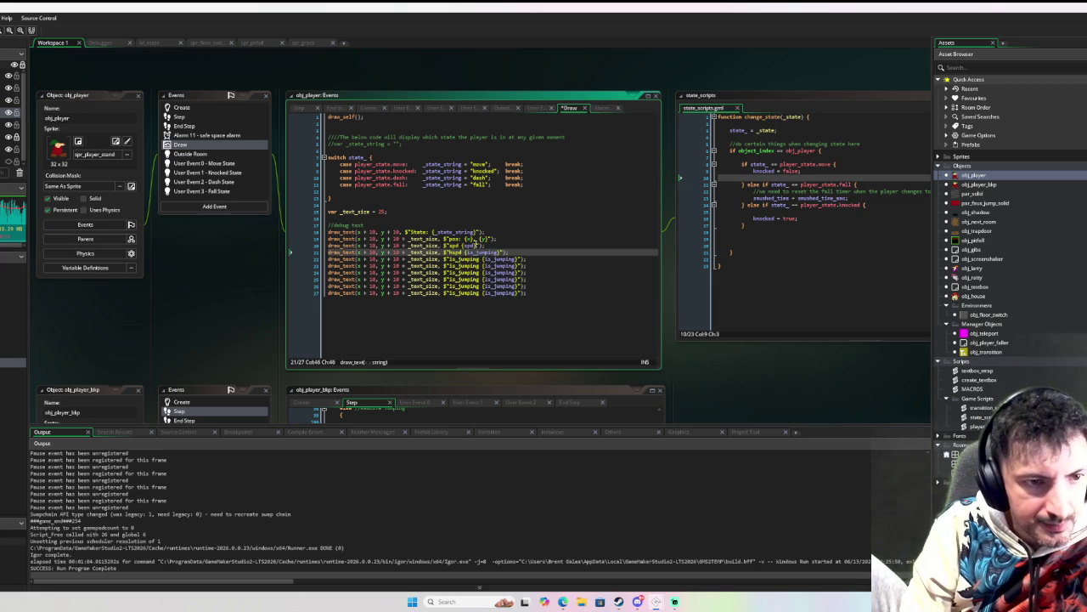
pyautogui.write(':')
pyautogui.doubleClick(481, 252)
pyautogui.write('hspd')
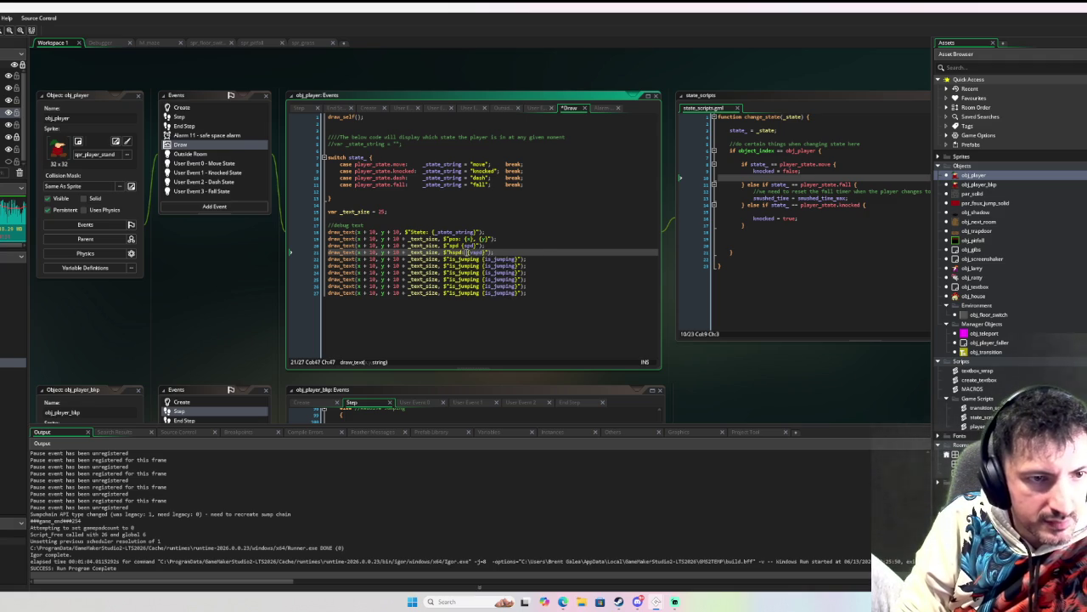
pyautogui.write('{} ')
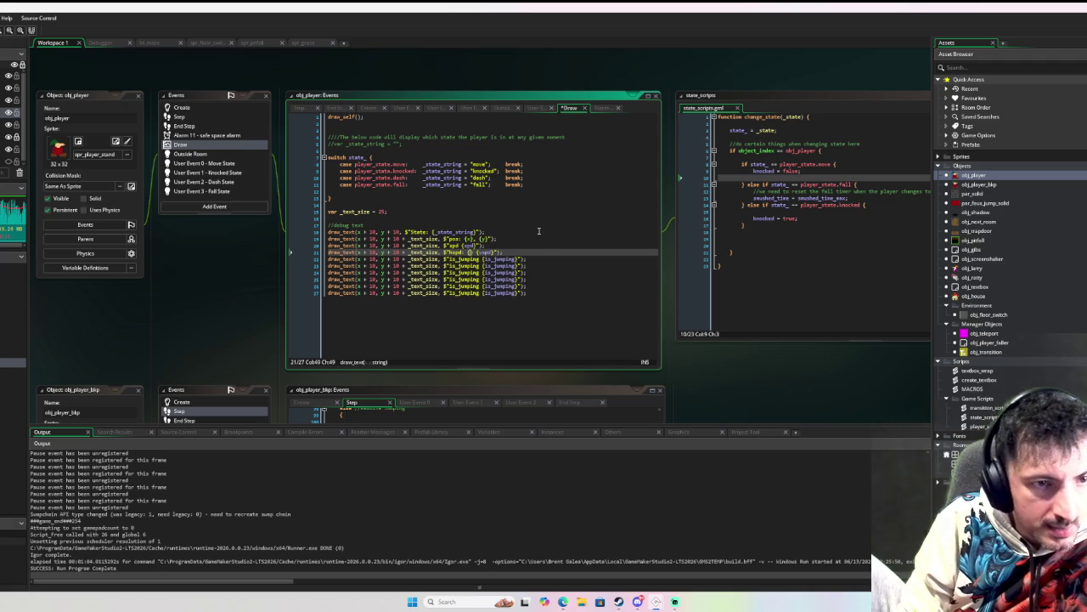
pyautogui.write('hspd')
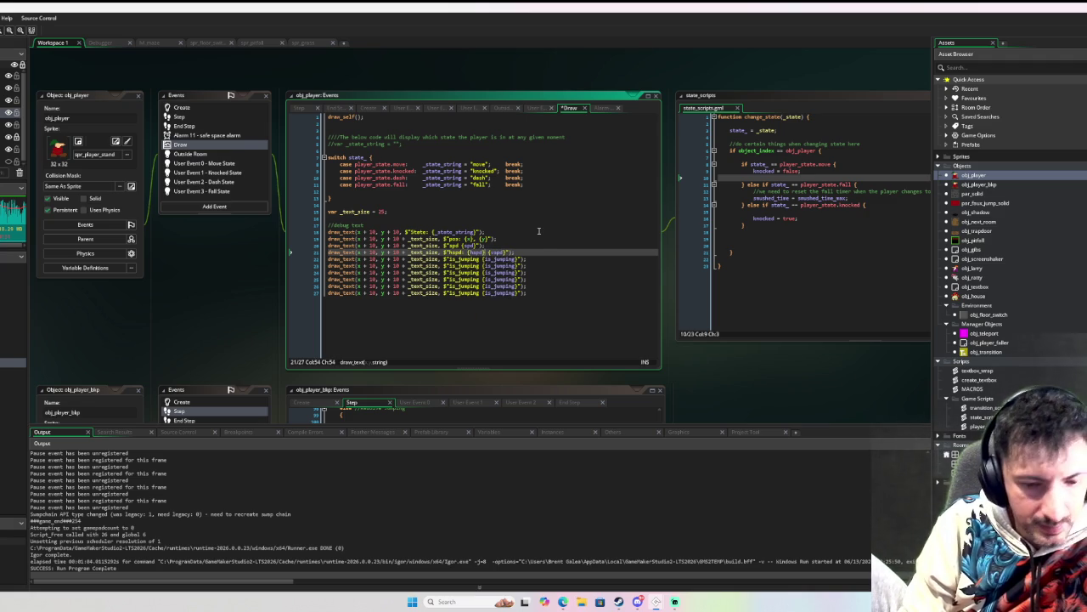
pyautogui.write('v')
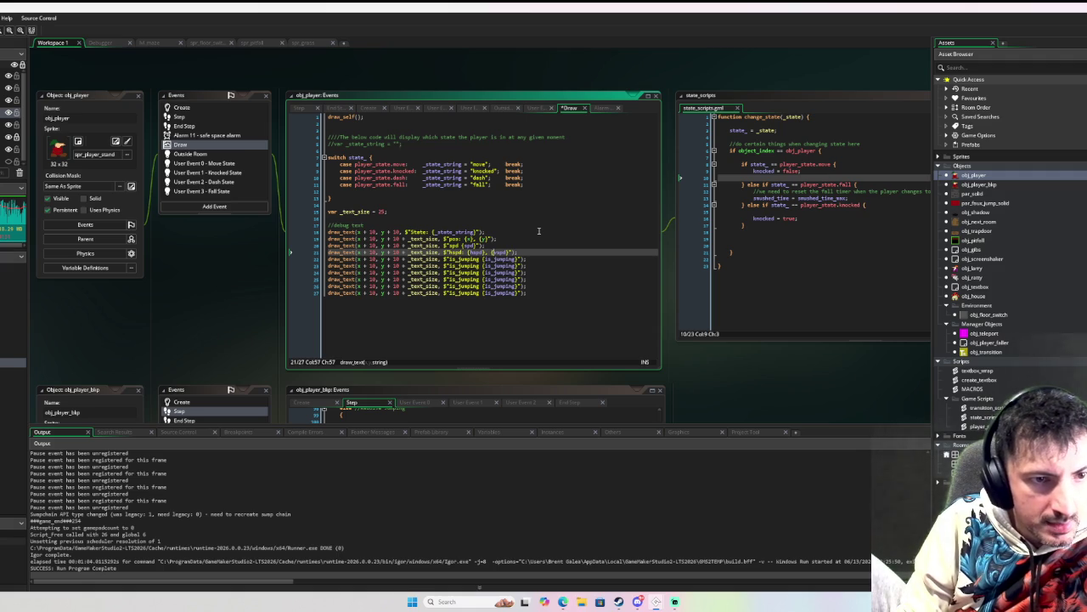
pyautogui.write('vspd:')
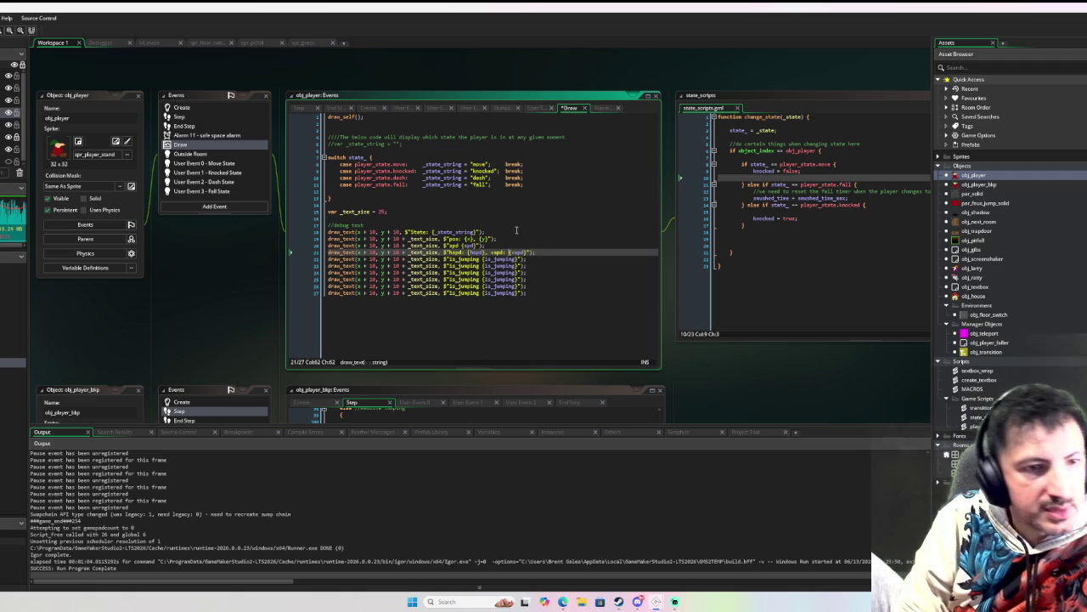
# Step: Look up grav in Create and replace both is_jumping names on line 22 with grav
pyautogui.click(181, 108)
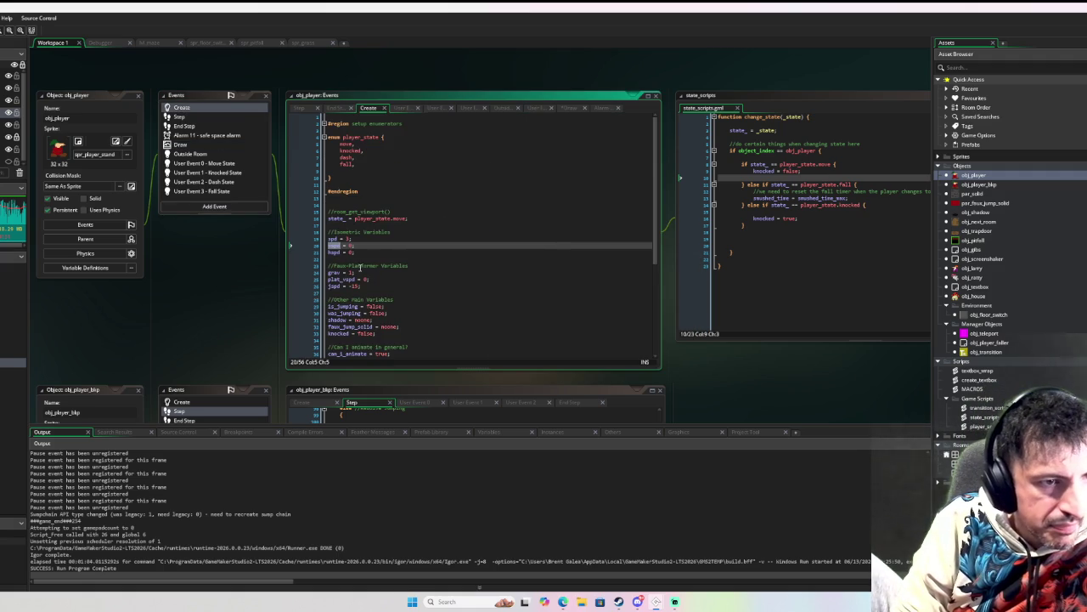
pyautogui.doubleClick(333, 271)
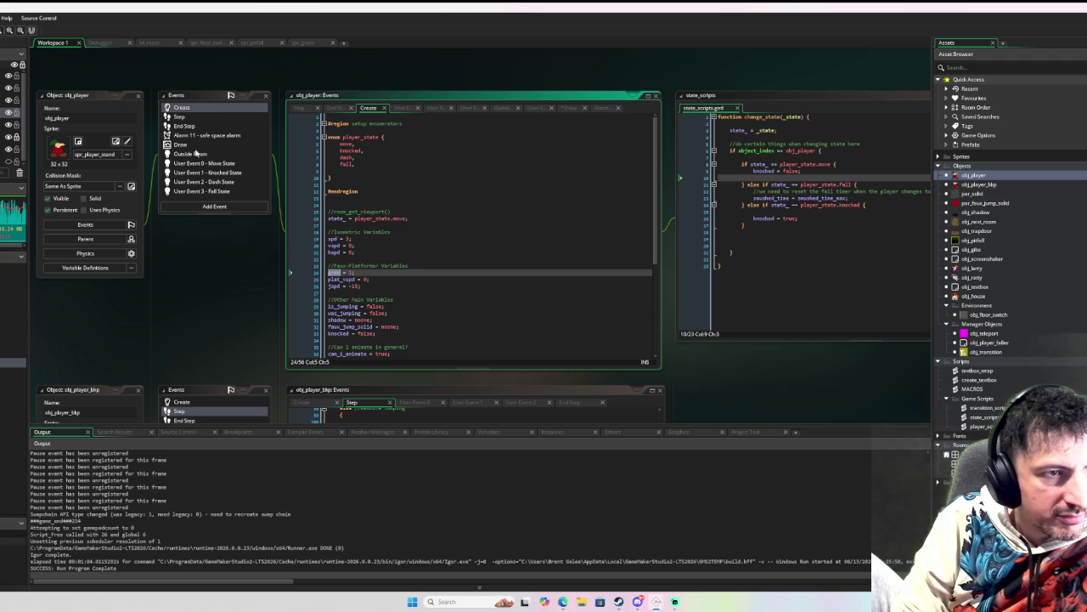
pyautogui.click(181, 144)
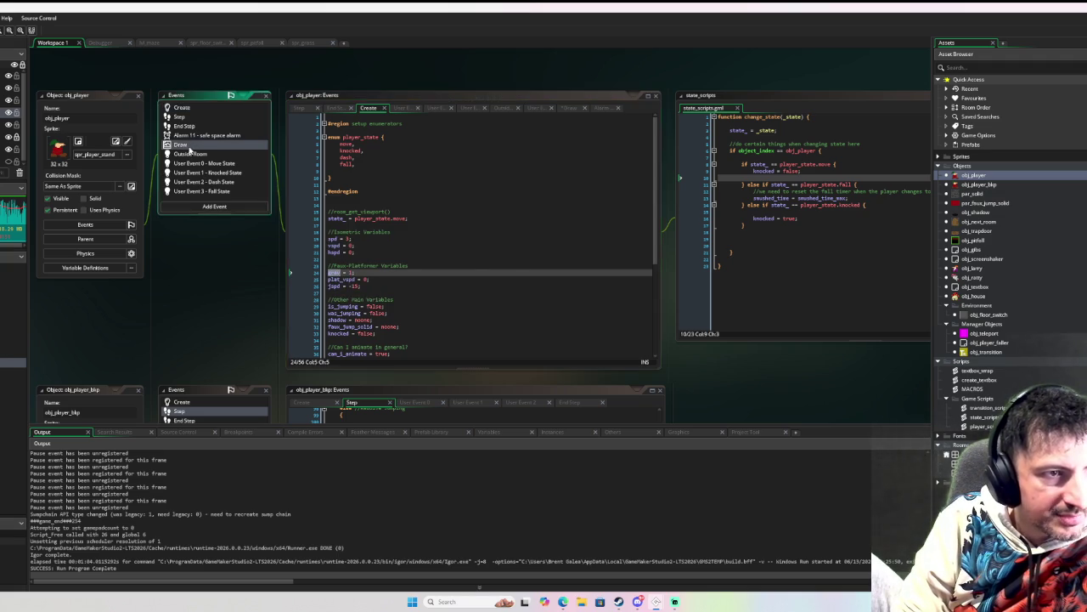
pyautogui.doubleClick(459, 259)
pyautogui.write('grav')
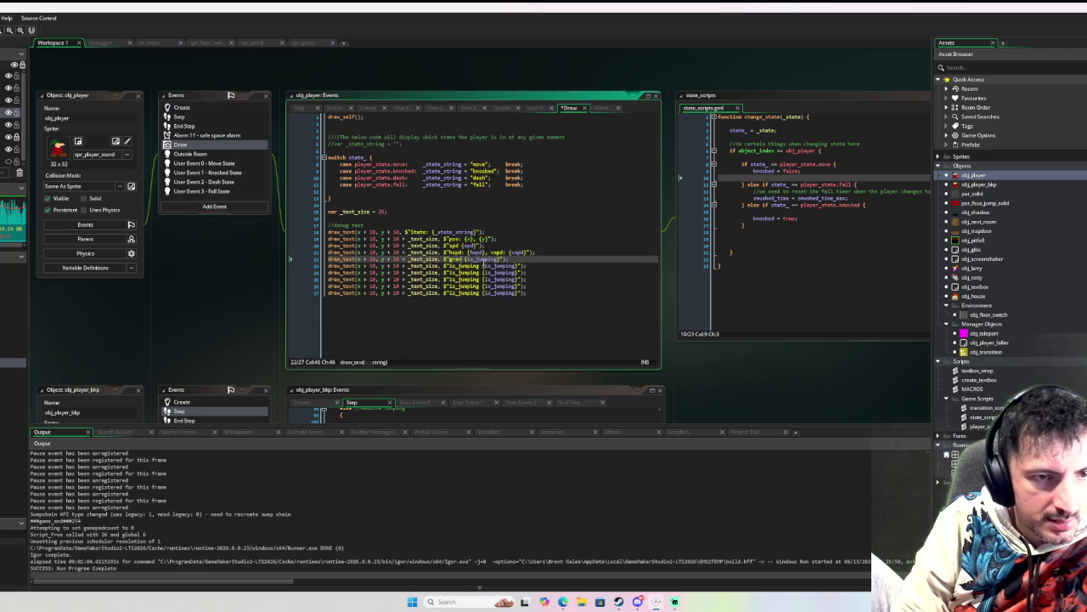
pyautogui.doubleClick(488, 259)
pyautogui.write('grav')
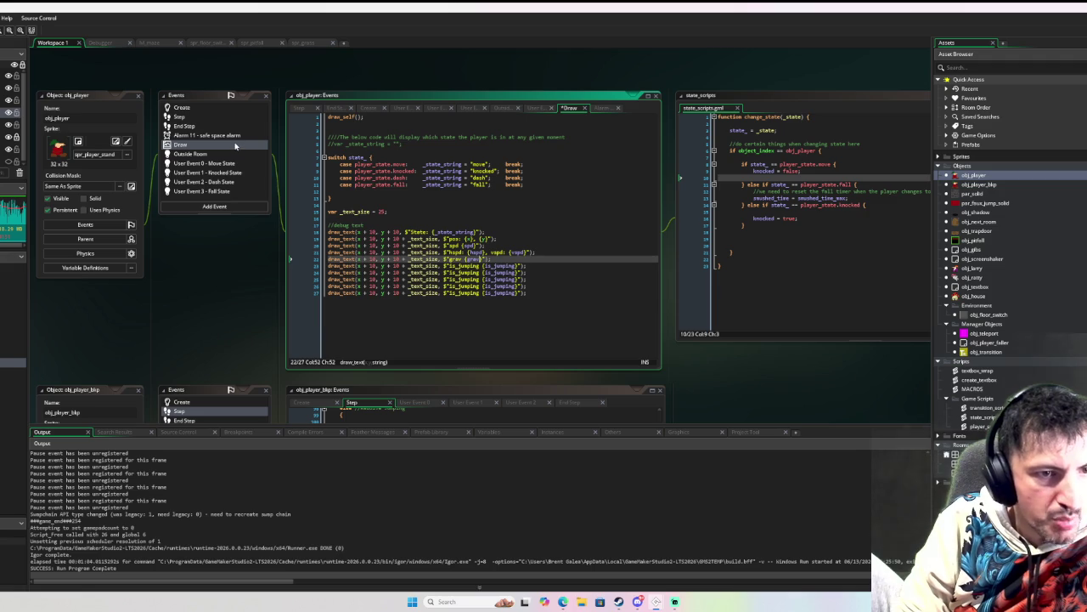
# Step: Look up plat_vspd and put it in place of both is_jumping names on line 23
pyautogui.click(181, 107)
pyautogui.click(341, 279)
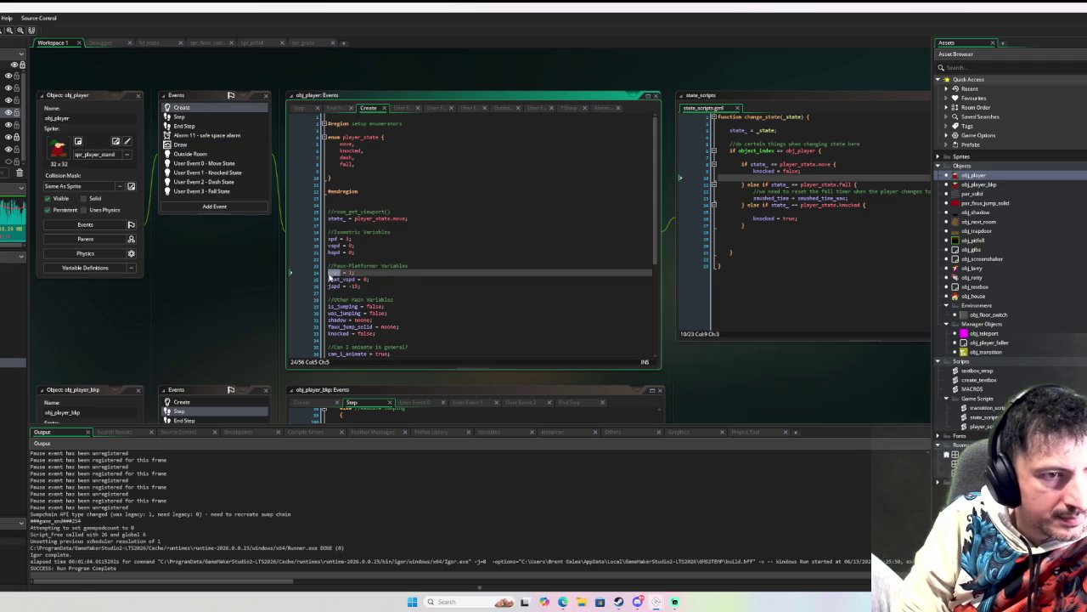
pyautogui.click(193, 117)
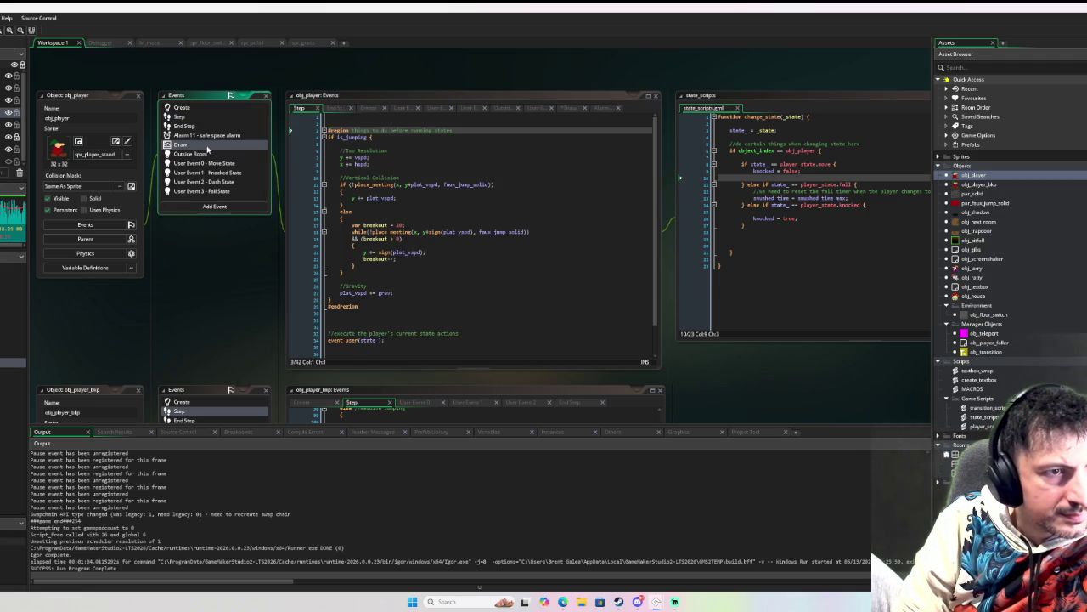
pyautogui.click(206, 145)
pyautogui.press('Down')
pyautogui.hotkey('ctrl', 'shift', 'Left')
pyautogui.write('plat_vspd')
pyautogui.press('Right')
pyautogui.press('Right')
pyautogui.hotkey('ctrl', 'shift', 'Right')
pyautogui.write('plat_vspd')
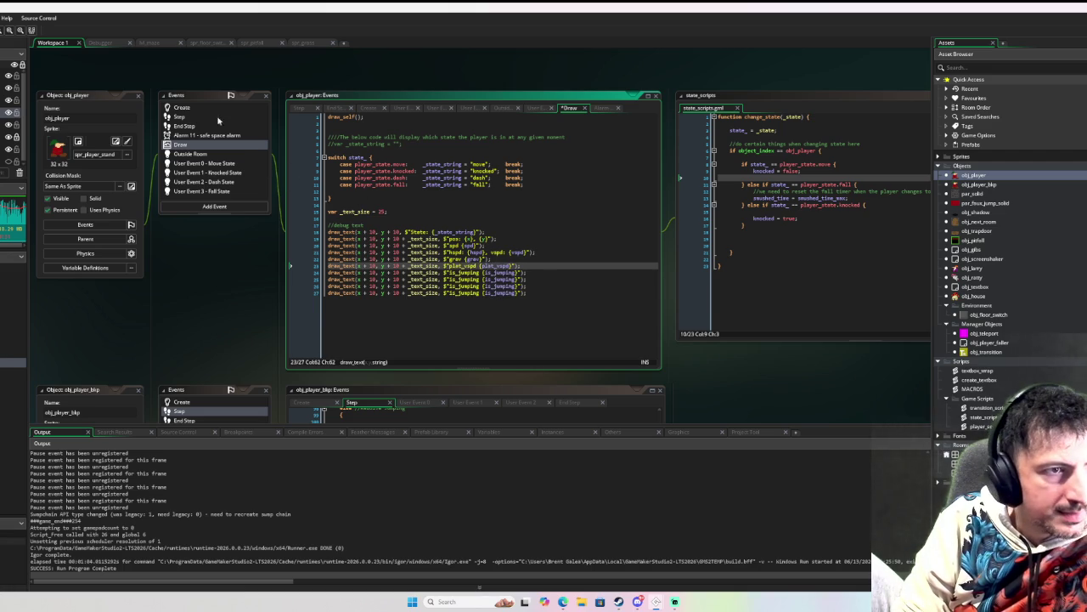
# Step: Copy jspd from Create and paste it over both is_jumping names on line 24
pyautogui.click(182, 107)
pyautogui.doubleClick(334, 286)
pyautogui.hotkey('ctrl', 'c')
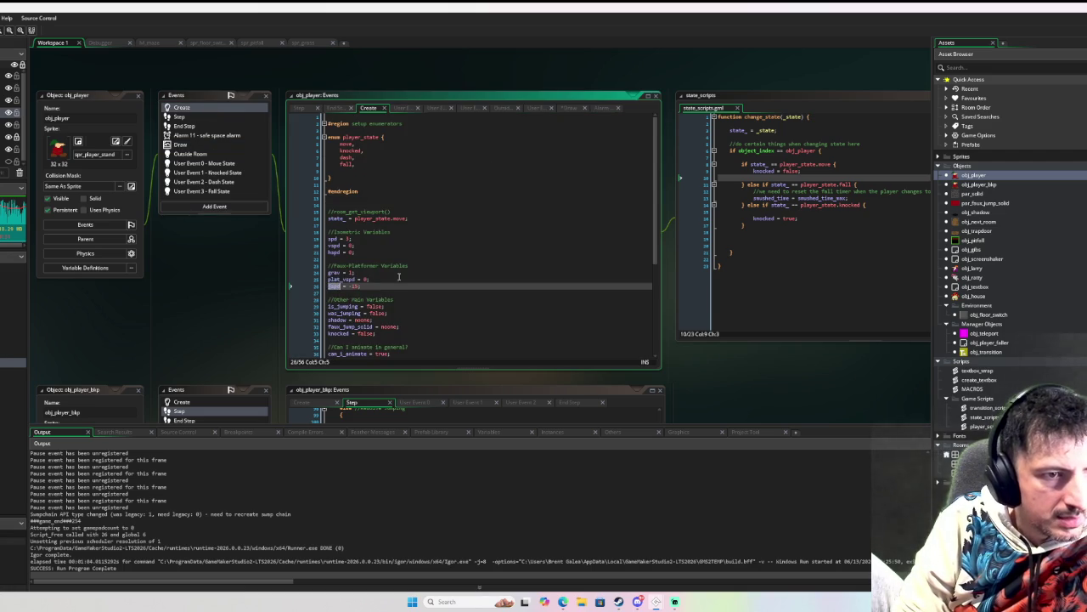
pyautogui.click(180, 117)
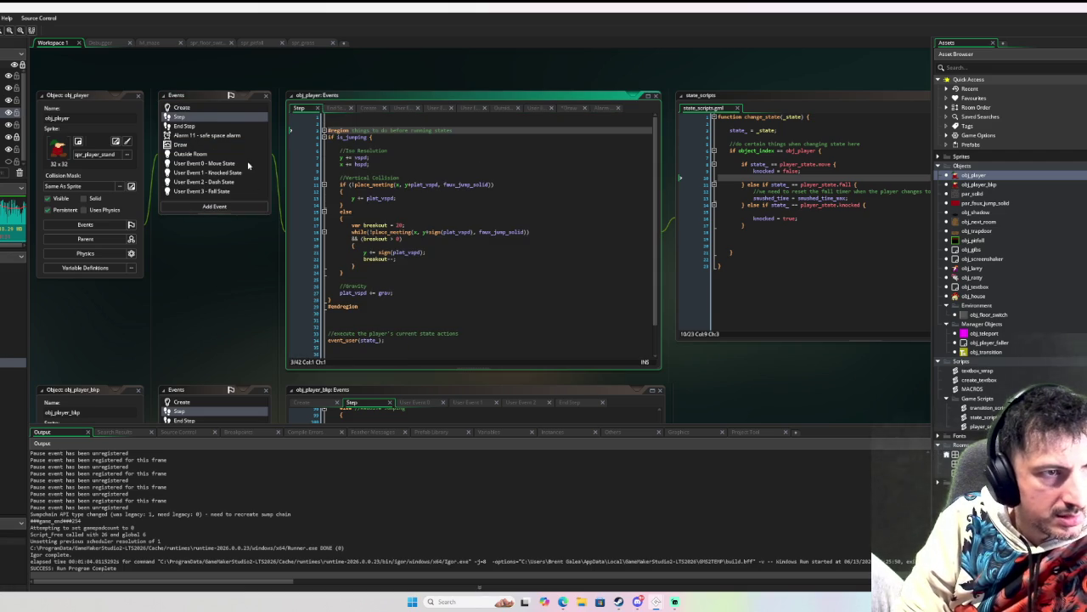
pyautogui.click(180, 144)
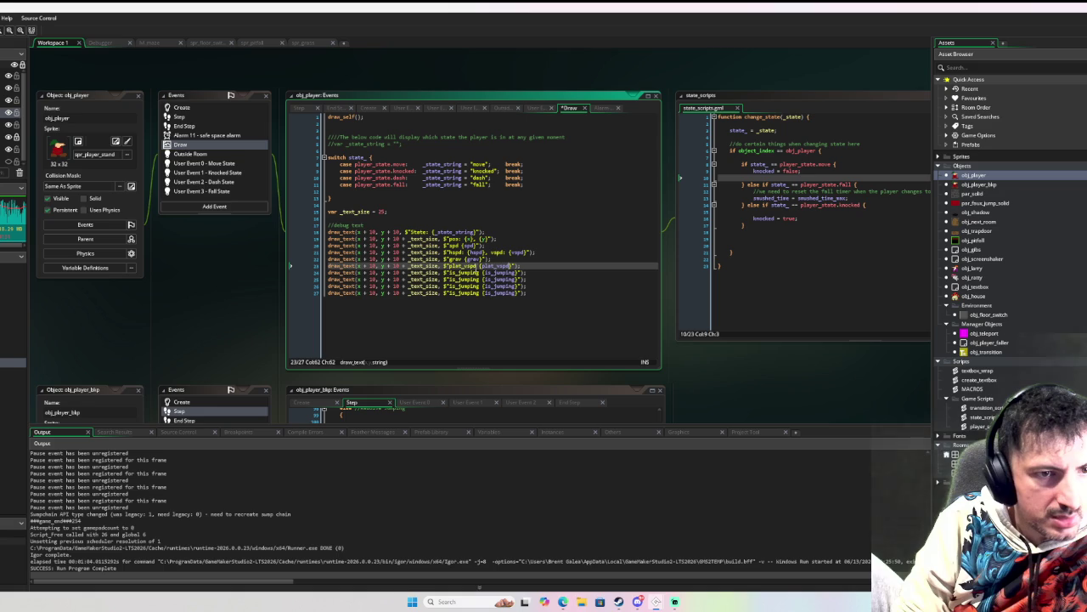
pyautogui.doubleClick(480, 272)
pyautogui.hotkey('ctrl', 'v')
pyautogui.doubleClick(493, 272)
pyautogui.hotkey('ctrl', 'v')
pyautogui.doubleClick(489, 279)
# Step: Find the is_jumping and was_jumping variables in Create and return to the Draw code
pyautogui.click(190, 109)
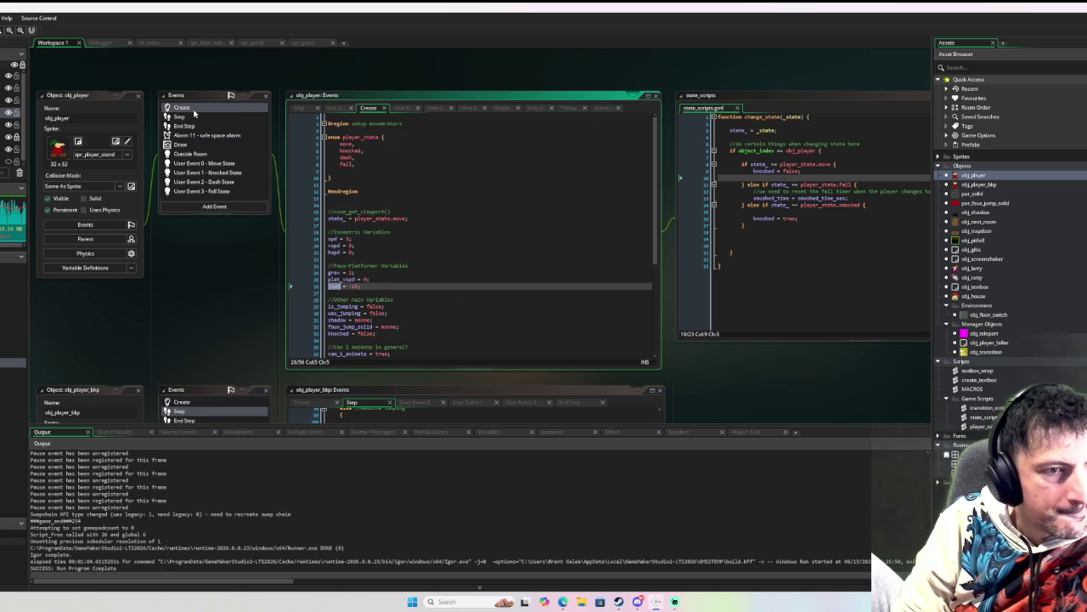
pyautogui.doubleClick(352, 306)
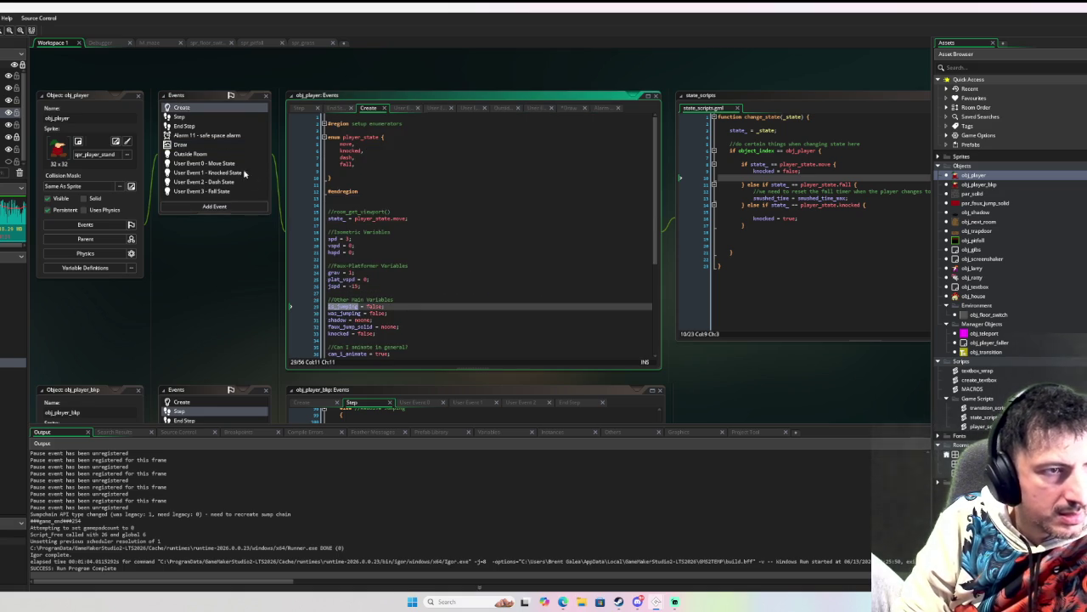
pyautogui.doubleClick(344, 312)
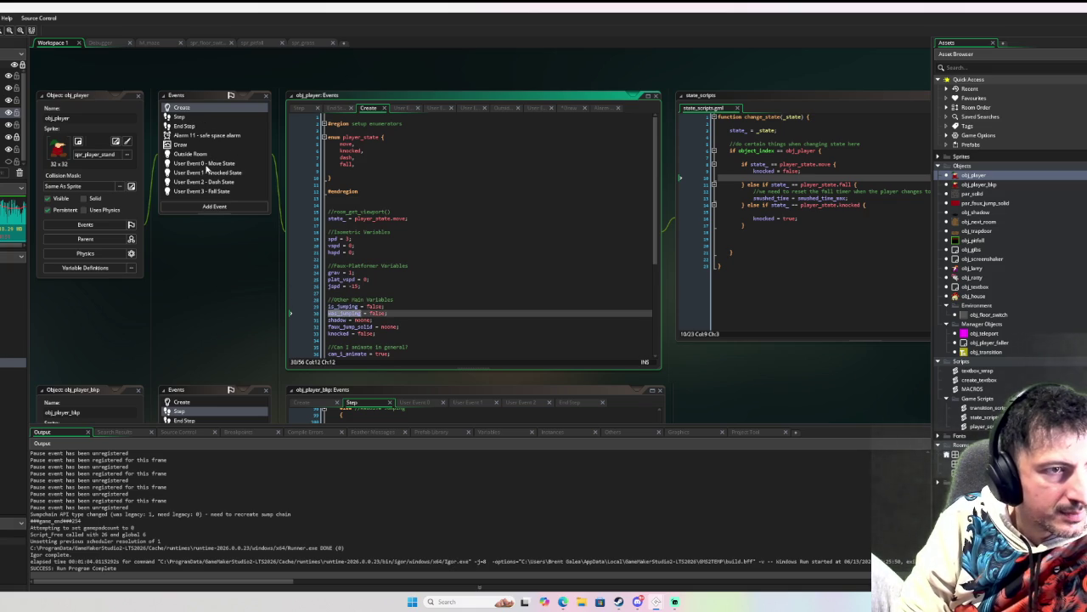
pyautogui.click(208, 164)
pyautogui.click(196, 144)
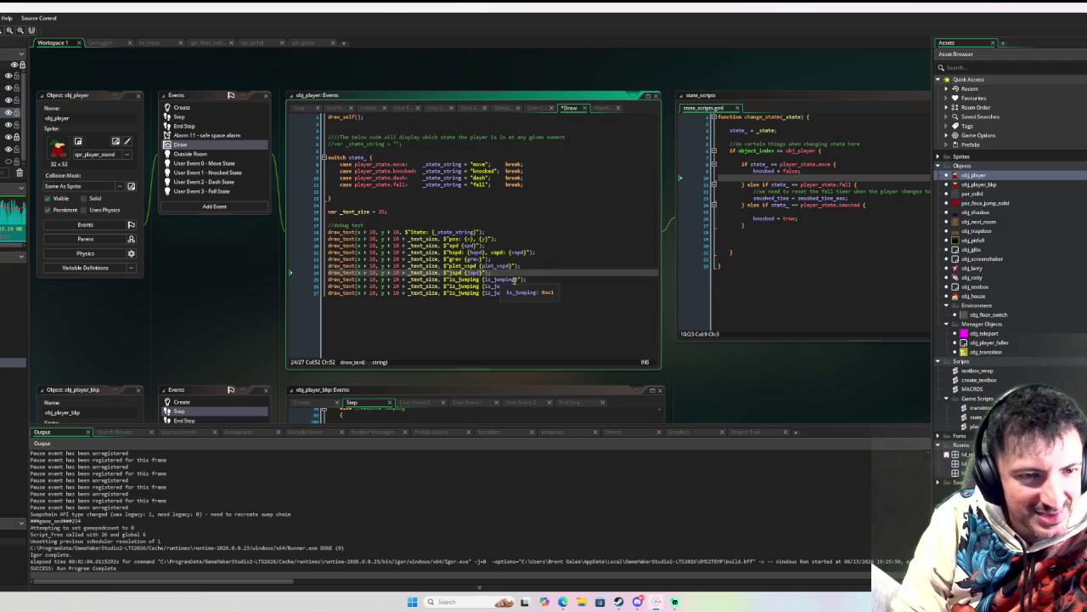
# Step: Append a was_jumping label and {was_jumping} value to the line 25 debug readout
pyautogui.click(520, 278)
pyautogui.write(', was_jumping')
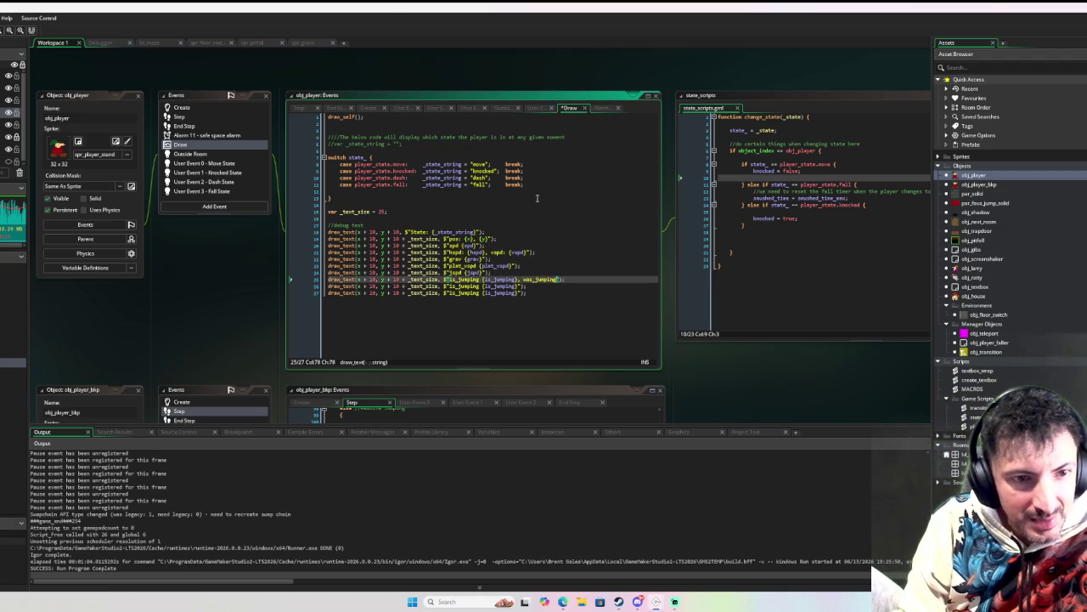
pyautogui.write('{')
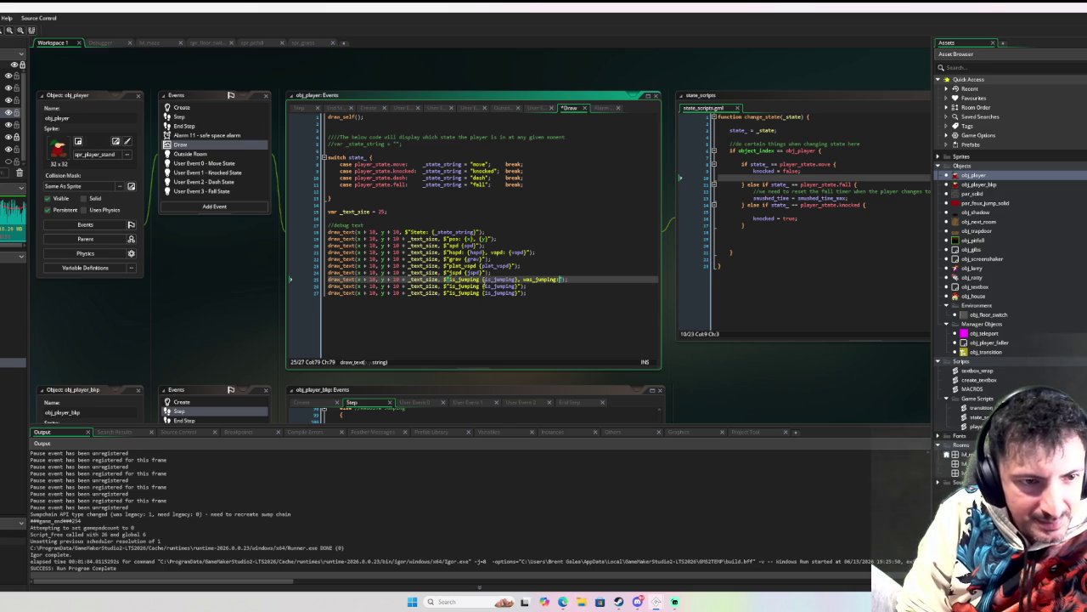
pyautogui.write(':')
pyautogui.click(569, 279)
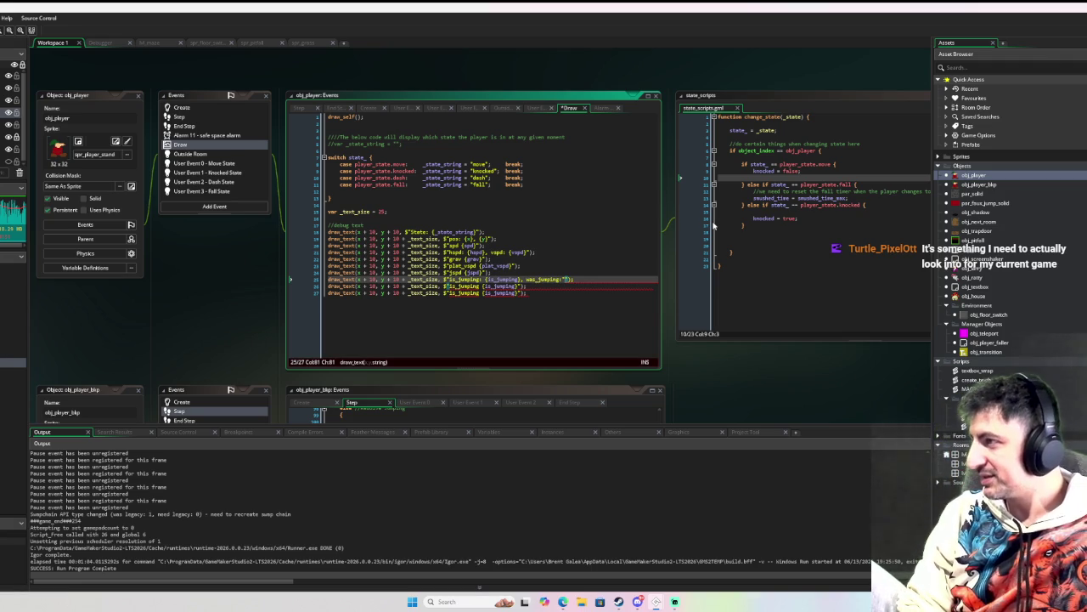
pyautogui.write('was')
pyautogui.press('BackSpace')
pyautogui.press('BackSpace')
pyautogui.press('BackSpace')
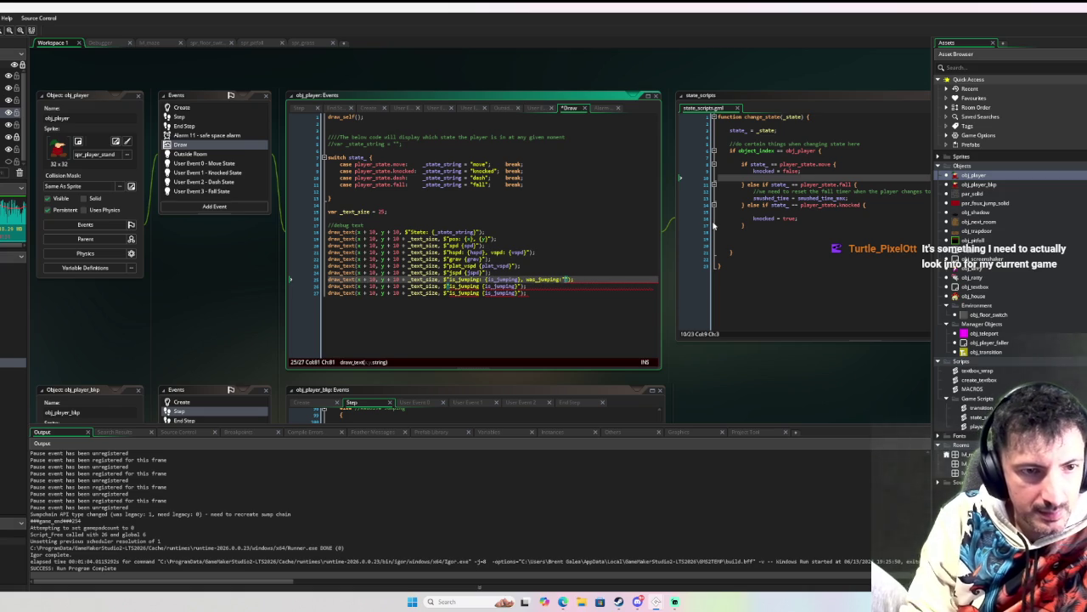
pyautogui.write('{')
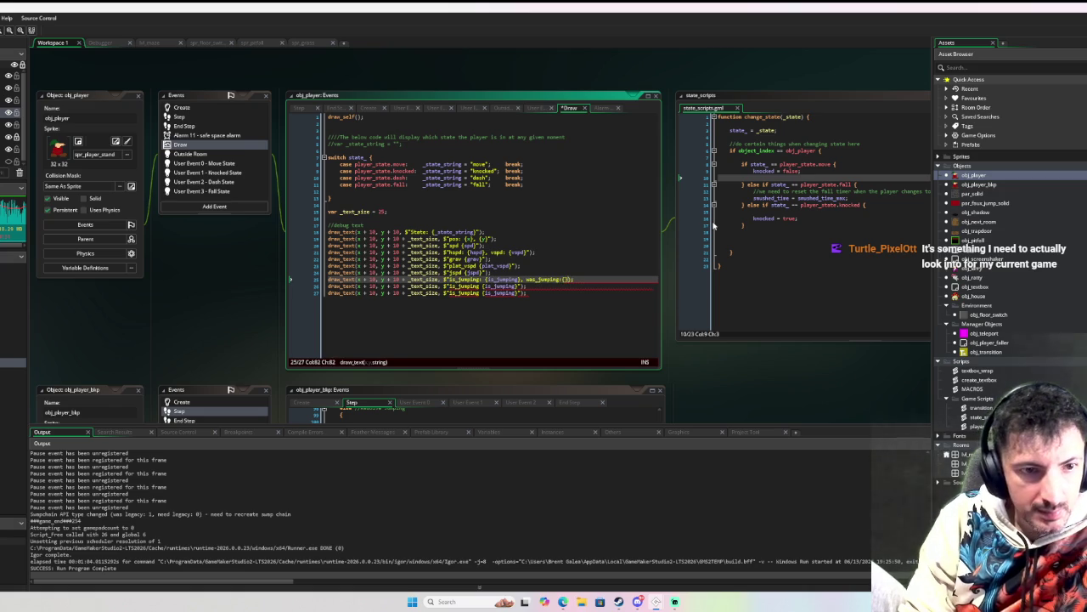
pyautogui.write('was')
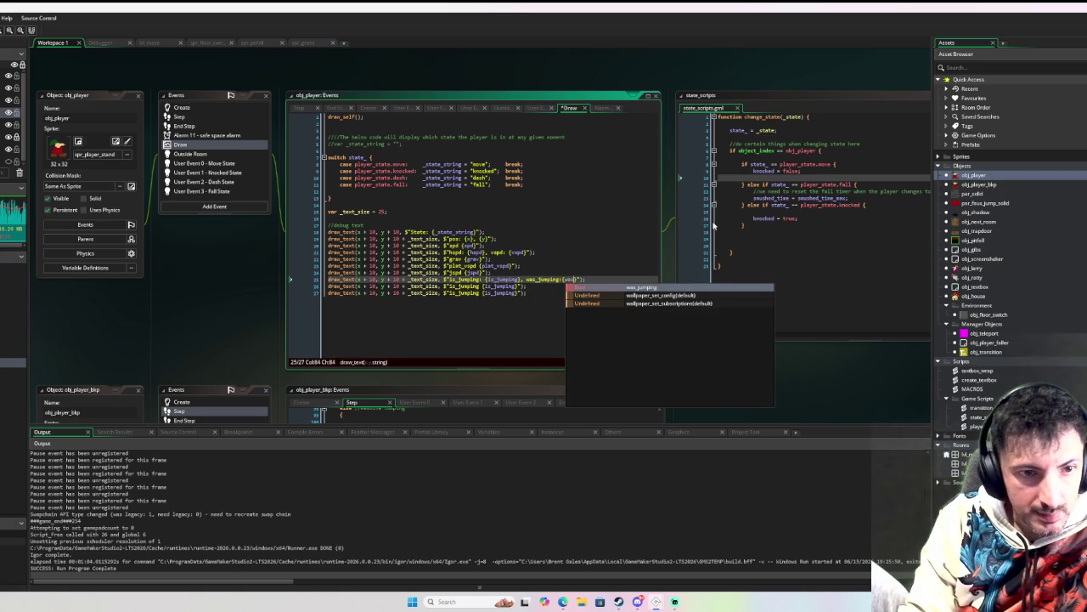
pyautogui.press('Return')
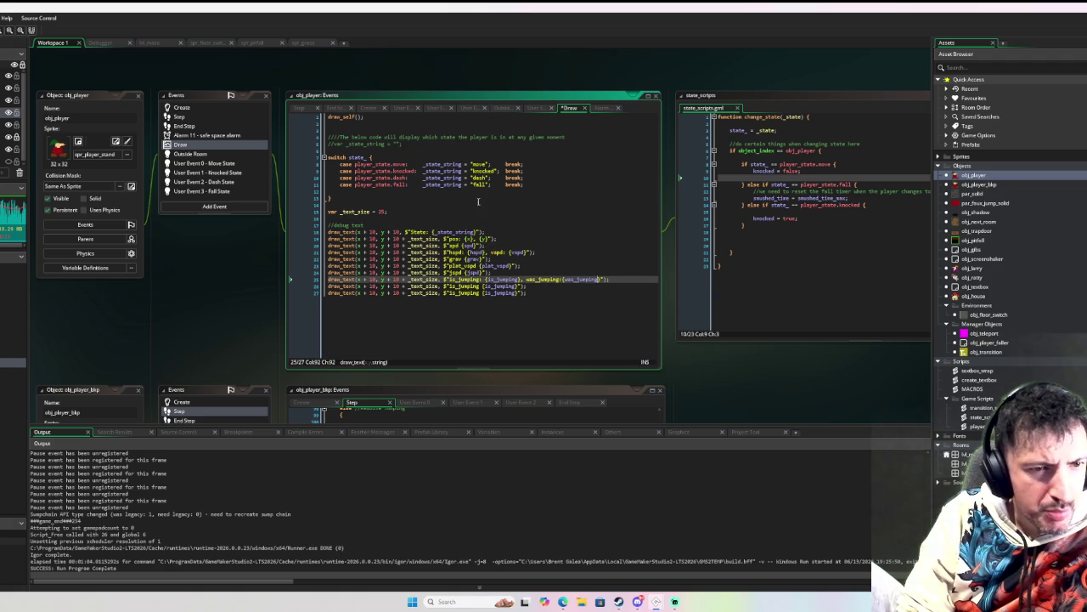
# Step: Copy knocked from the Create event and paste it over is_jumping on line 26
pyautogui.click(180, 108)
pyautogui.scroll(-2, 360, 281)
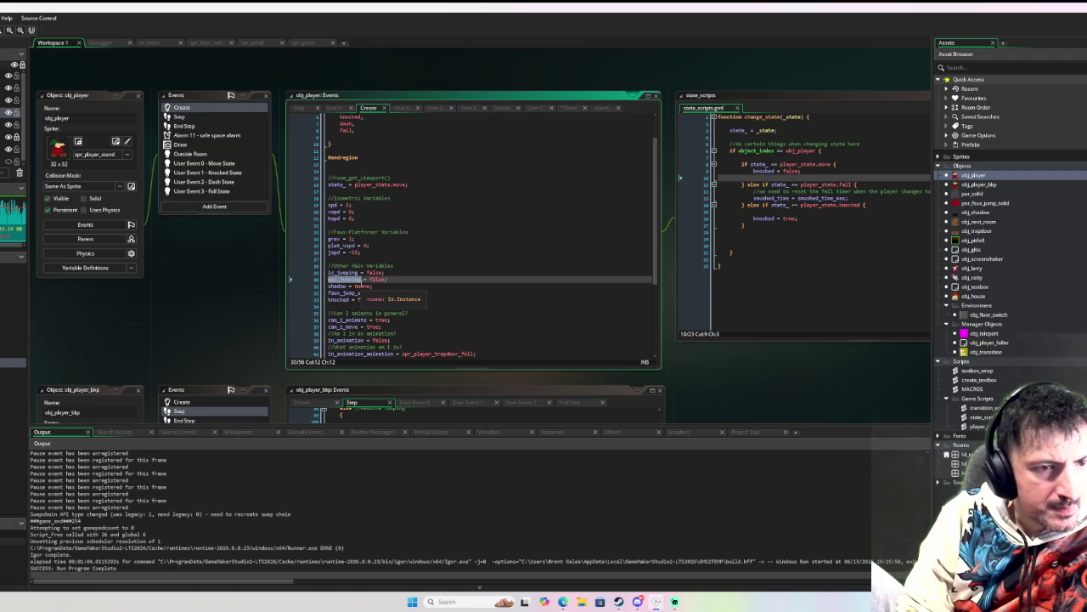
pyautogui.scroll(-2, 360, 281)
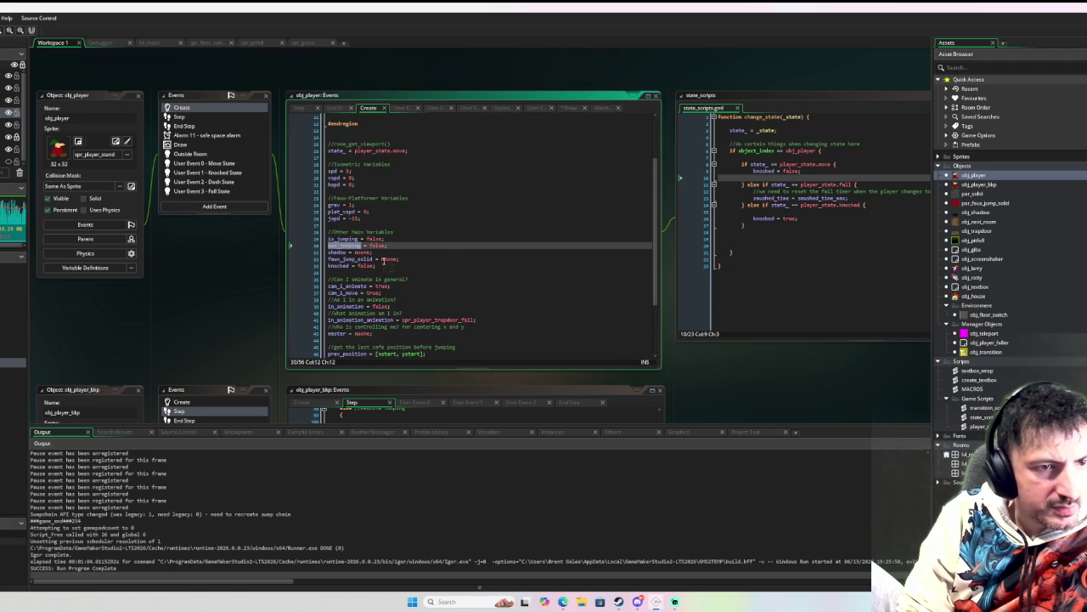
pyautogui.scroll(-1, 384, 261)
pyautogui.doubleClick(340, 249)
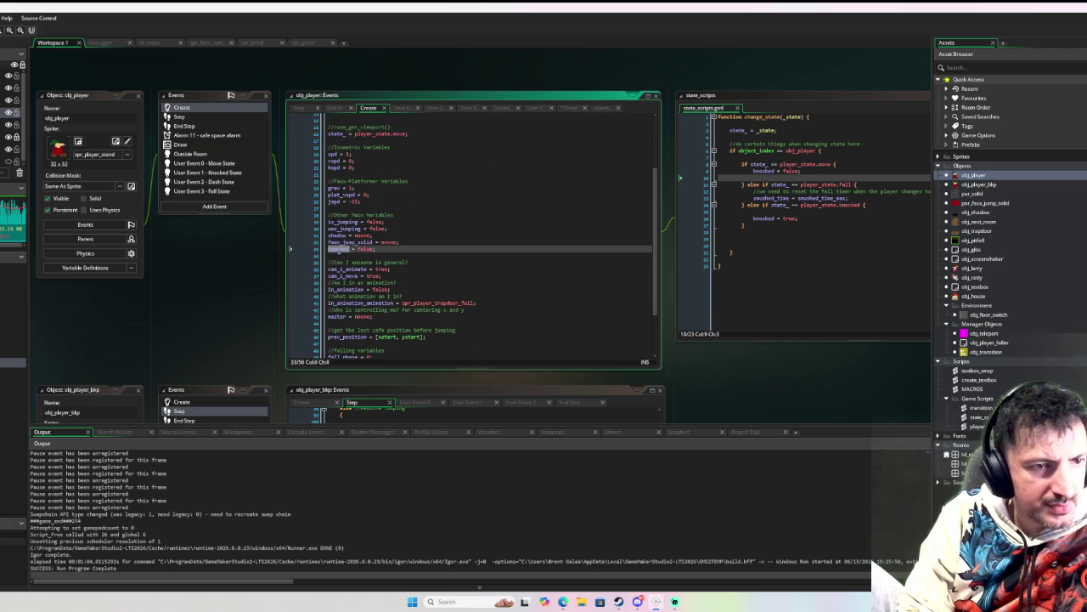
pyautogui.click(196, 144)
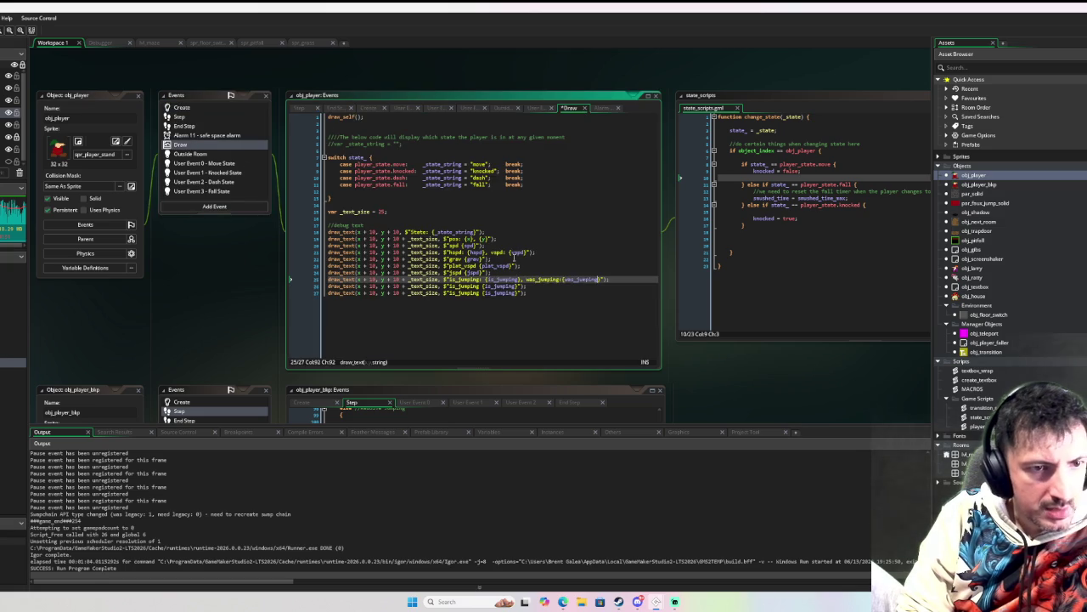
pyautogui.doubleClick(463, 286)
pyautogui.write('knocked')
pyautogui.doubleClick(502, 286)
pyautogui.hotkey('ctrl', 'v')
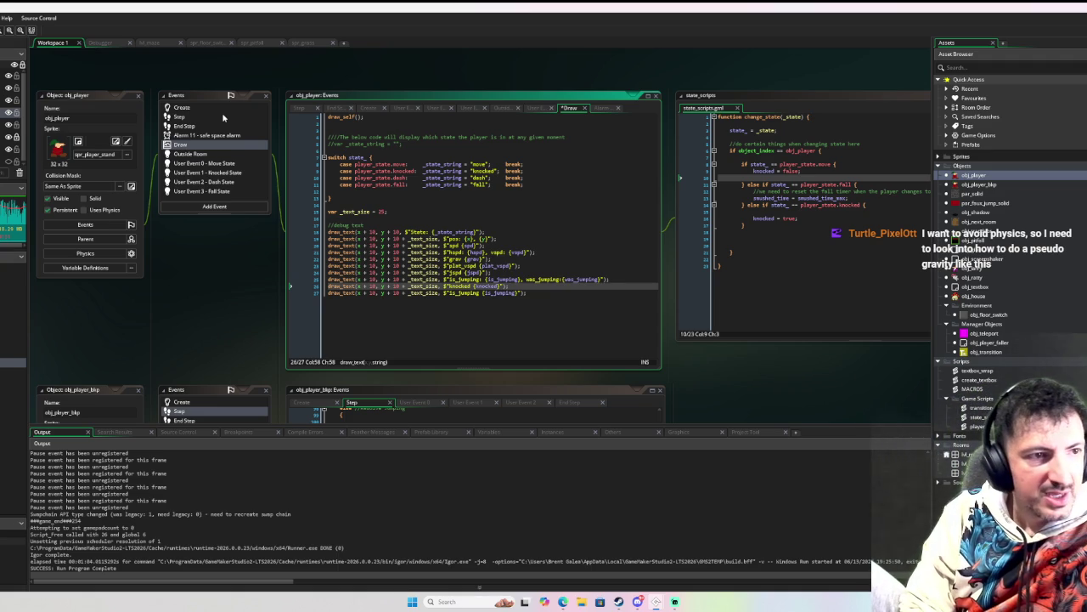
pyautogui.click(204, 116)
# Step: Inspect grav in the Step gravity line and its declaration in Create
pyautogui.click(204, 116)
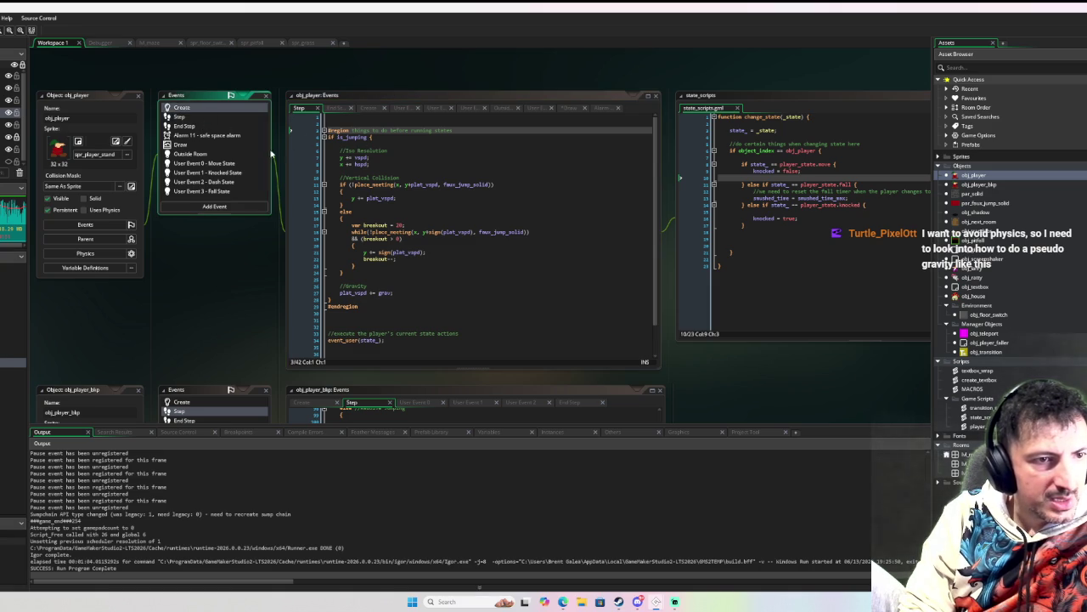
pyautogui.click(207, 120)
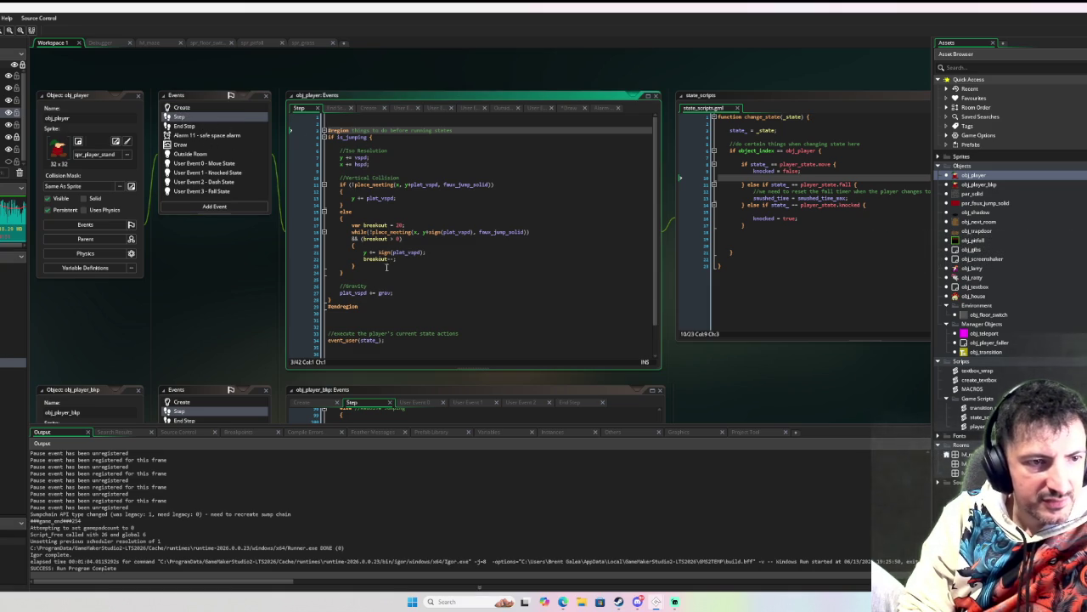
pyautogui.click(393, 293)
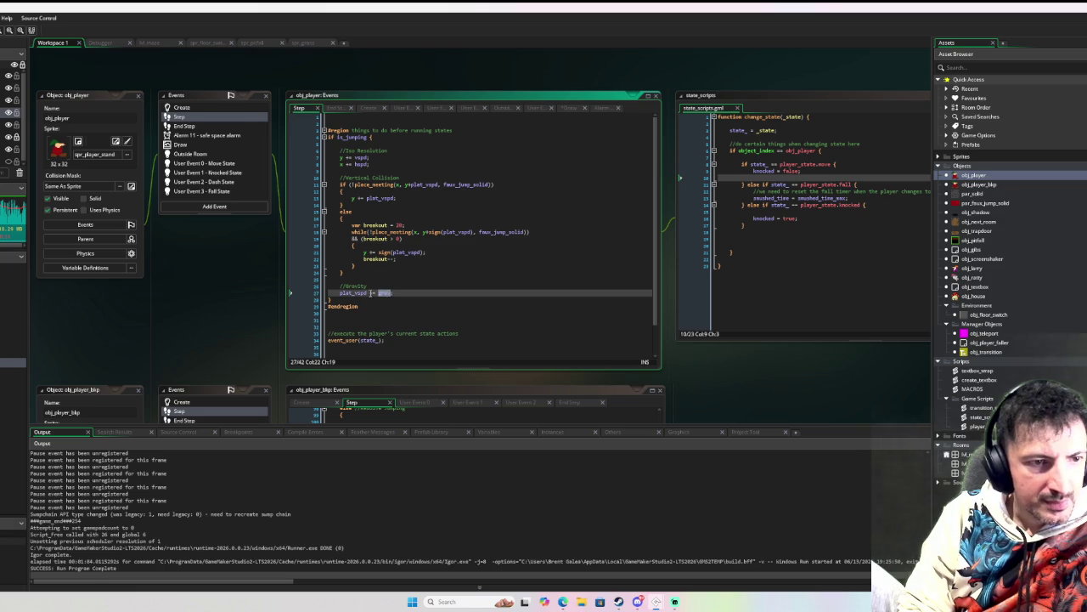
pyautogui.click(233, 108)
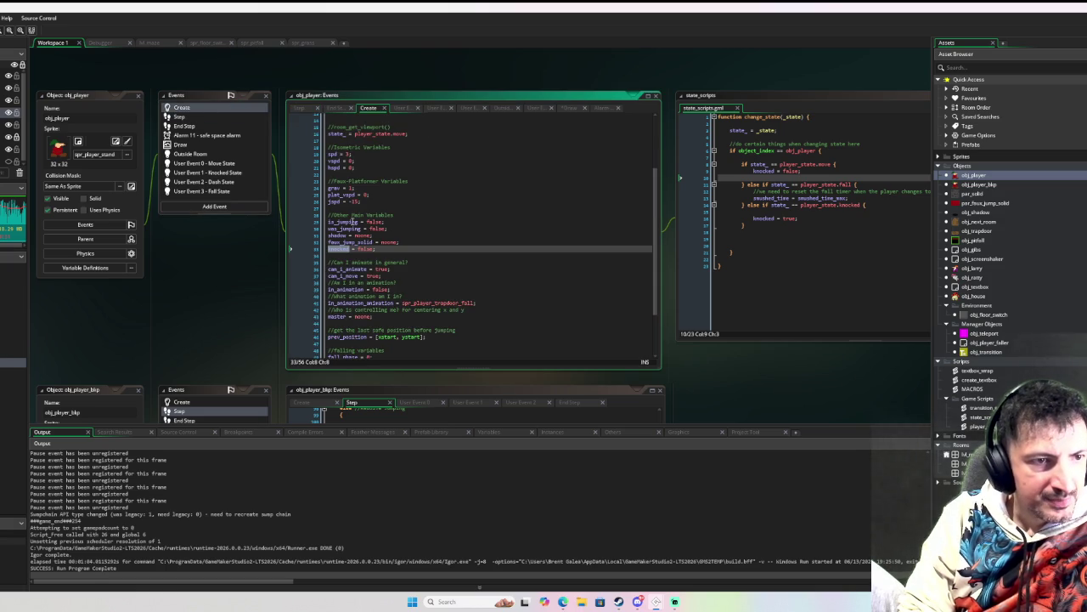
pyautogui.click(329, 188)
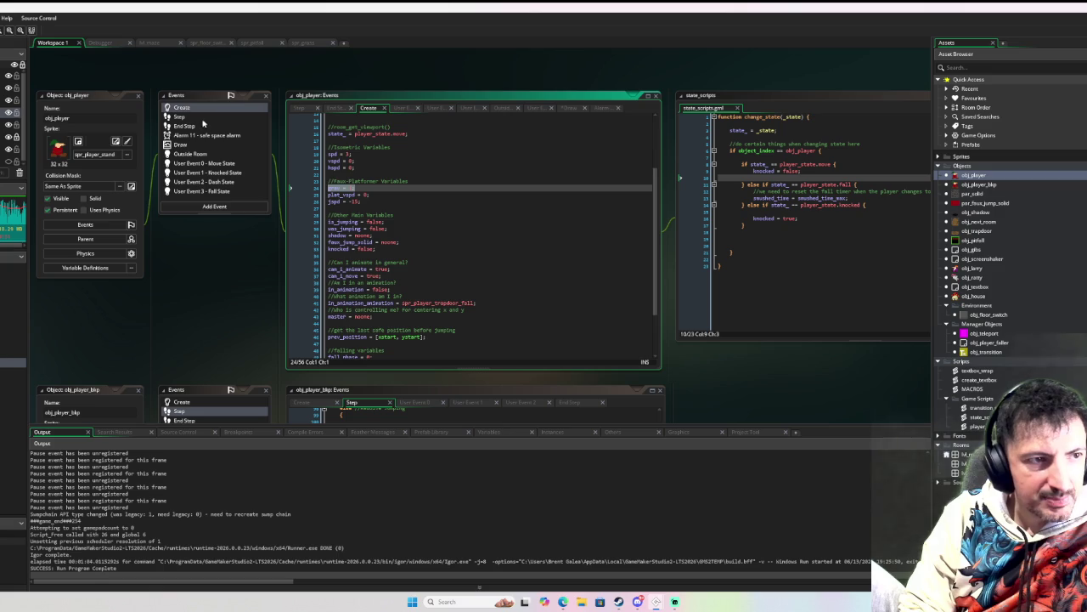
pyautogui.click(205, 118)
pyautogui.click(363, 293)
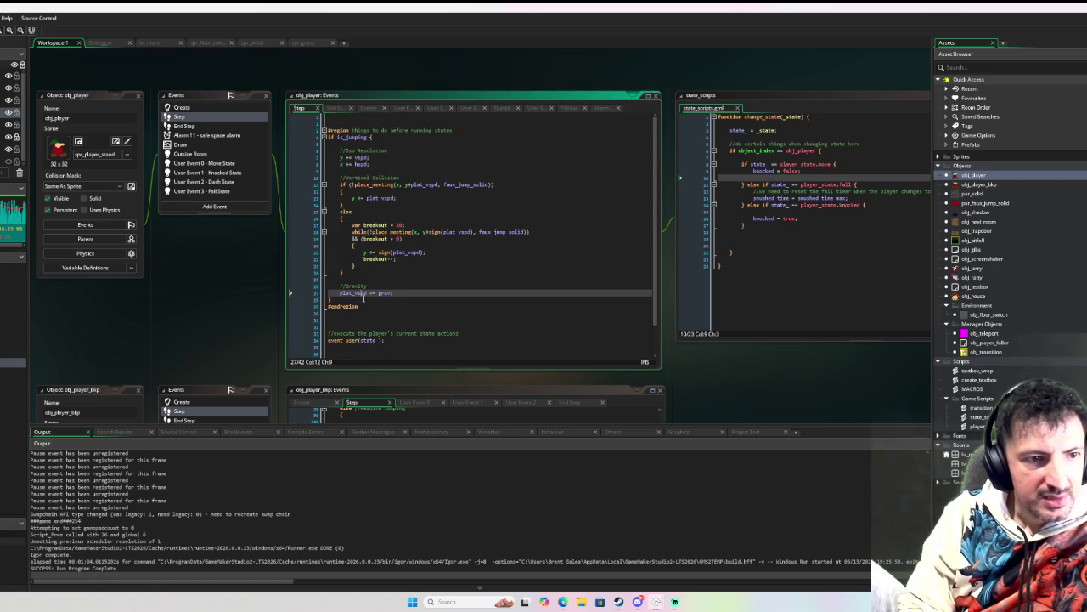
# Step: Examine the y += vspd and y += plat_vspd lines and highlight every plat_vspd use
pyautogui.moveTo(340, 157); pyautogui.dragTo(372, 157)
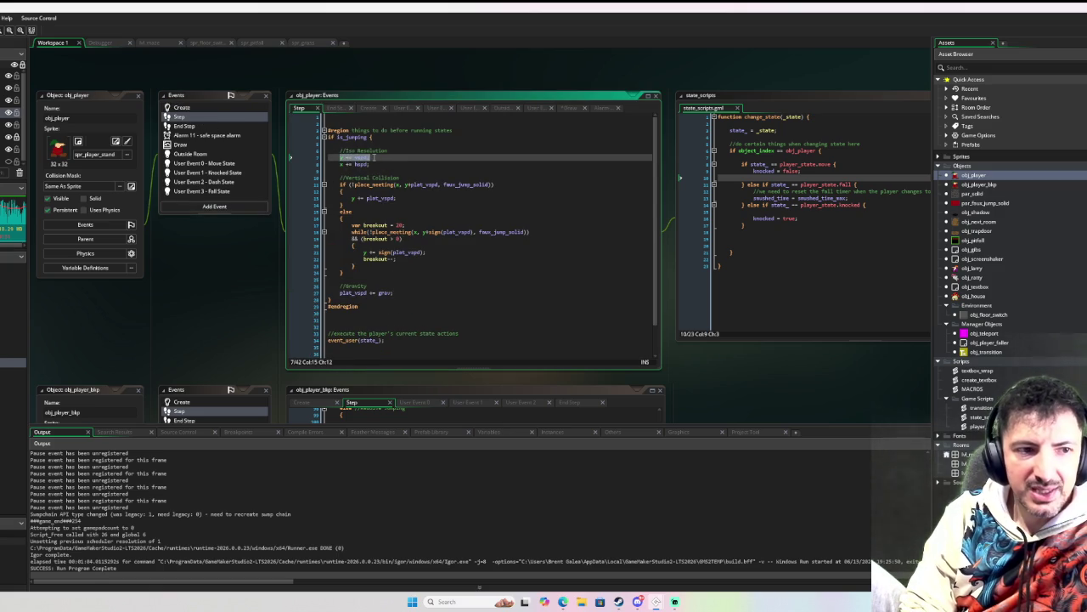
pyautogui.click(369, 198)
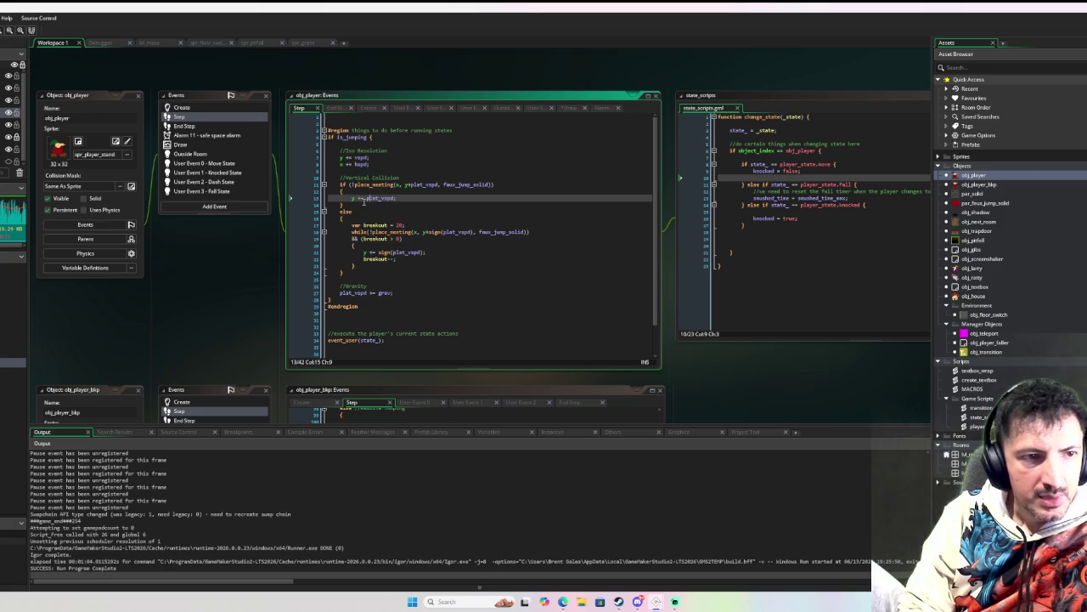
pyautogui.moveTo(352, 198)
pyautogui.mouseDown()
pyautogui.moveTo(400, 197)
pyautogui.moveTo(364, 198)
pyautogui.moveTo(420, 211)
pyautogui.moveTo(371, 202)
pyautogui.moveTo(404, 197)
pyautogui.mouseUp()
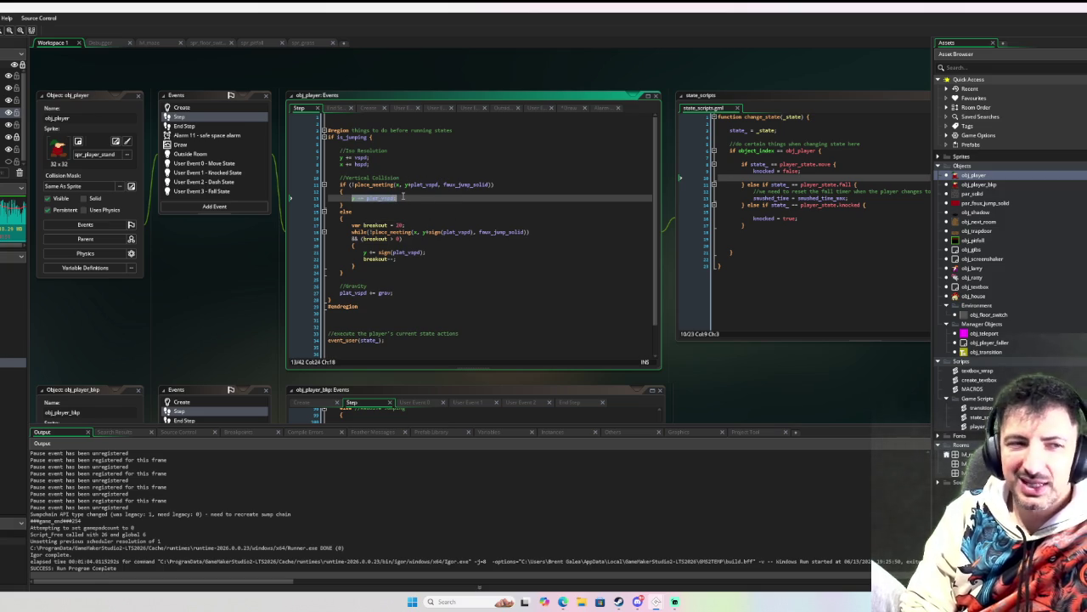
pyautogui.click(404, 197)
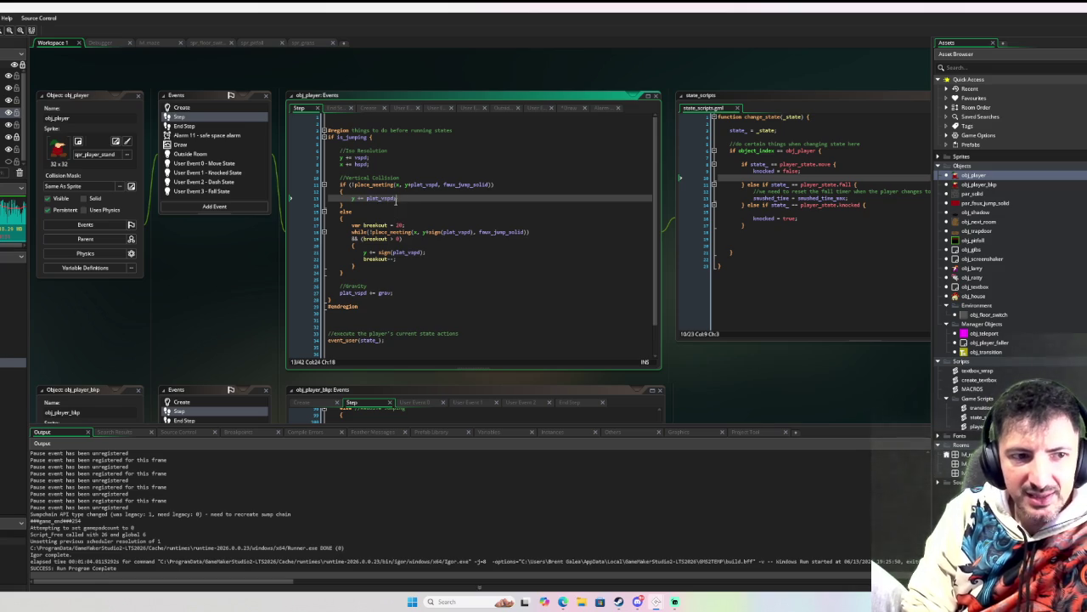
pyautogui.click(357, 292)
pyautogui.click(386, 292)
pyautogui.doubleClick(355, 293)
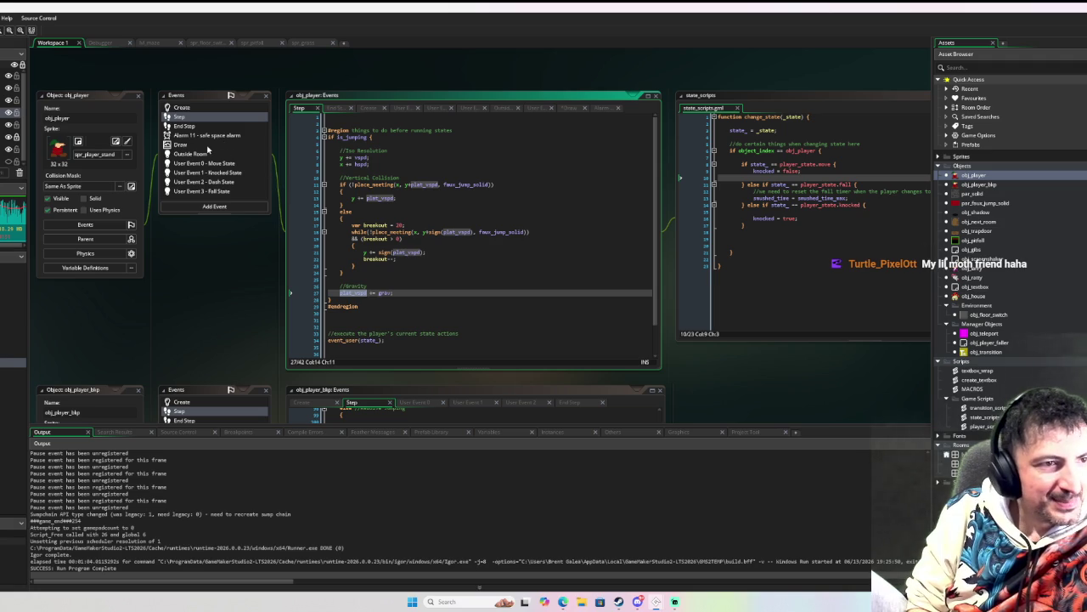
# Step: Copy the can_i_animate variable name from obj_player's Create code and return to Draw
pyautogui.click(217, 144)
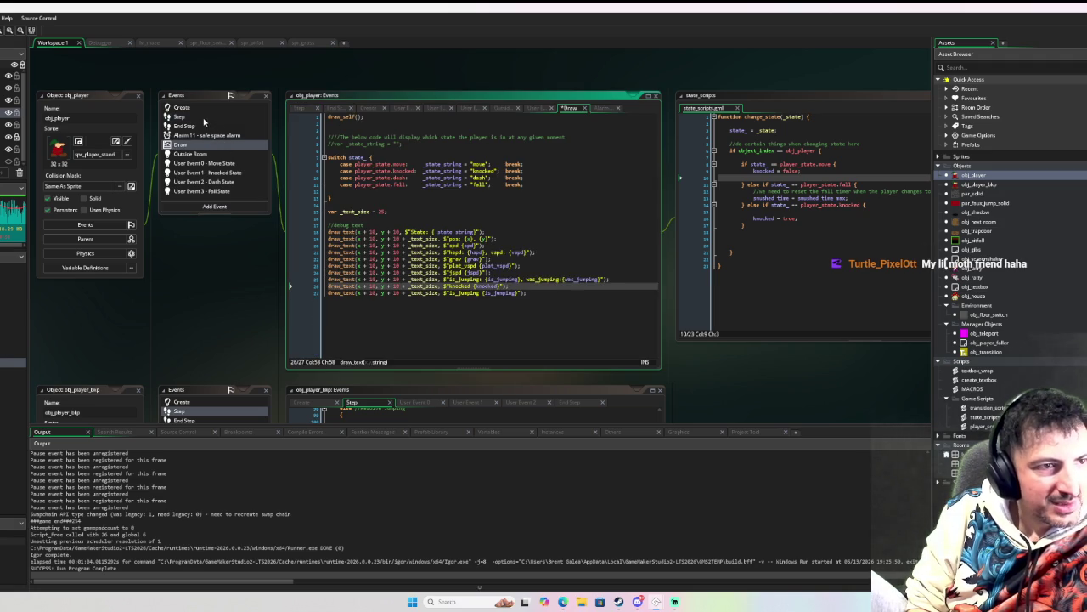
pyautogui.click(204, 109)
pyautogui.scroll(-2, 373, 204)
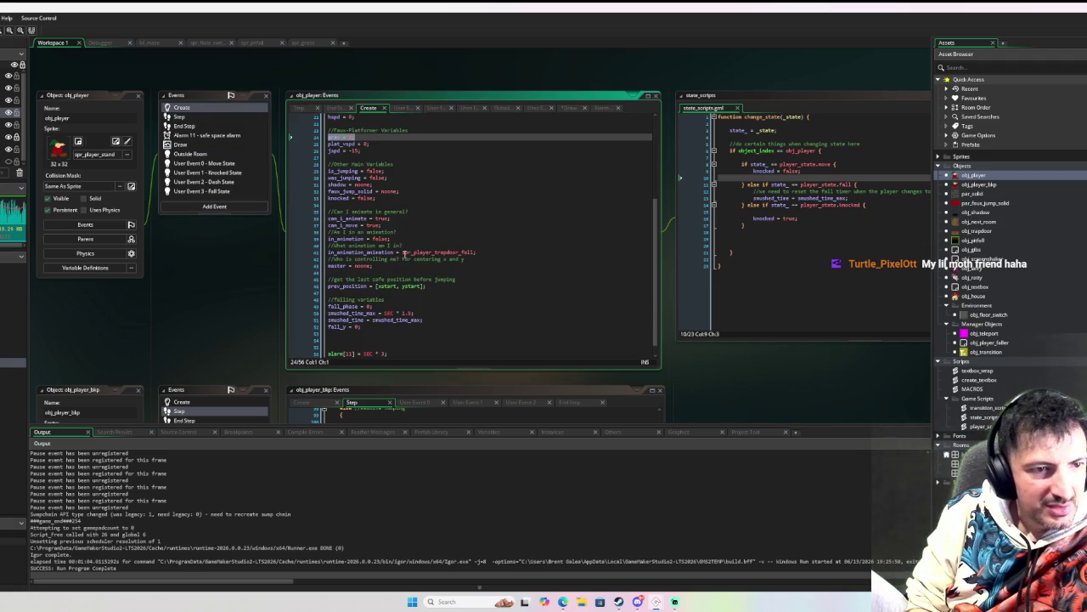
pyautogui.scroll(2, 382, 204)
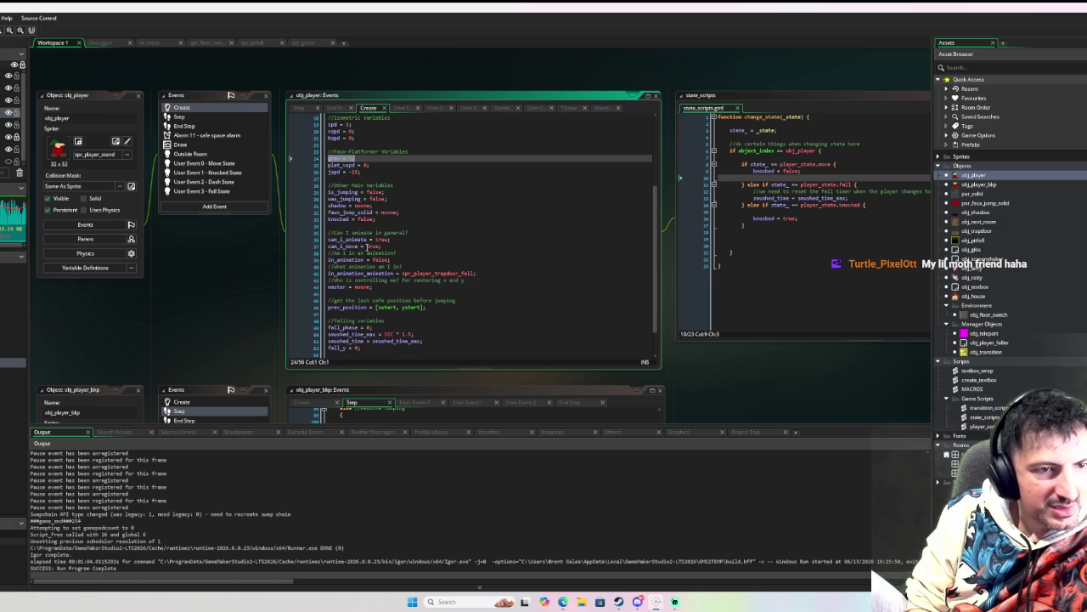
pyautogui.doubleClick(348, 238)
pyautogui.hotkey('ctrl', 'c')
pyautogui.click(181, 144)
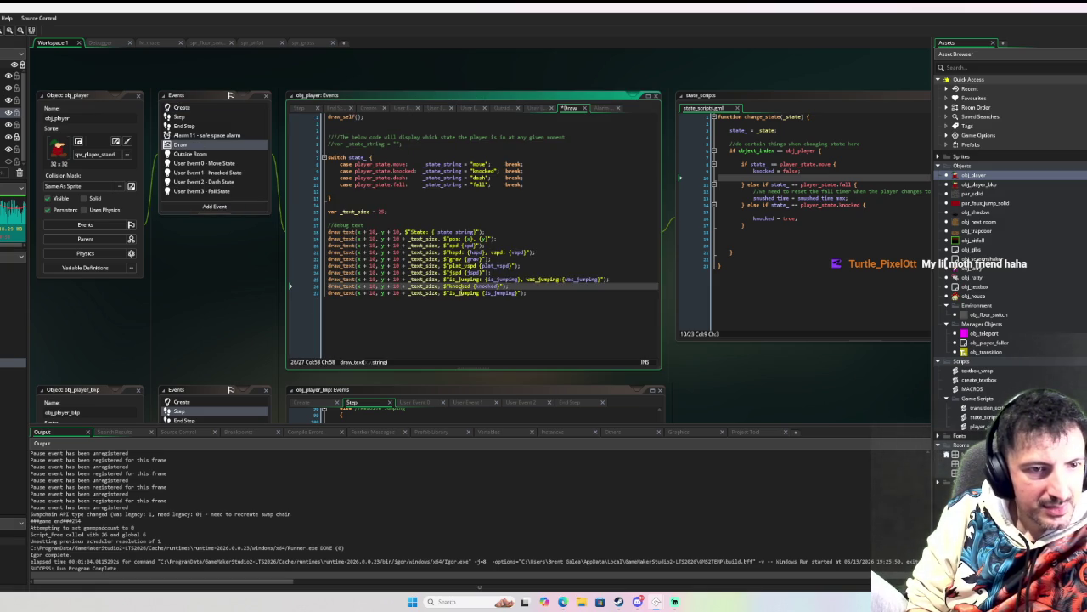
# Step: Add a 'can_i_animate:' label and {can_i_animate} value after knocked on the debug line
pyautogui.write(',')
pyautogui.hotkey('ctrl', 'v')
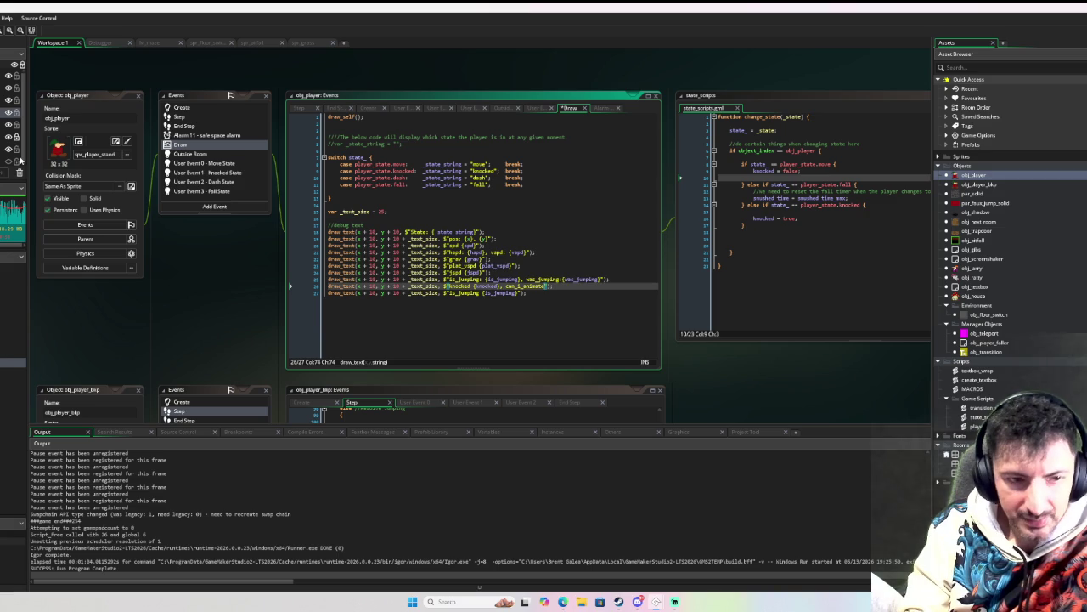
pyautogui.write('{')
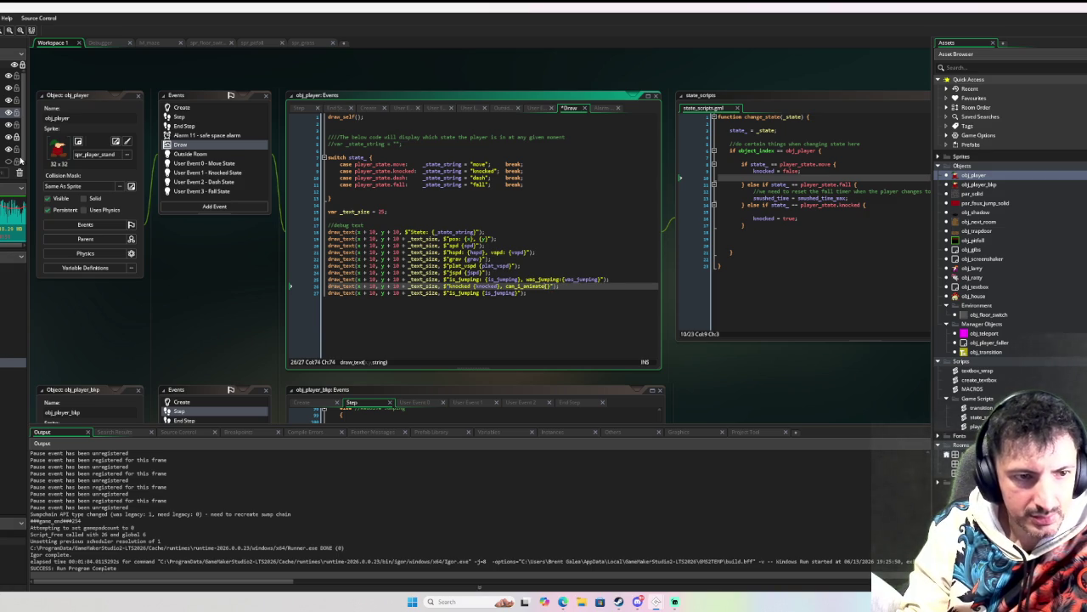
pyautogui.write('{')
pyautogui.hotkey('ctrl', 'v')
pyautogui.hotkey('ctrl', 'z')
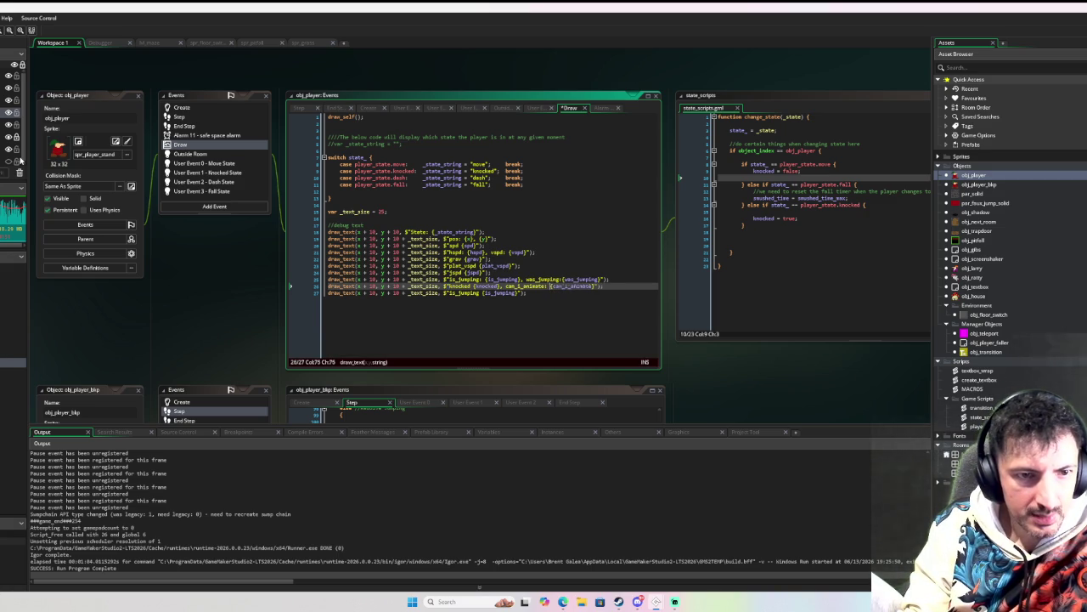
pyautogui.hotkey('ctrl', 'Left')
pyautogui.write(':')
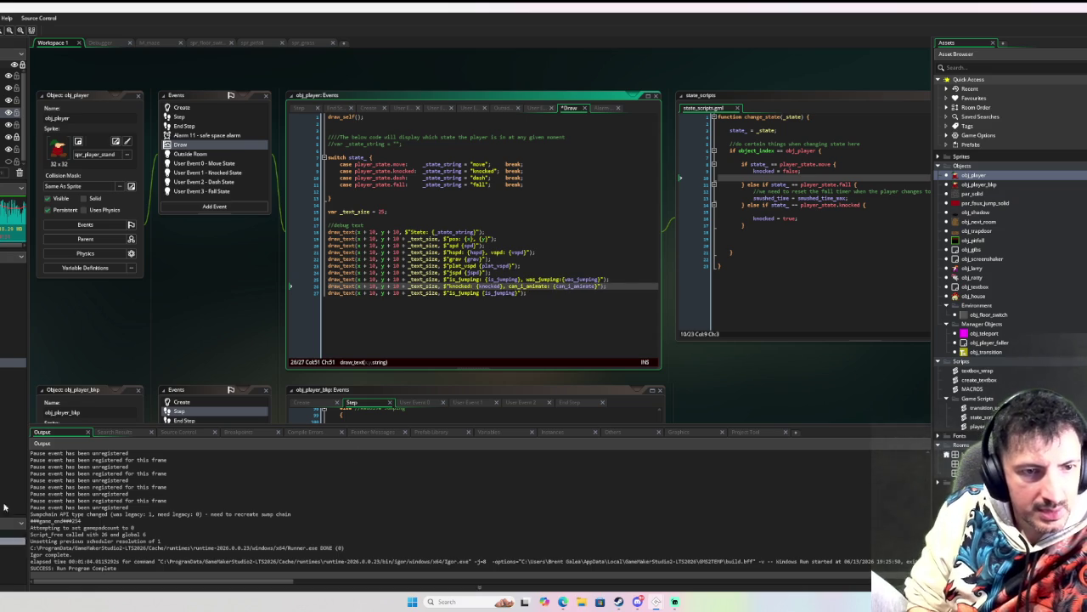
# Step: Append ', can_i_move: {can_i_move}' to the end of the same debug line
pyautogui.press('End')
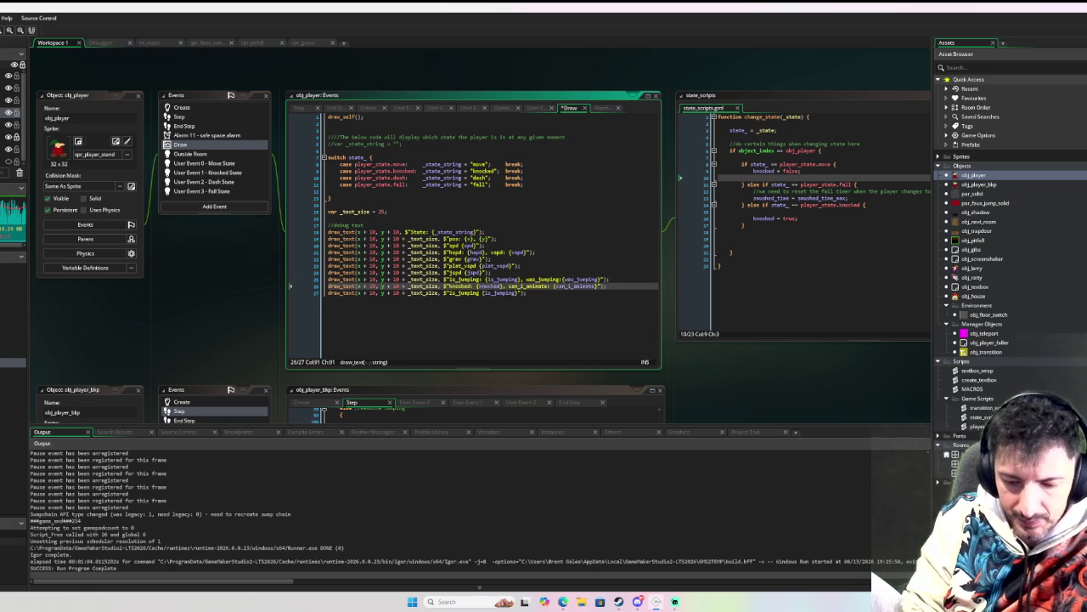
pyautogui.write(', ')
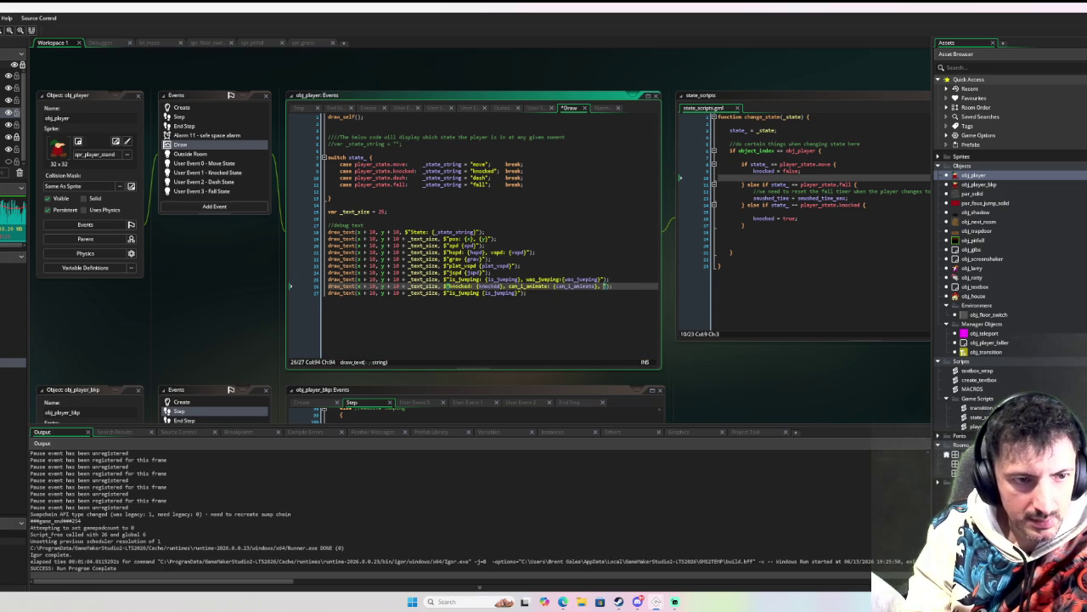
pyautogui.write('can_i')
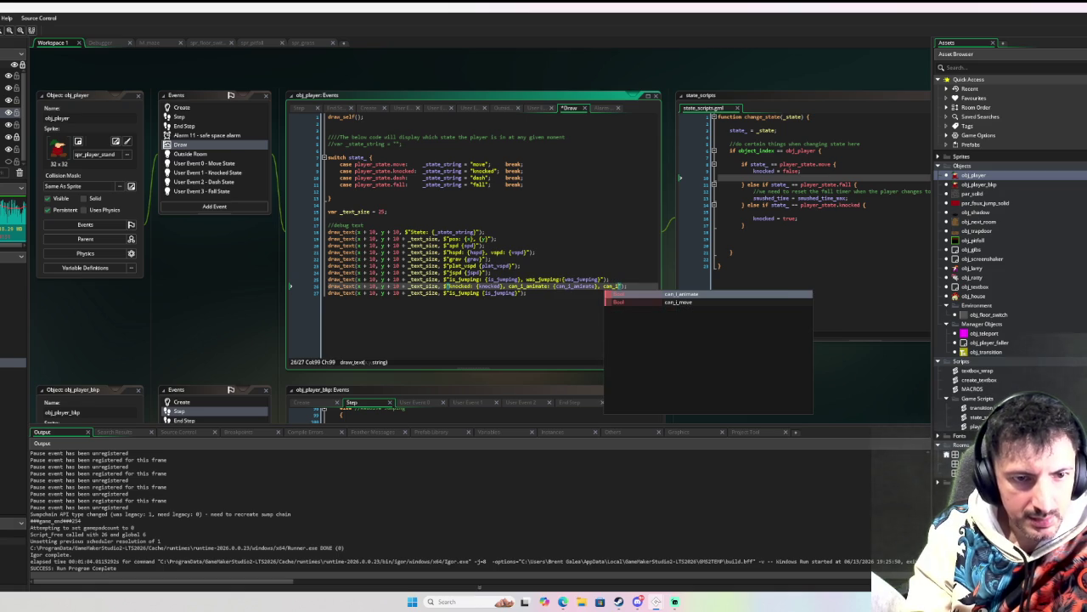
pyautogui.write('_m')
pyautogui.press('Return')
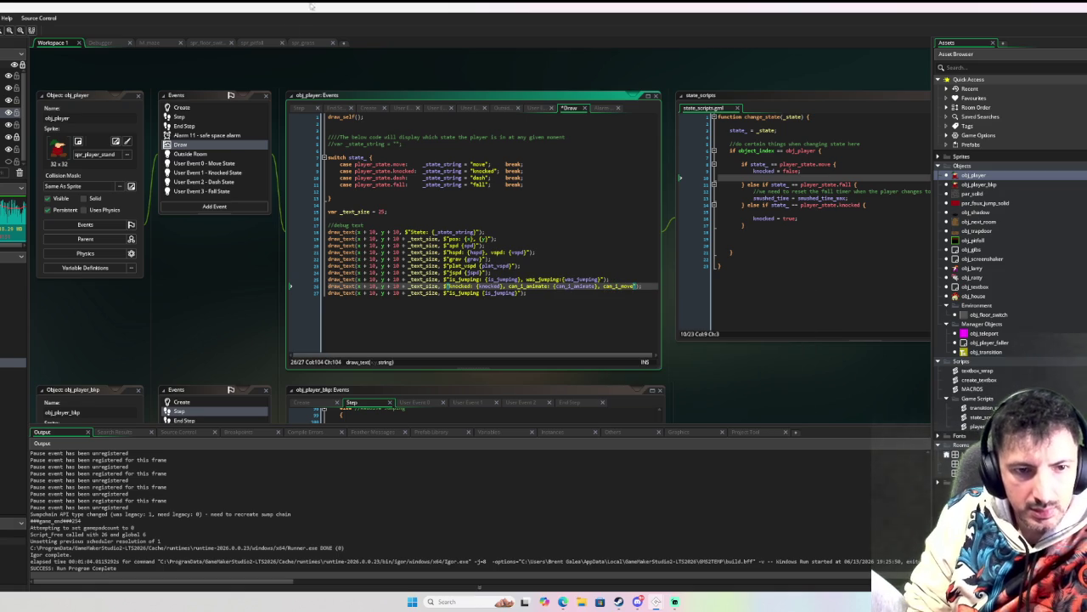
pyautogui.press('Right')
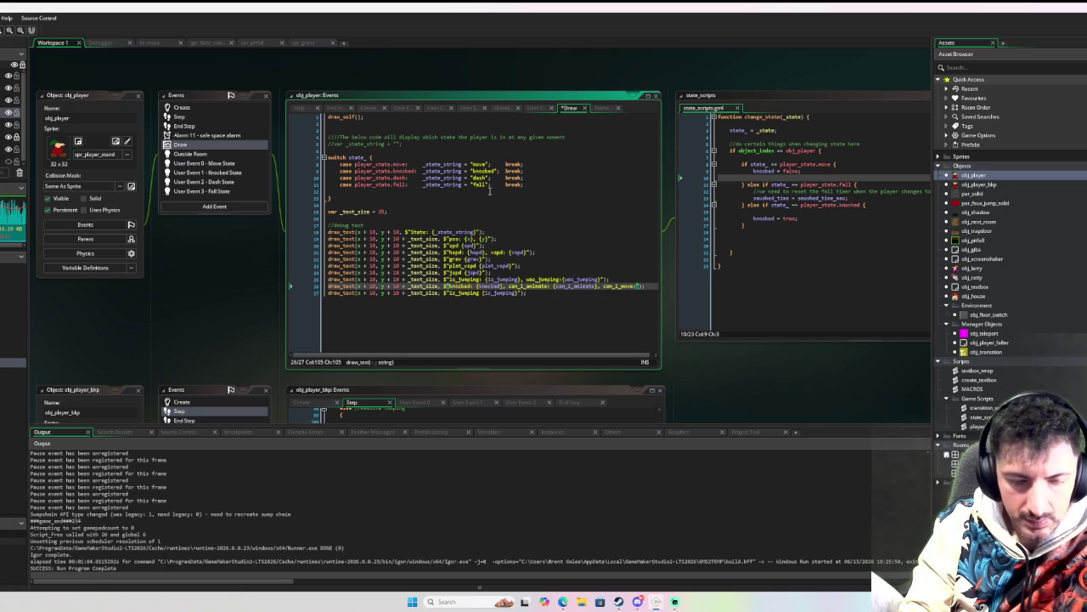
pyautogui.write('{can_i_move')
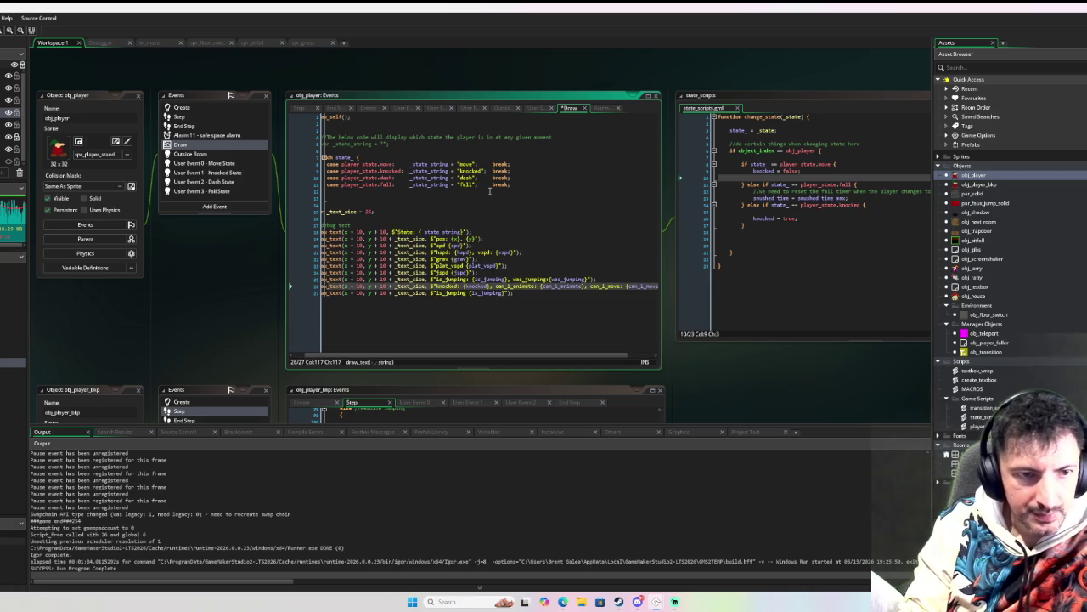
pyautogui.press('Down')
pyautogui.click(177, 108)
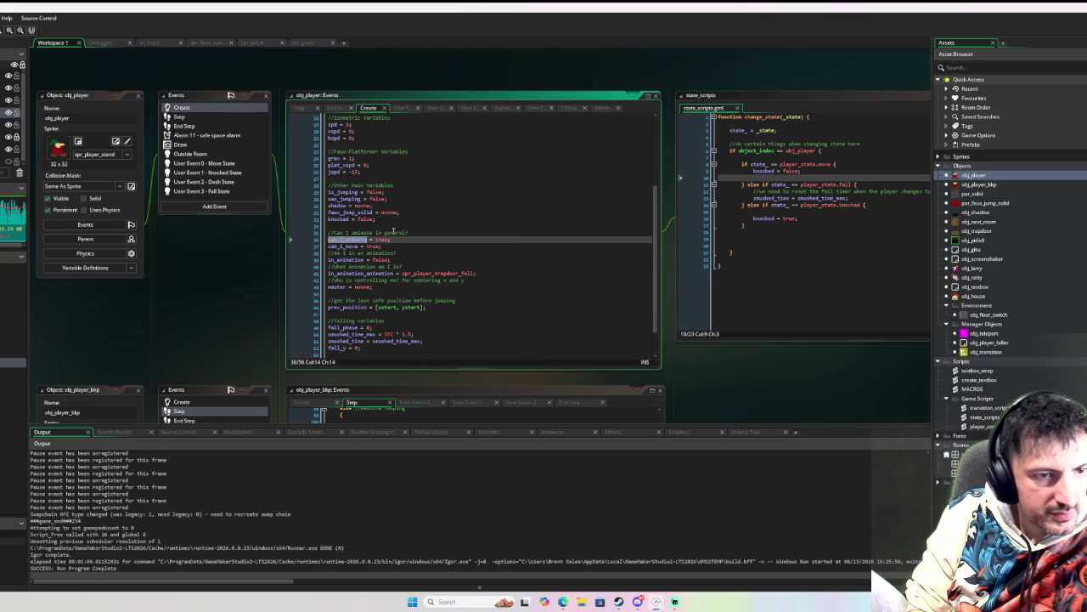
# Step: Open obj_pitfall, jump to the change_state definition, then start a debug run with F6
pyautogui.scroll(-2, 397, 264)
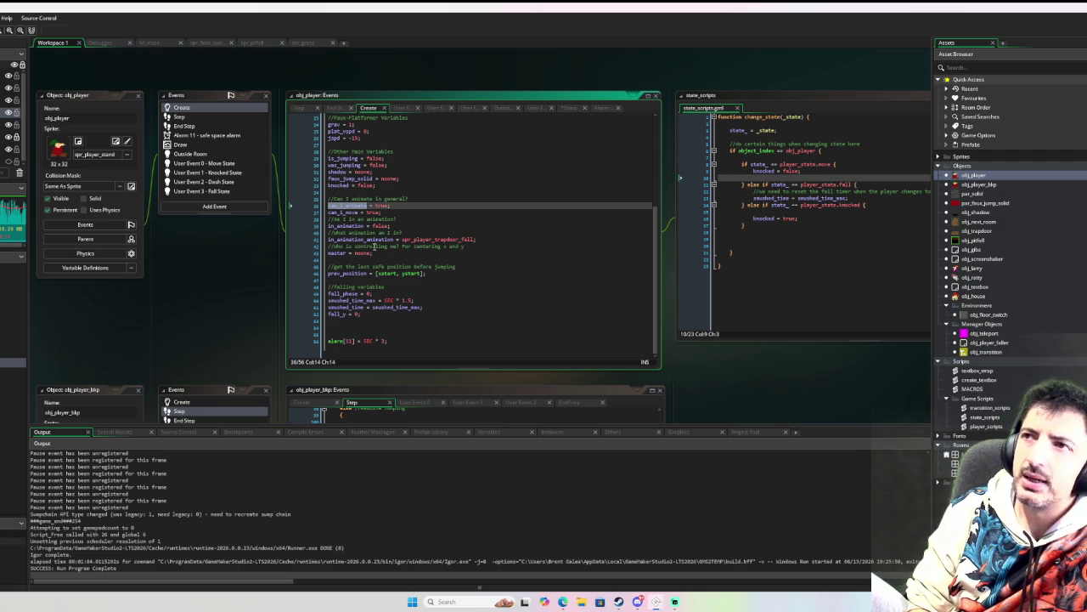
pyautogui.doubleClick(973, 240)
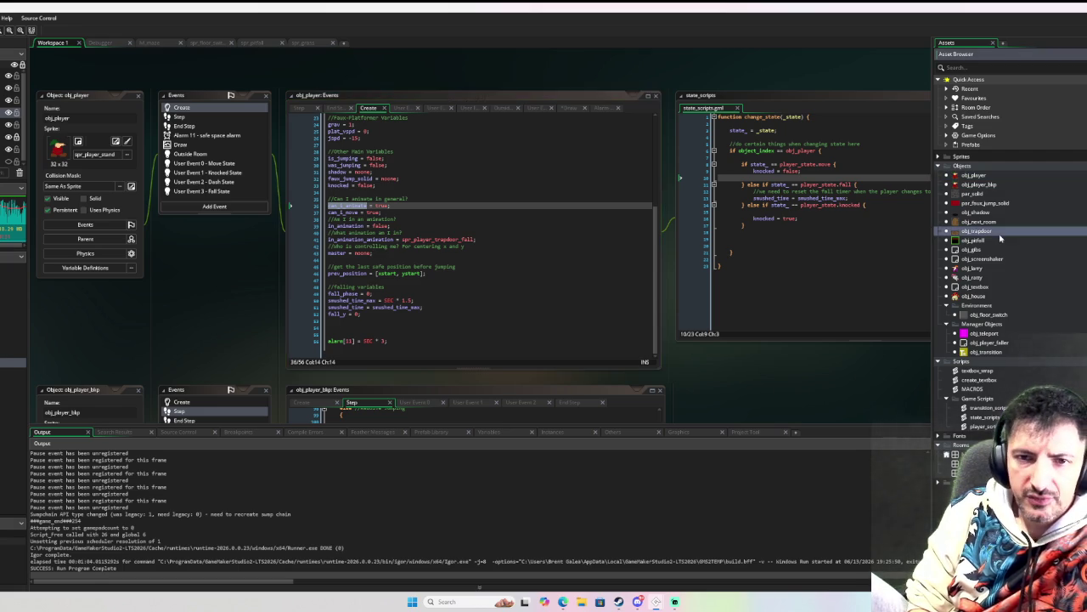
pyautogui.scroll(-10, 367, 282)
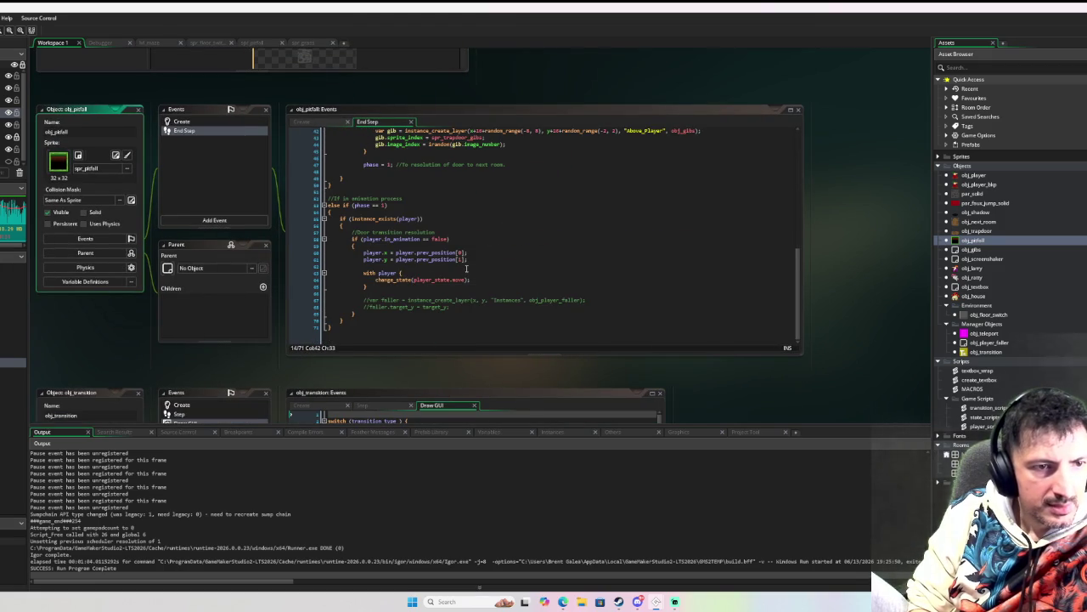
pyautogui.scroll(1, 442, 273)
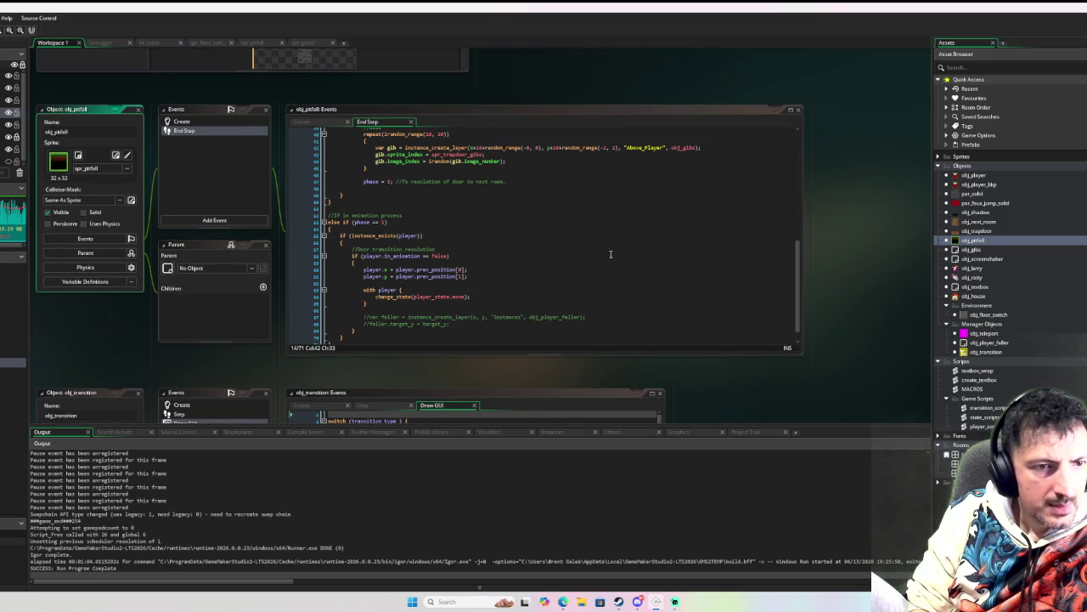
pyautogui.middleClick(395, 296)
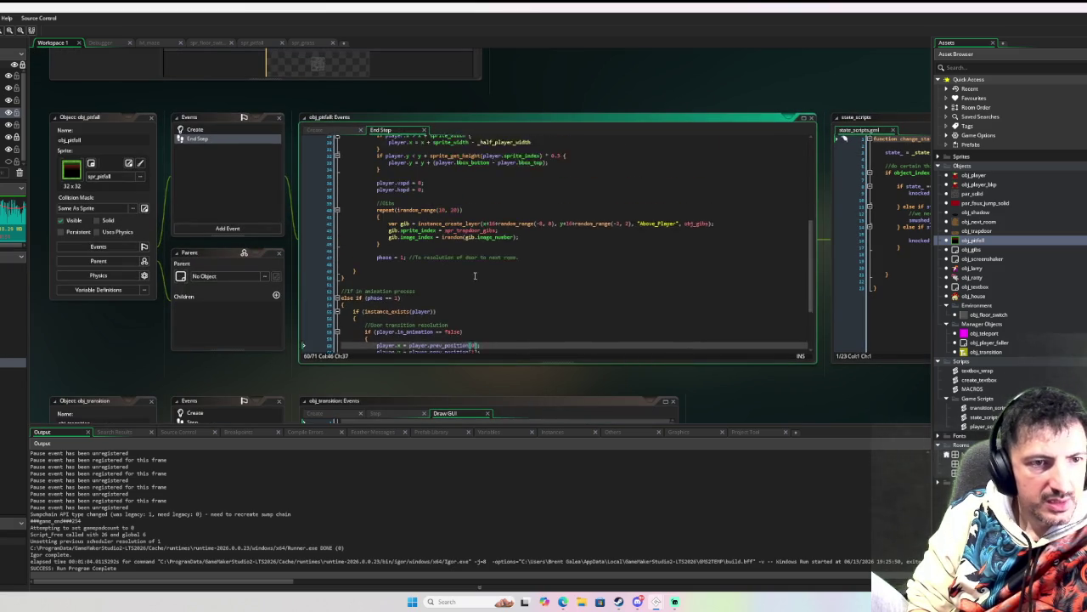
pyautogui.click(475, 273)
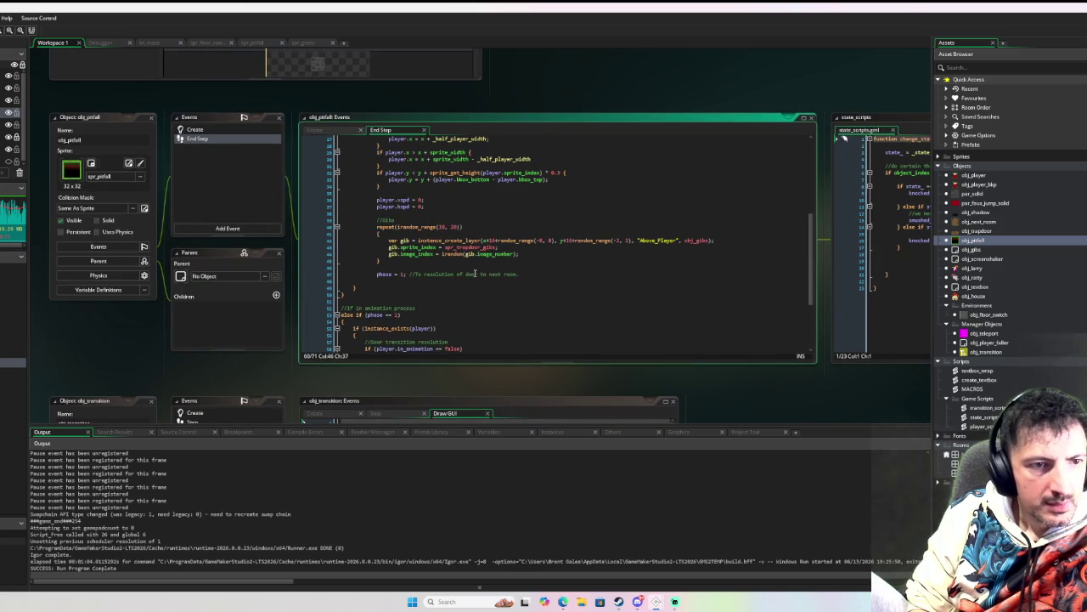
pyautogui.scroll(-5, 475, 274)
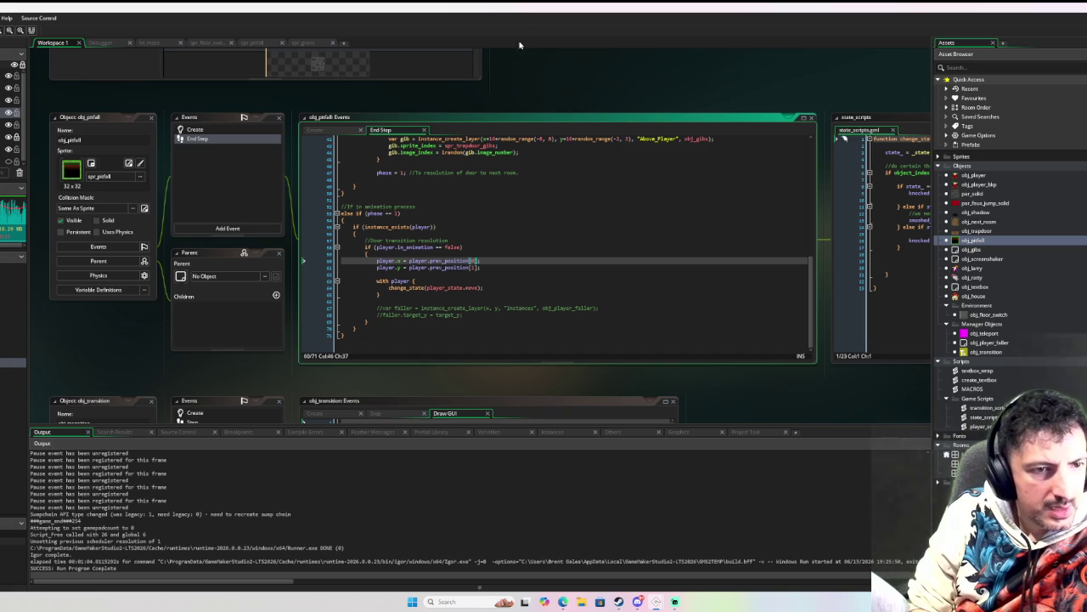
pyautogui.moveTo(111, 318); pyautogui.dragTo(195, 296)
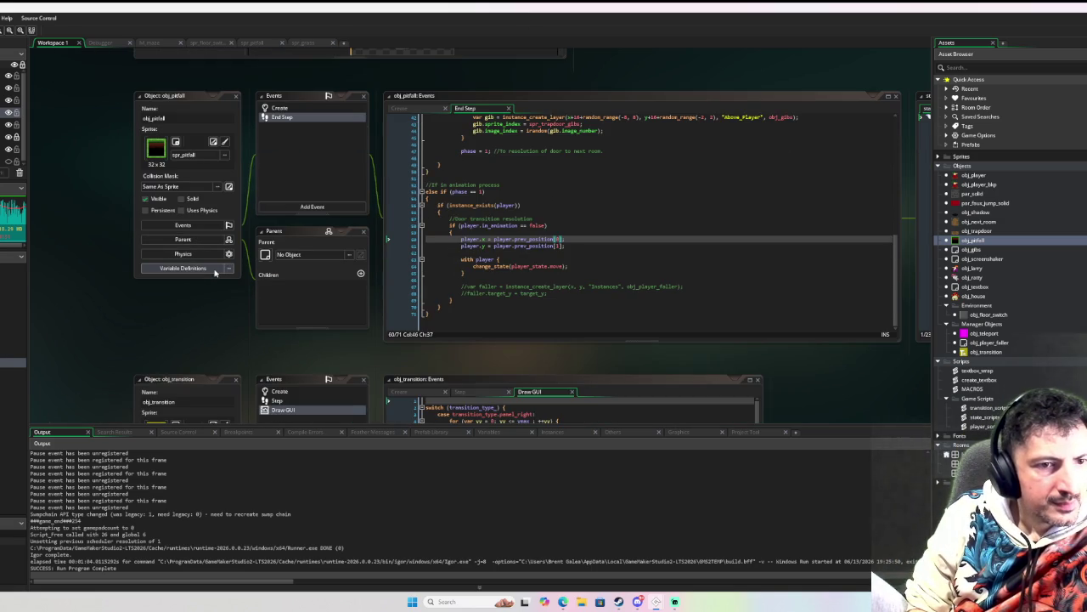
pyautogui.press('F6')
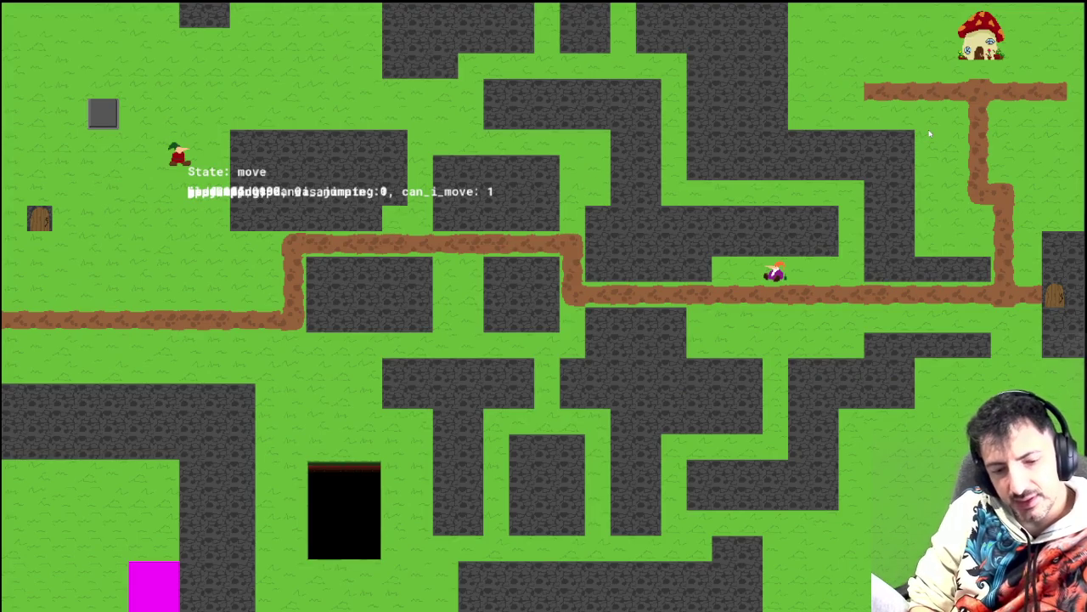
# Step: Close the test run and reopen obj_player's Draw event code from Workspace 1
pyautogui.press('super')
pyautogui.press('super')
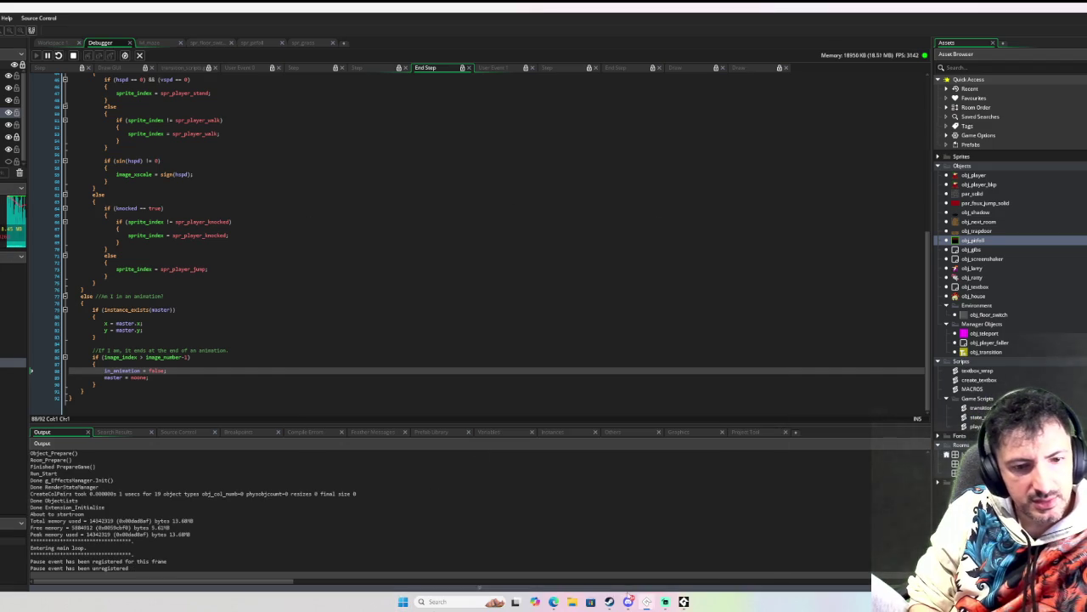
pyautogui.click(684, 602)
pyautogui.press('Escape')
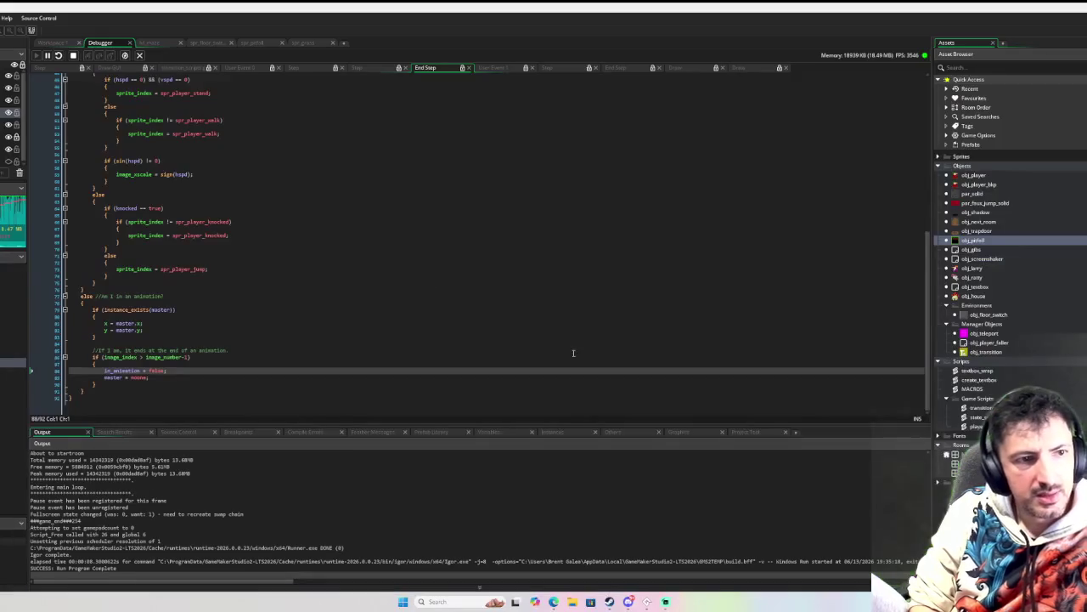
pyautogui.click(53, 43)
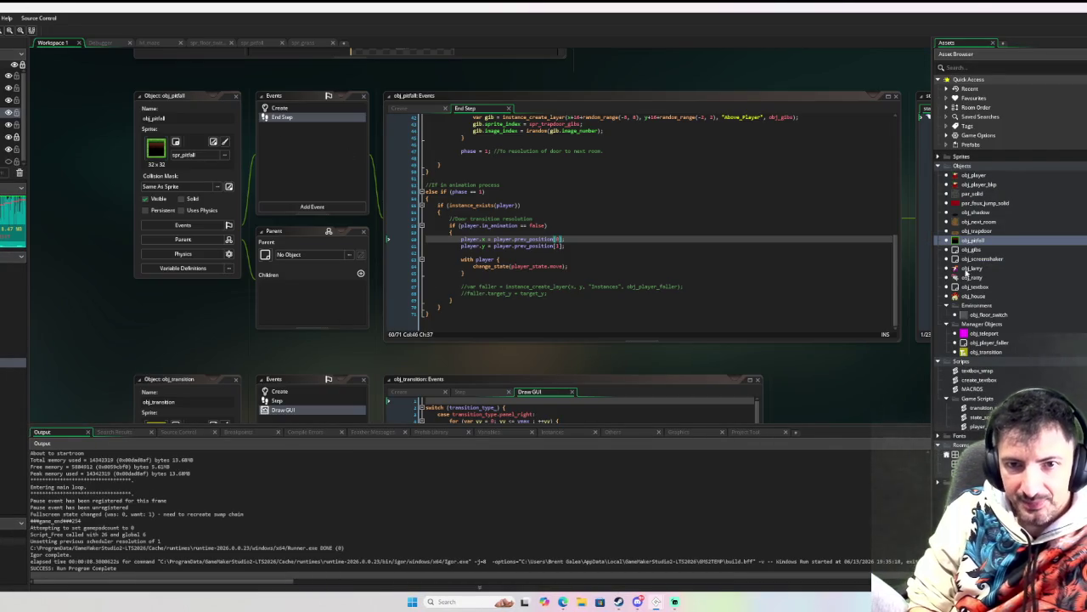
pyautogui.doubleClick(969, 174)
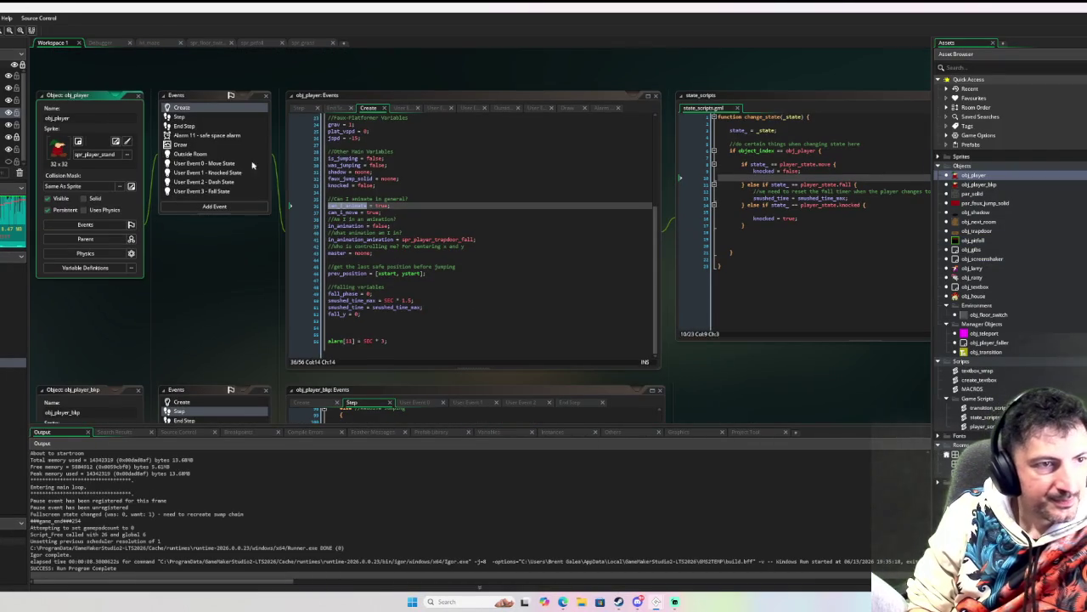
pyautogui.click(209, 146)
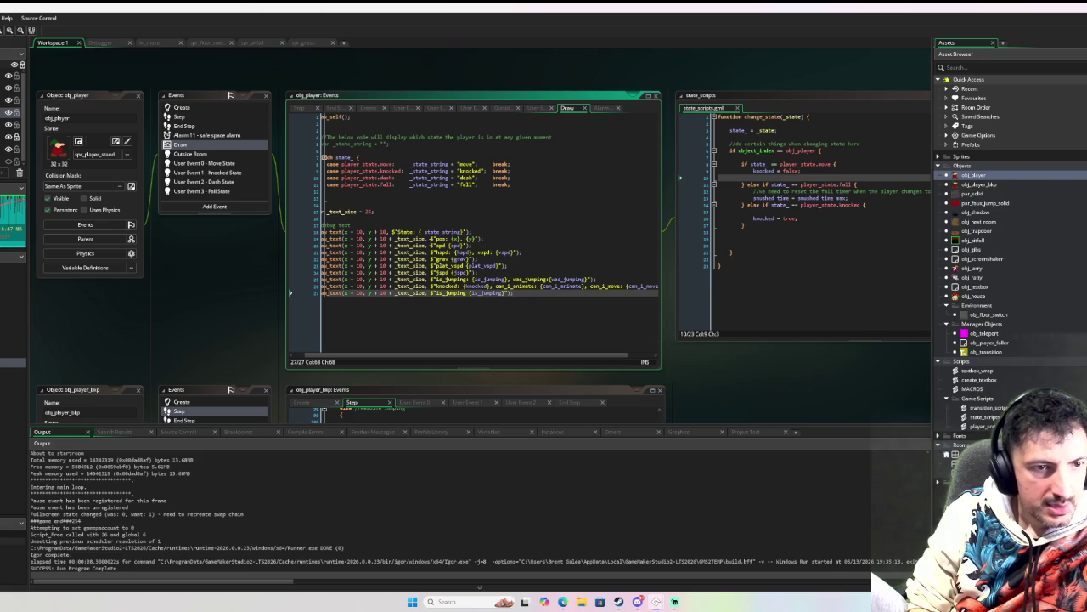
# Step: Add '* 1' after every _text_size, then renumber the multipliers 2 through 9 down the lines
pyautogui.click(426, 239)
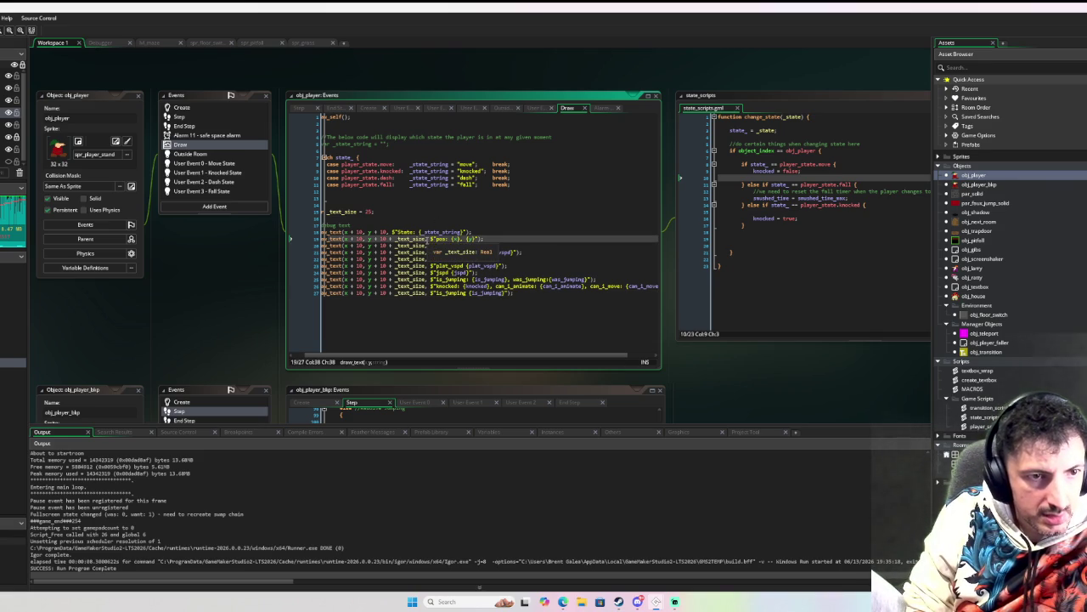
pyautogui.click(426, 294)
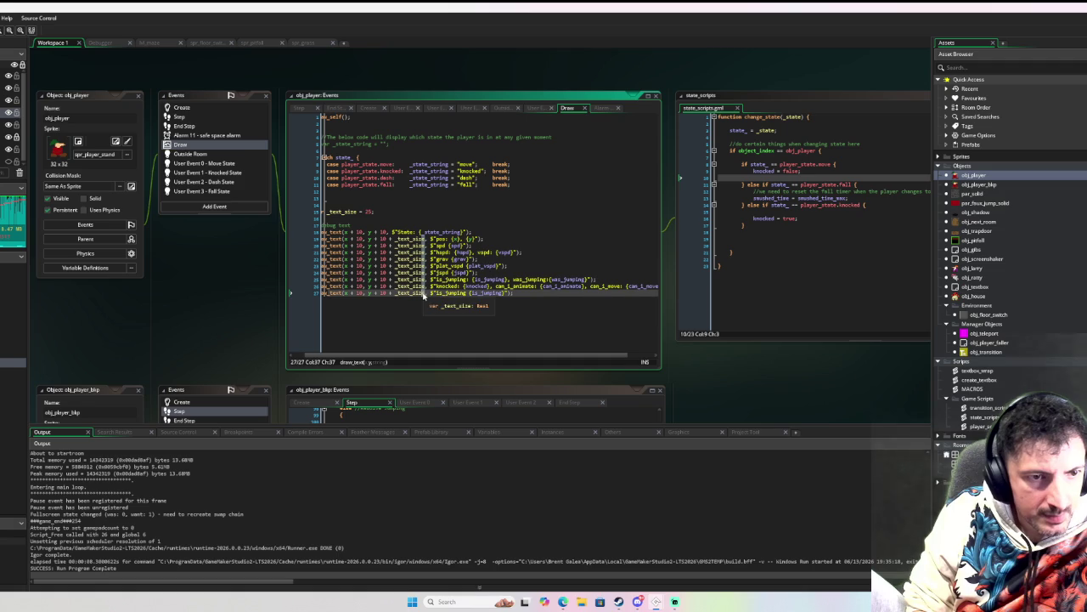
pyautogui.write('* ')
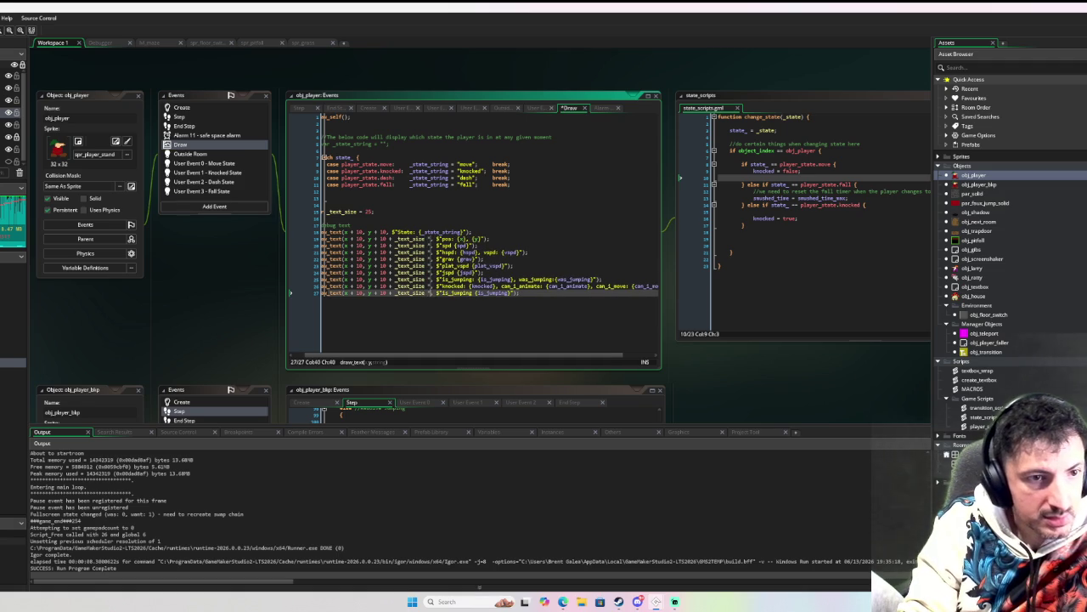
pyautogui.write('1,')
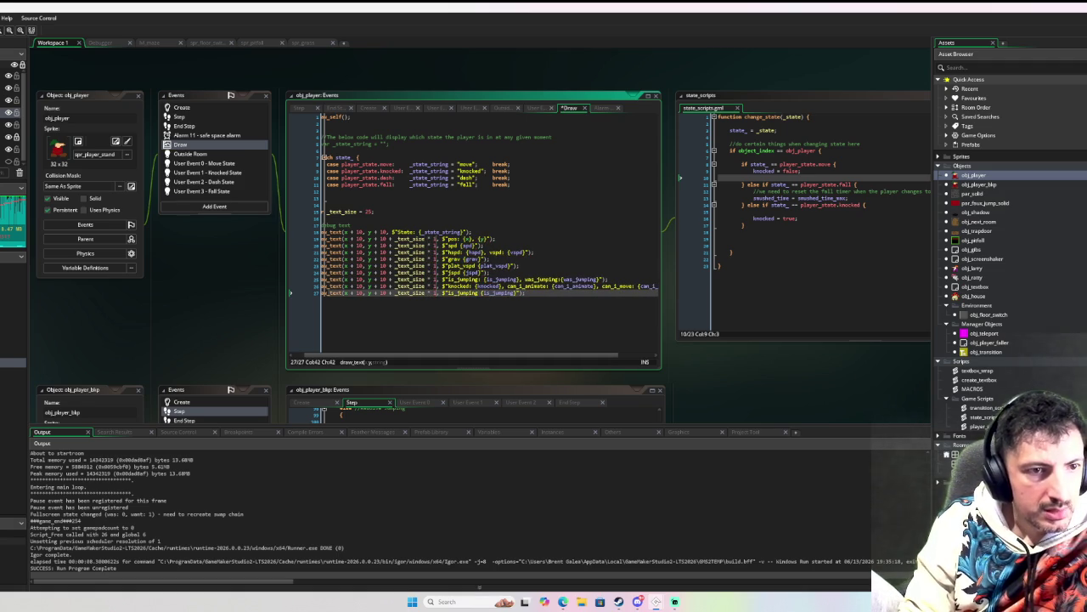
pyautogui.click(433, 246)
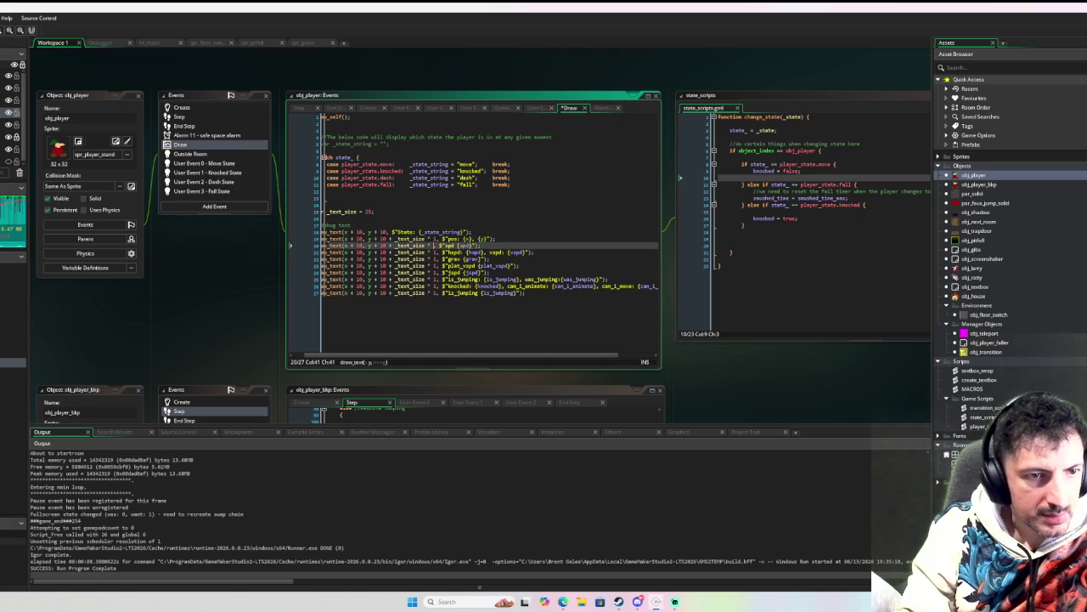
pyautogui.write('2')
pyautogui.click(433, 252)
pyautogui.write('3')
pyautogui.click(435, 259)
pyautogui.write('4')
pyautogui.click(435, 266)
pyautogui.write('5')
pyautogui.click(435, 273)
pyautogui.write('6')
pyautogui.click(435, 286)
pyautogui.click(435, 293)
pyautogui.write('9')
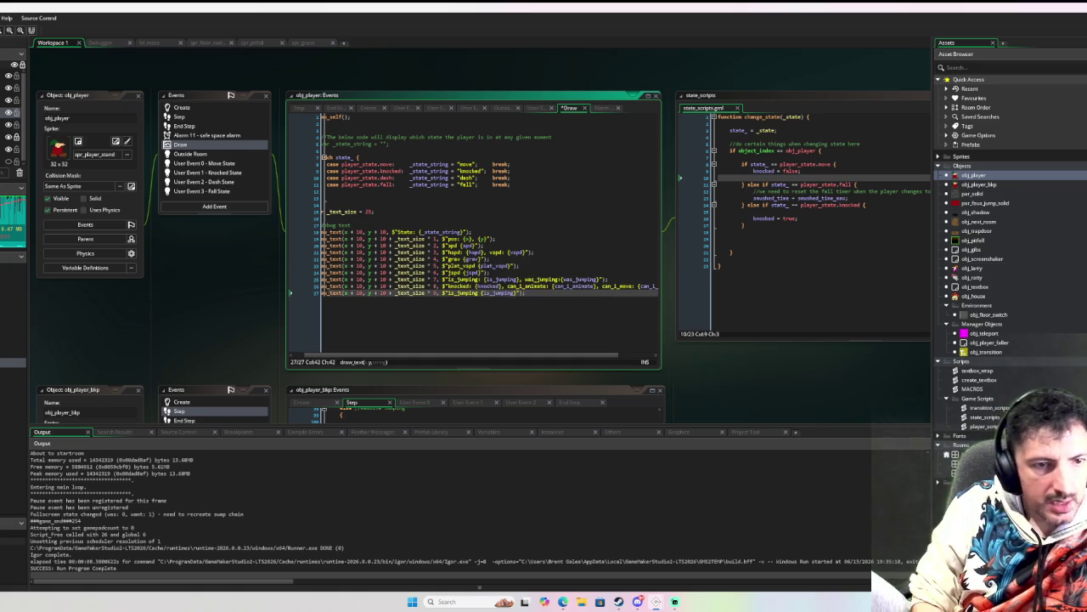
# Step: Delete the leftover is_jumping debug line and relaunch the game in debug mode
pyautogui.moveTo(532, 294); pyautogui.dragTo(295, 301)
pyautogui.press('BackSpace')
pyautogui.press('BackSpace')
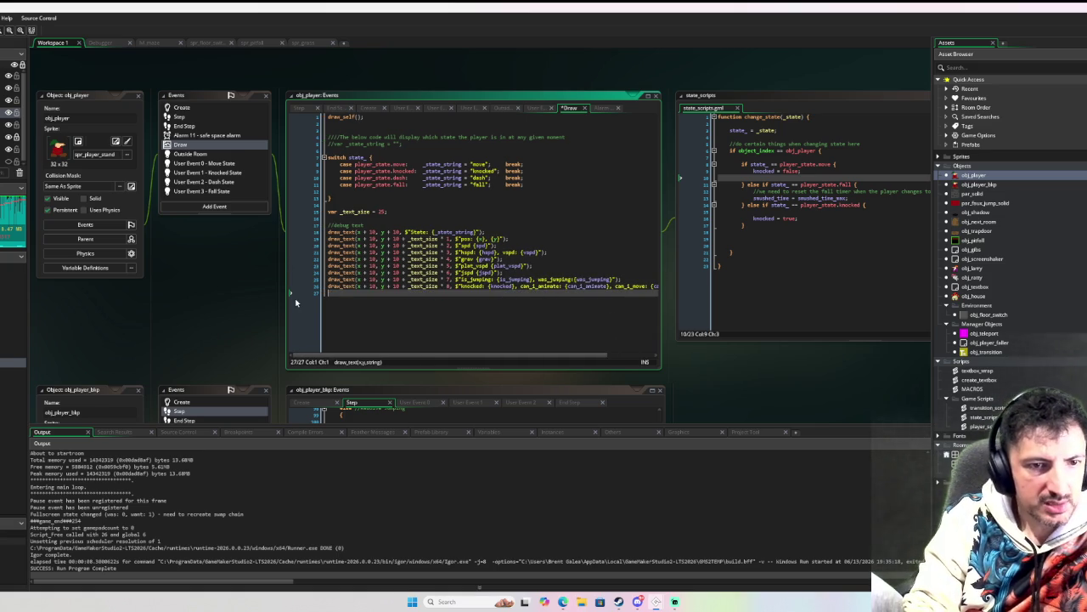
pyautogui.press('F6')
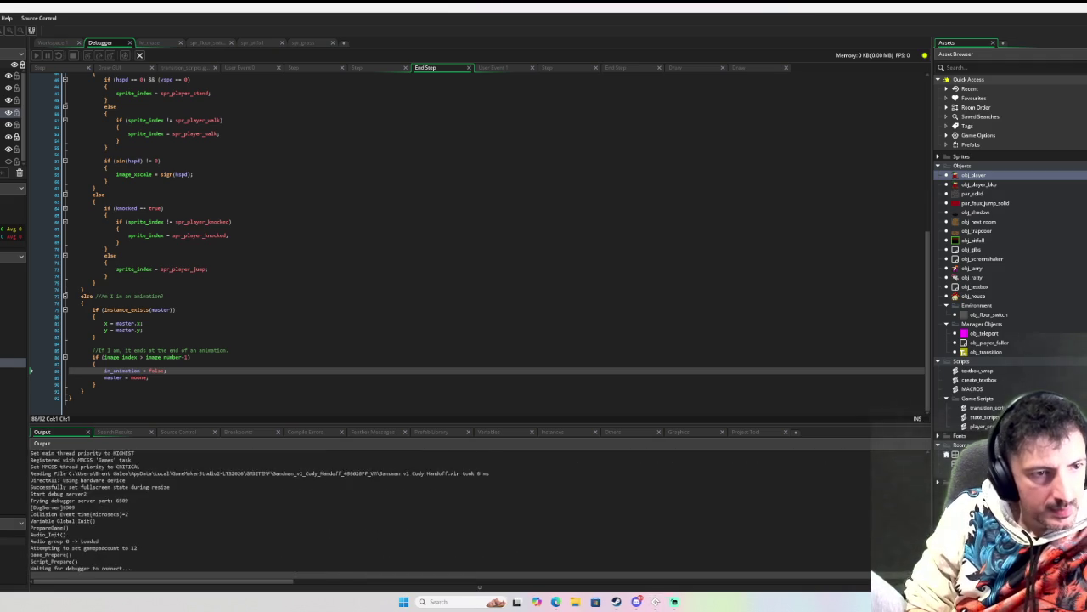
# Step: Walk the elf around with the arrow keys and make it jump to test movement
pyautogui.press('Down')
pyautogui.press('Left')
pyautogui.press('Left')
pyautogui.press('Up')
pyautogui.press('Right')
pyautogui.press('Down')
pyautogui.press('Left')
pyautogui.press('Up')
pyautogui.press('Right')
pyautogui.press('Left')
pyautogui.press('Down')
pyautogui.press('Up')
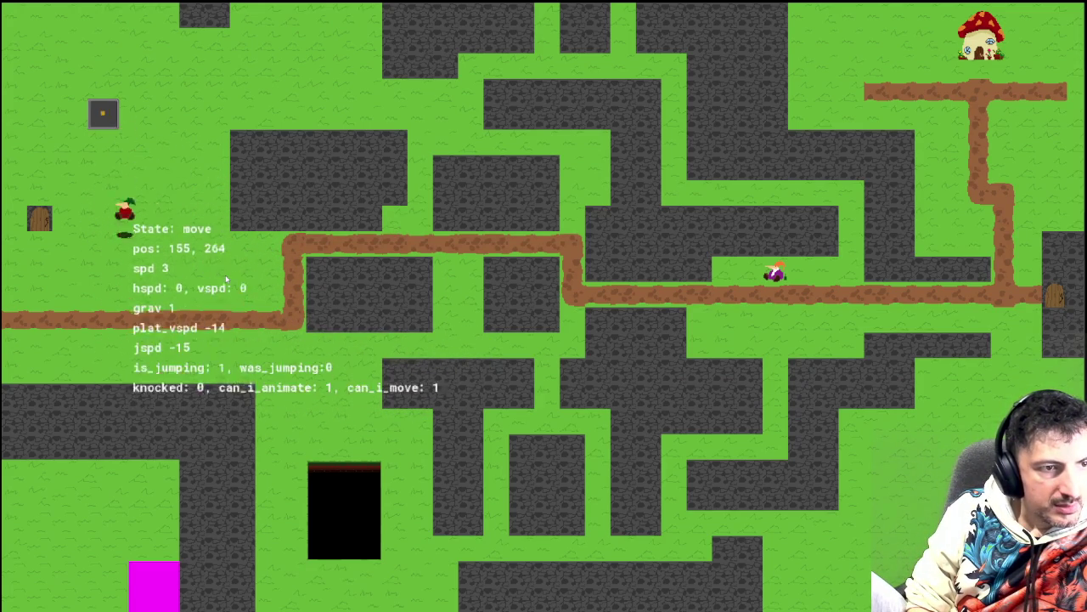
# Step: Jump into the block, jump in place, and jump while moving left and right
pyautogui.press('Up')
pyautogui.press('Up')
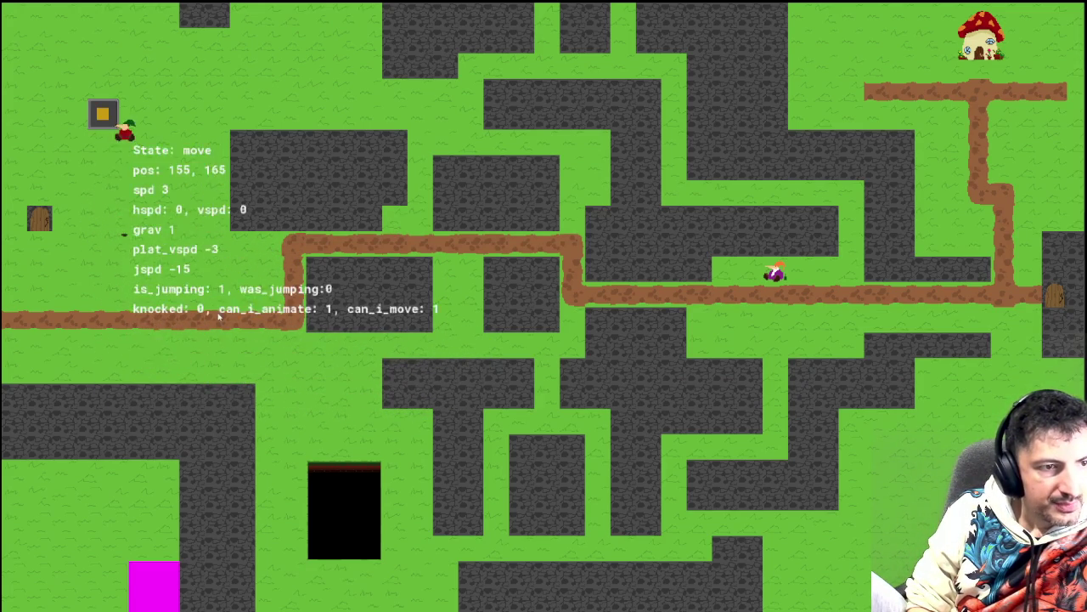
pyautogui.press('Up')
pyautogui.press('Up')
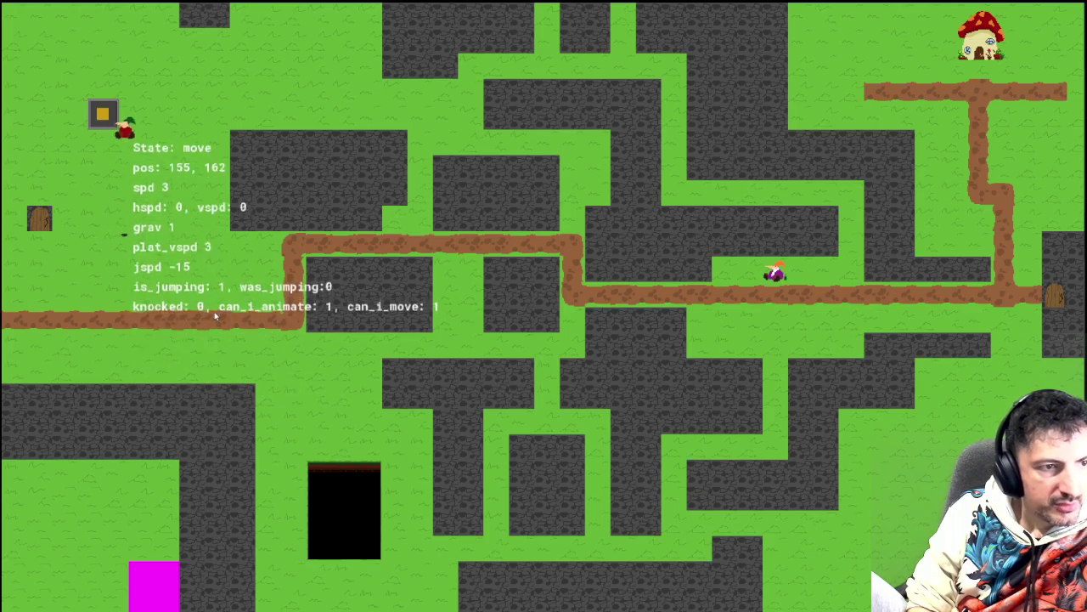
pyautogui.press('Up')
pyautogui.press('Right')
pyautogui.press('Left')
pyautogui.press('Up')
pyautogui.press('Right')
pyautogui.press('Left')
pyautogui.press('Up')
pyautogui.press('Right')
pyautogui.press('Up')
pyautogui.press('Left')
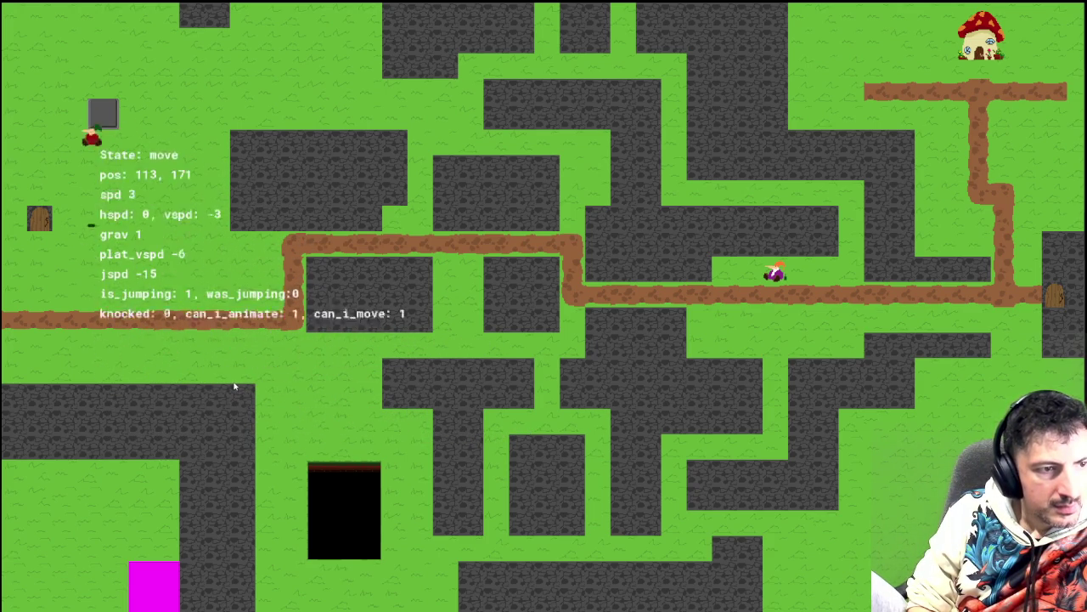
# Step: Move right and jump repeatedly, then walk the player into the black pit
pyautogui.press('Right')
pyautogui.press('Up')
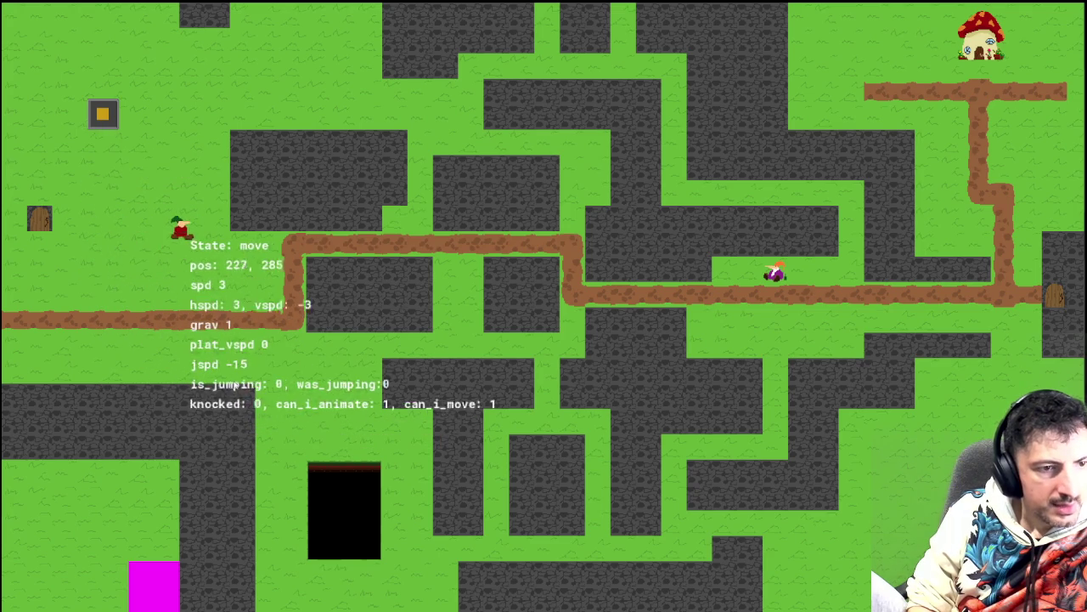
pyautogui.press('Up')
pyautogui.press('Up')
pyautogui.press('Up')
pyautogui.press('Up')
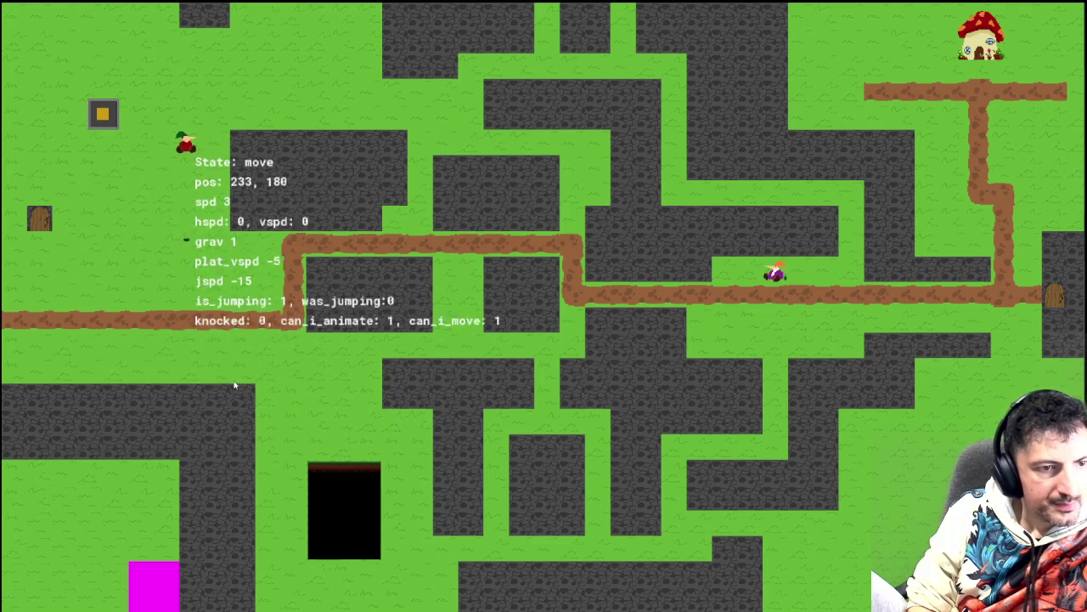
pyautogui.press('Left')
pyautogui.press('Up')
pyautogui.press('Right')
pyautogui.press('Up')
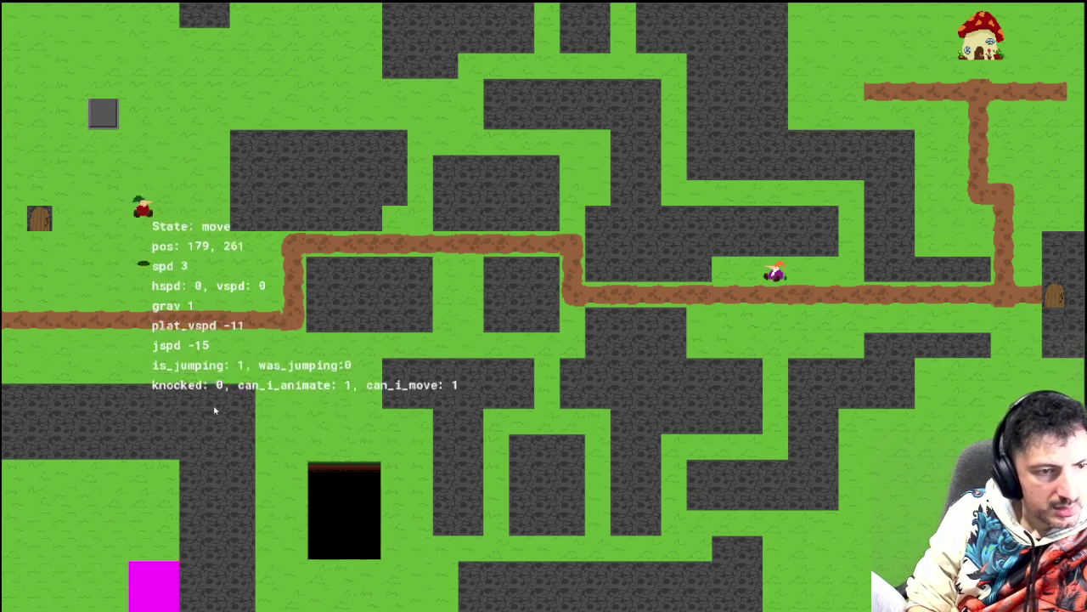
pyautogui.press('Right')
pyautogui.press('Up')
pyautogui.press('Down')
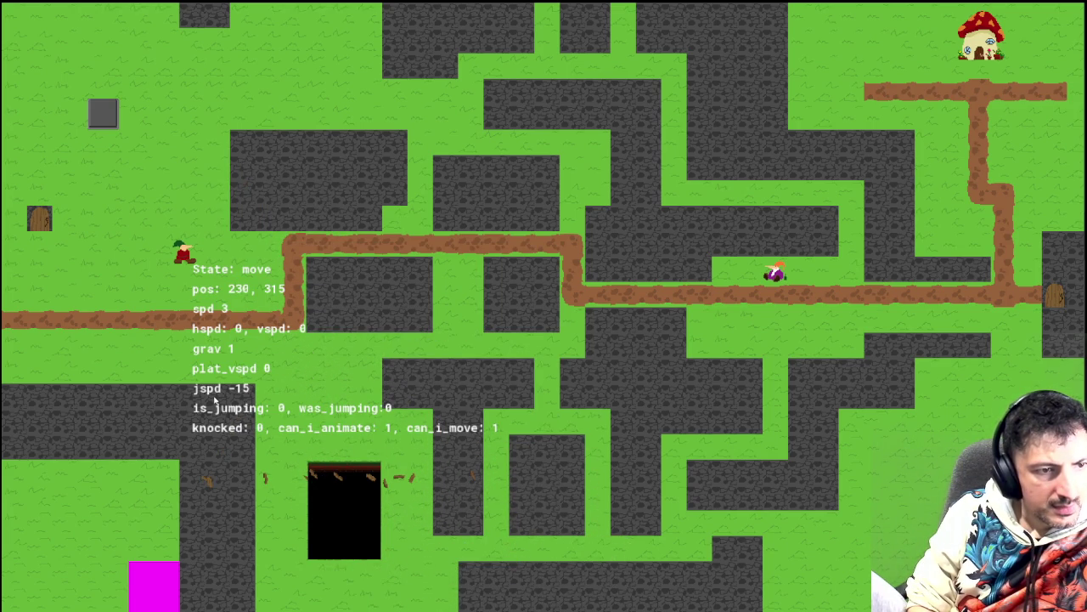
# Step: Turn and move the player to check the hspd and vspd readouts return to 0
pyautogui.press('Left')
pyautogui.press('Right')
pyautogui.press('Left')
pyautogui.press('Up')
pyautogui.press('Down')
pyautogui.press('Up')
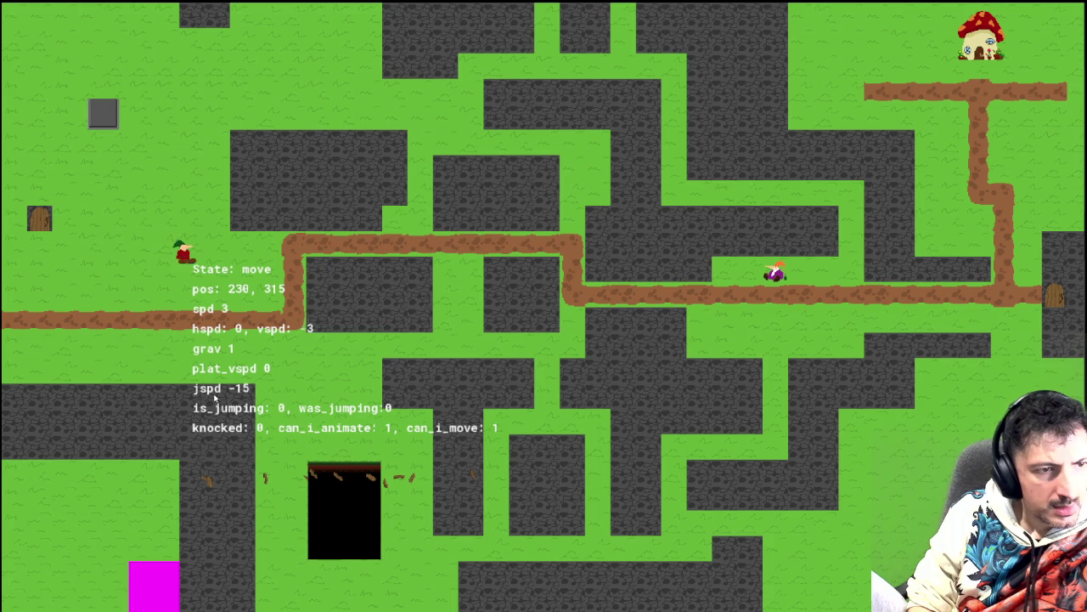
pyautogui.press('Left')
pyautogui.press('Up')
pyautogui.press('Left')
pyautogui.press('Up')
pyautogui.press('Left')
pyautogui.press('Left')
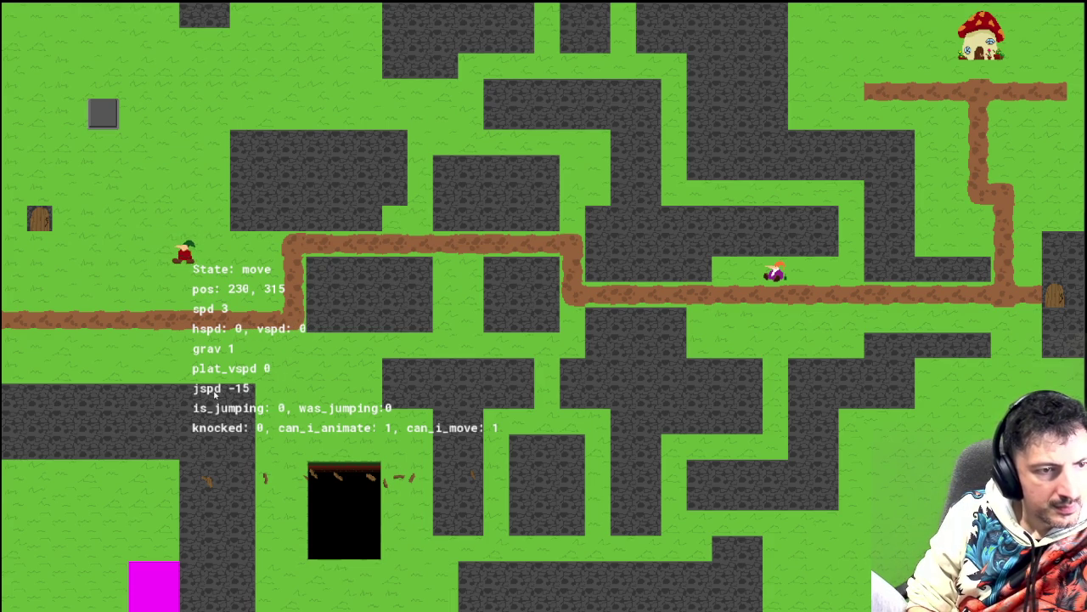
# Step: Jump several times with space to watch is_jumping and plat_vspd change
pyautogui.press('space')
pyautogui.press('space')
pyautogui.press('space')
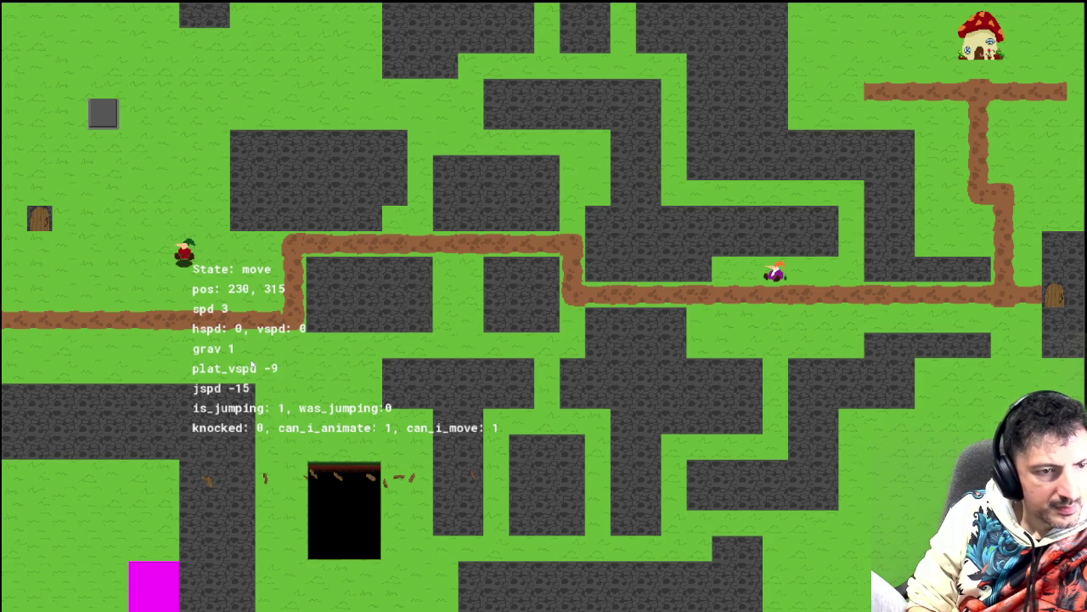
pyautogui.press('space')
pyautogui.press('space')
pyautogui.press('space')
pyautogui.press('space')
pyautogui.press('space')
pyautogui.press('space')
pyautogui.press('space')
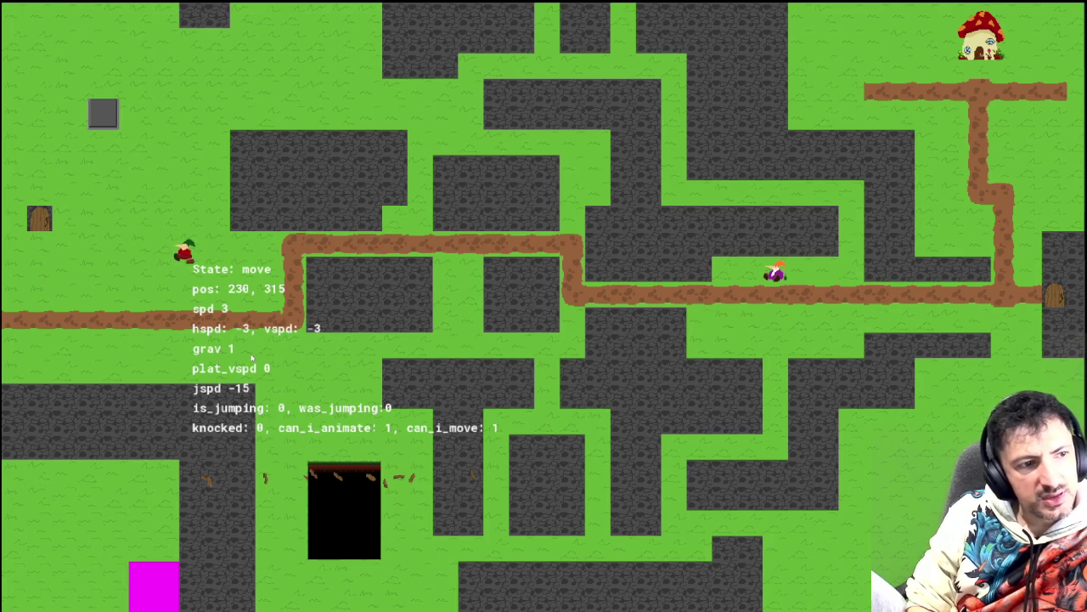
pyautogui.press('space')
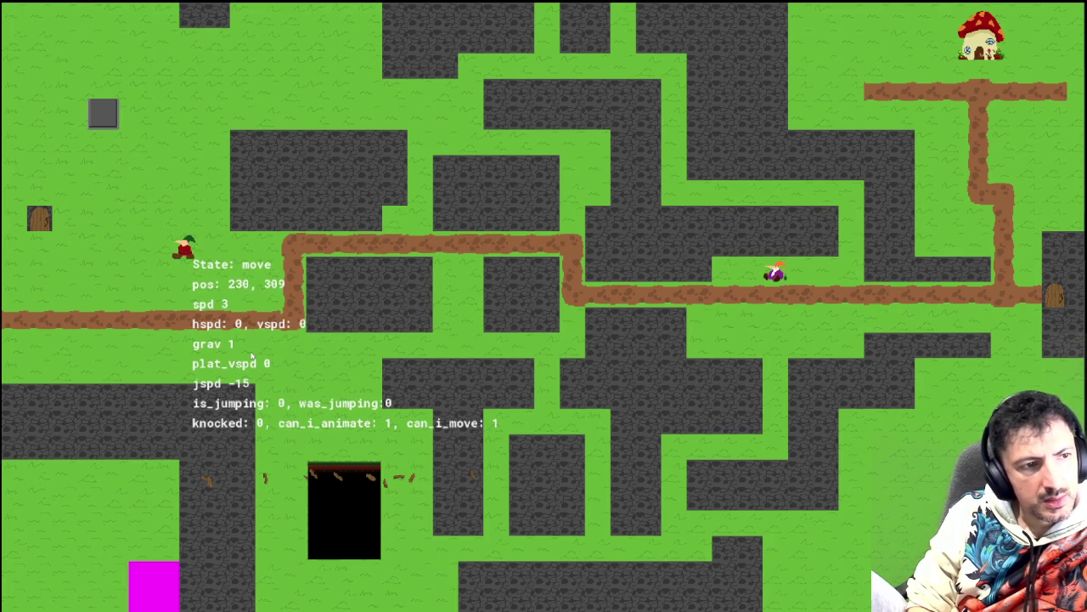
pyautogui.press('space')
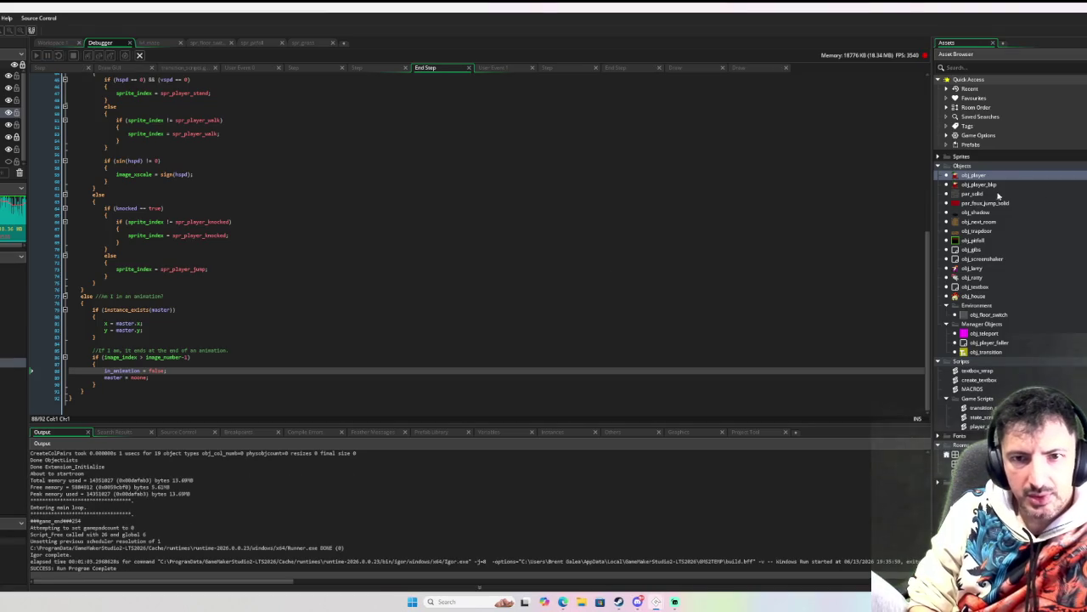
# Step: Make par_faux_jump_solid visible, open obj_shadow, and relaunch the game in debug with F6
pyautogui.doubleClick(986, 203)
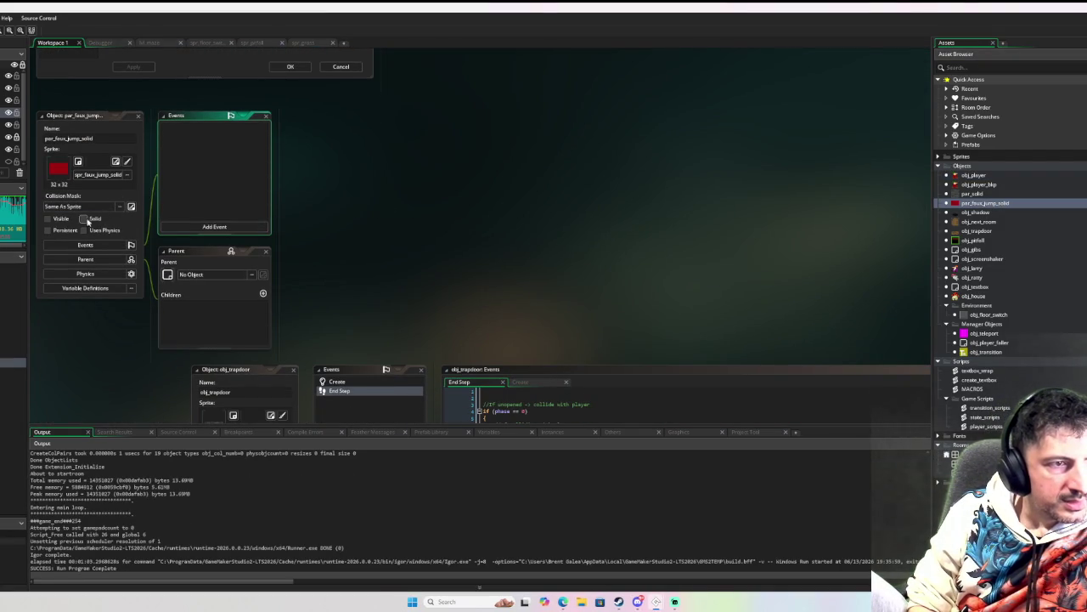
pyautogui.click(47, 218)
pyautogui.doubleClick(976, 212)
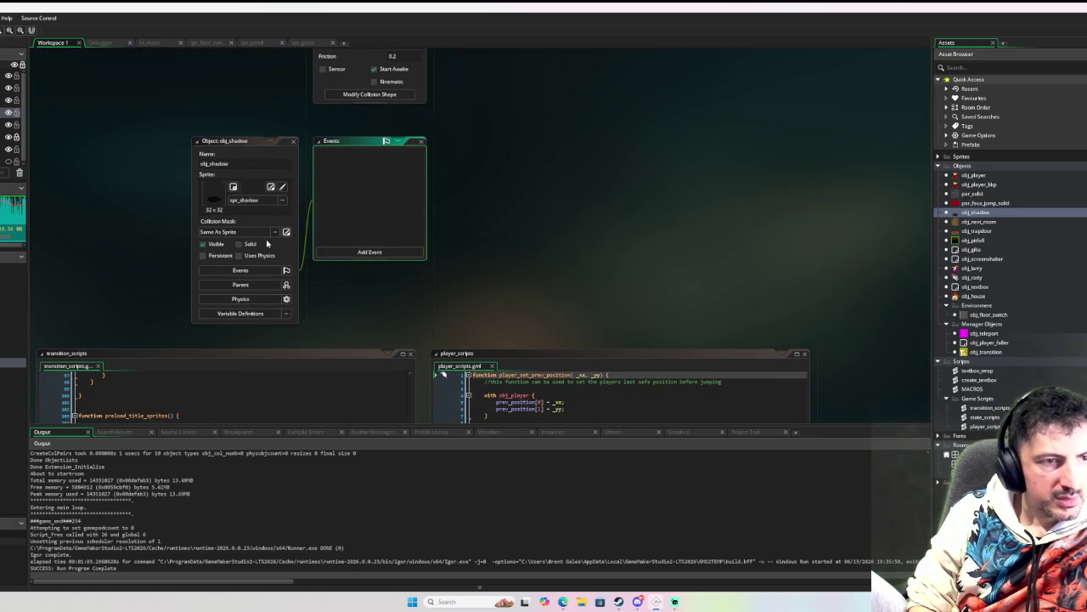
pyautogui.press('F6')
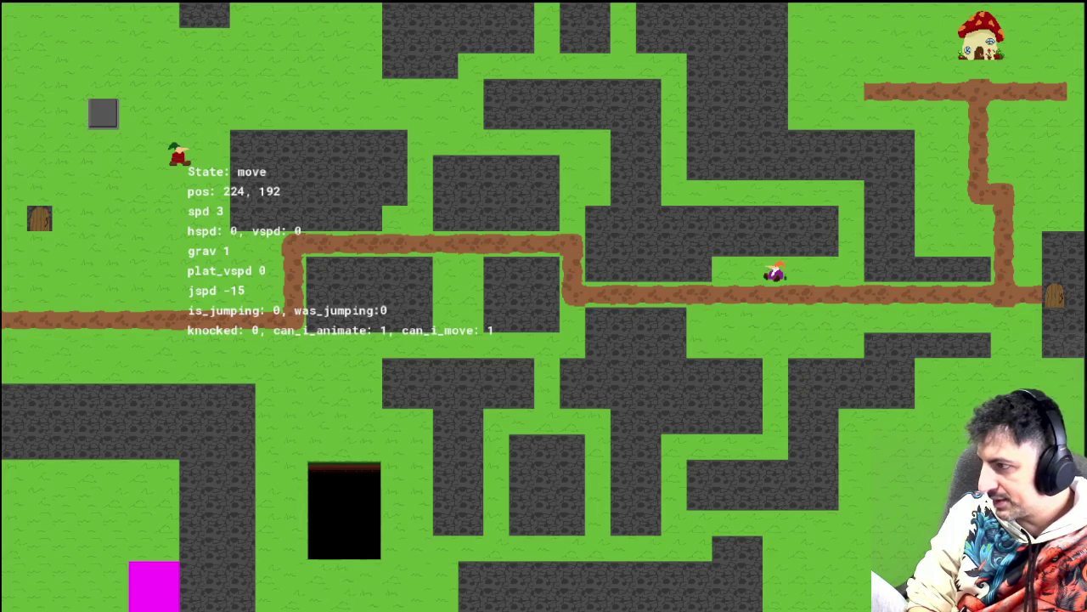
# Step: Jump, move the player right toward the pit, jump in place watching plat_vspd, then close the game
pyautogui.press('space')
pyautogui.press('space')
pyautogui.press('Right')
pyautogui.press('Down')
pyautogui.press('Down')
pyautogui.press('Right')
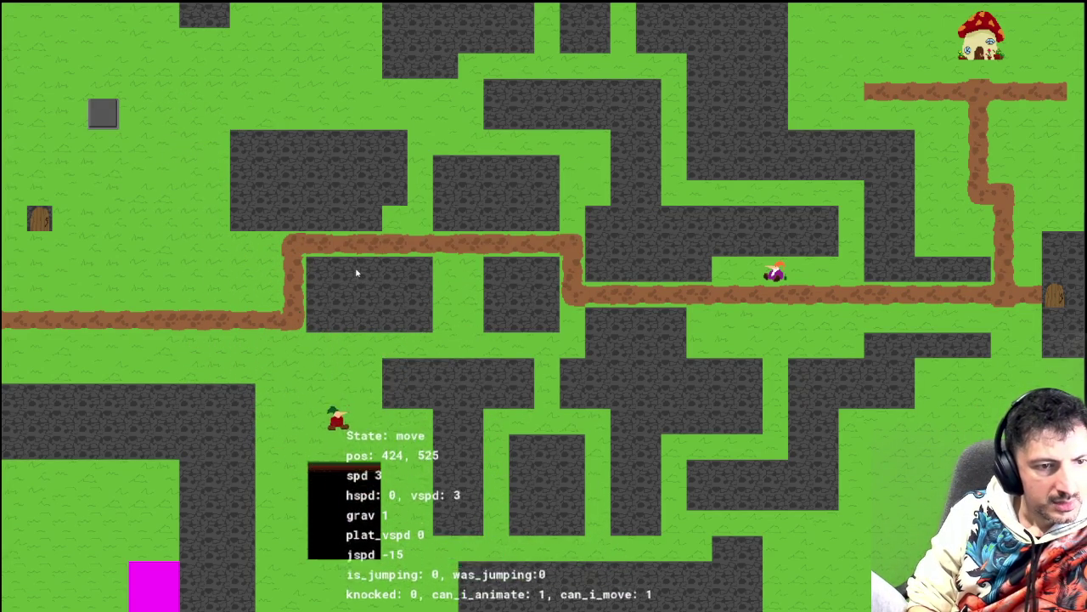
pyautogui.press('space')
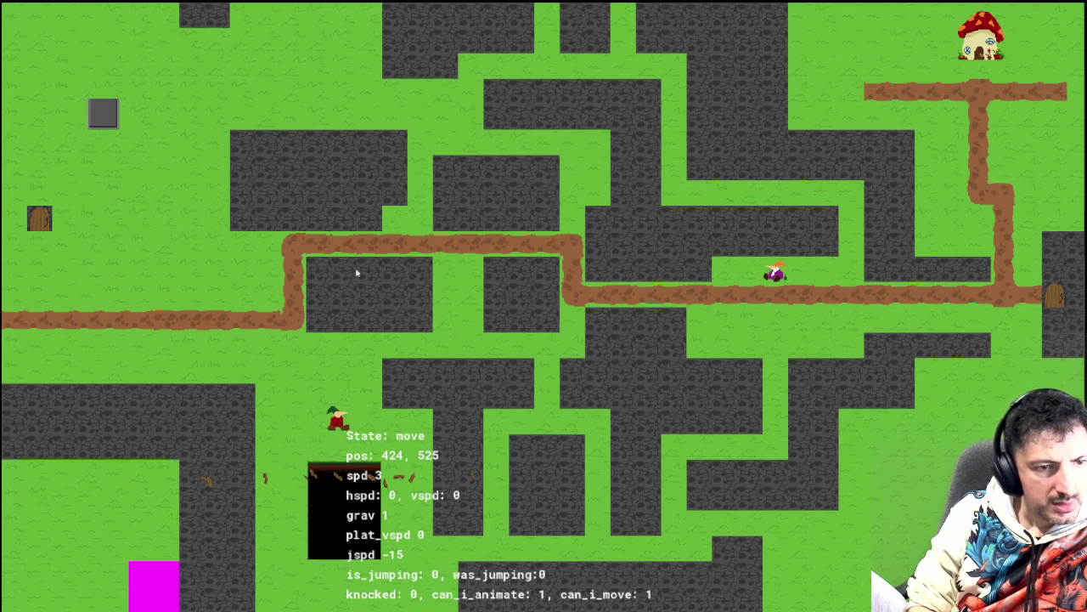
pyautogui.press('space')
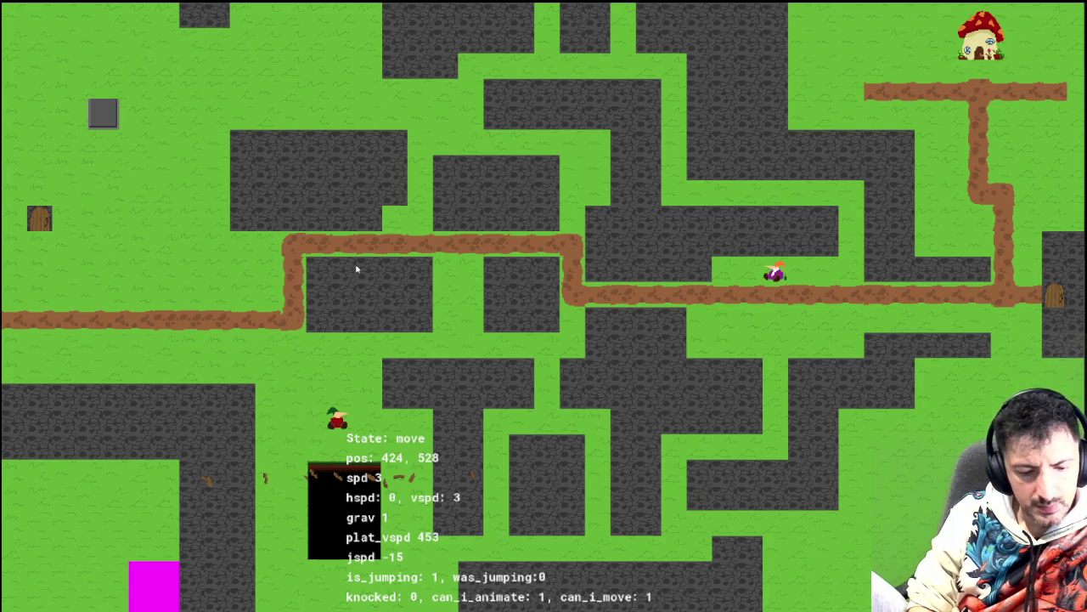
pyautogui.press('Escape')
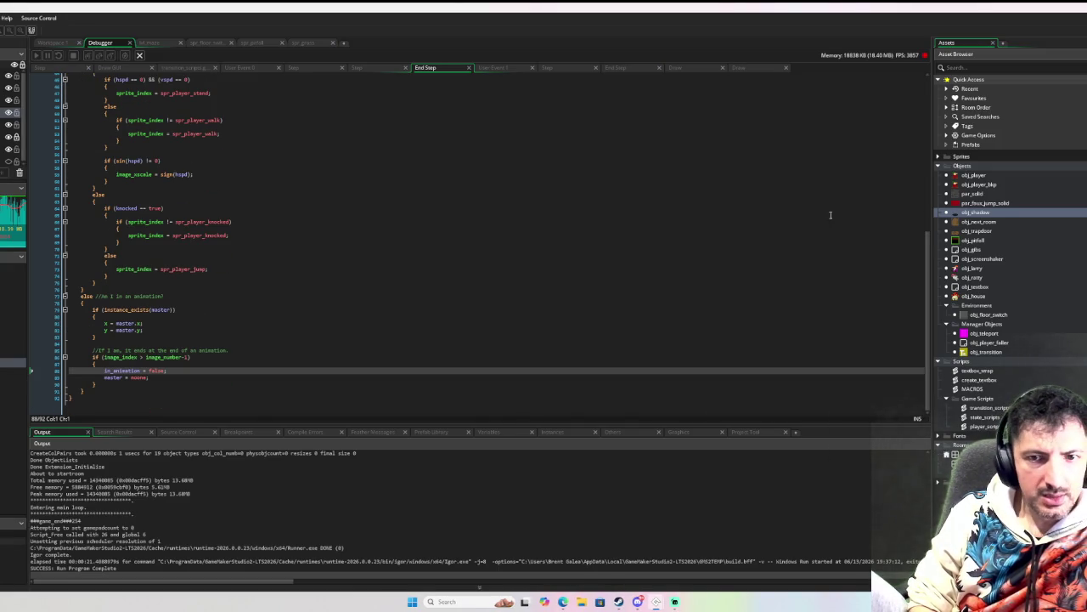
# Step: Create a new object named obj_game in the Objects folder
pyautogui.click(61, 43)
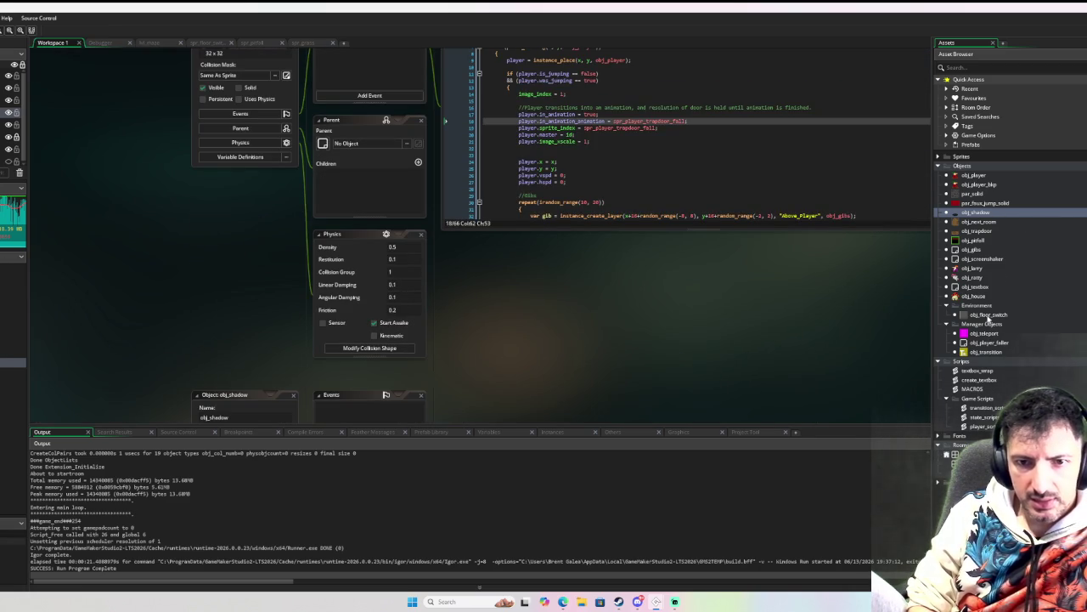
pyautogui.rightClick(969, 166)
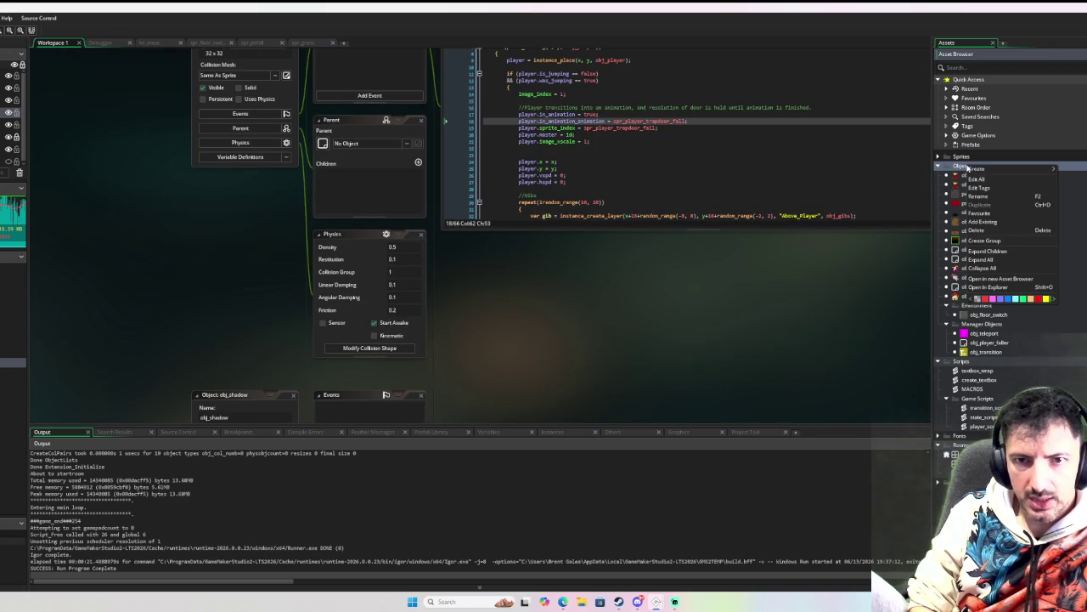
pyautogui.moveTo(991, 171)
pyautogui.click(1070, 210)
pyautogui.write('obj_game')
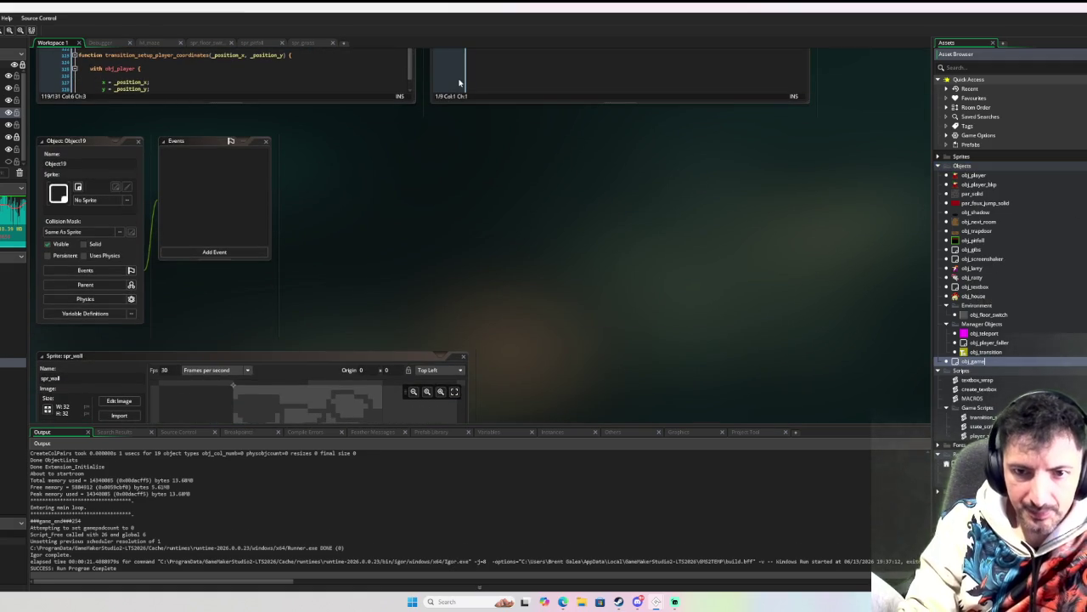
pyautogui.press('Return')
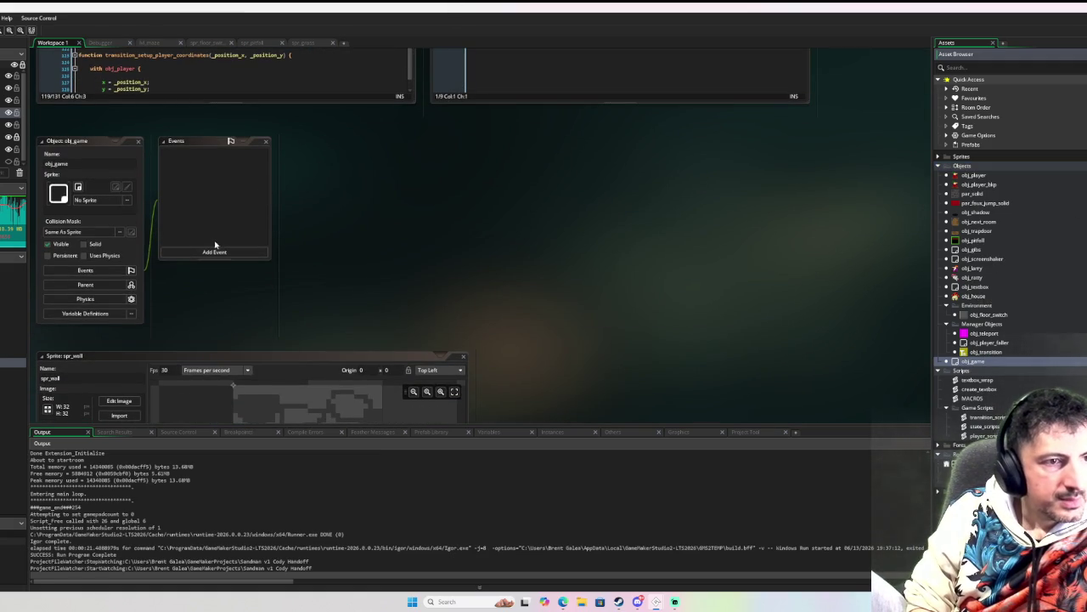
# Step: Add a Key Press R event to obj_game containing game_restart();
pyautogui.click(215, 251)
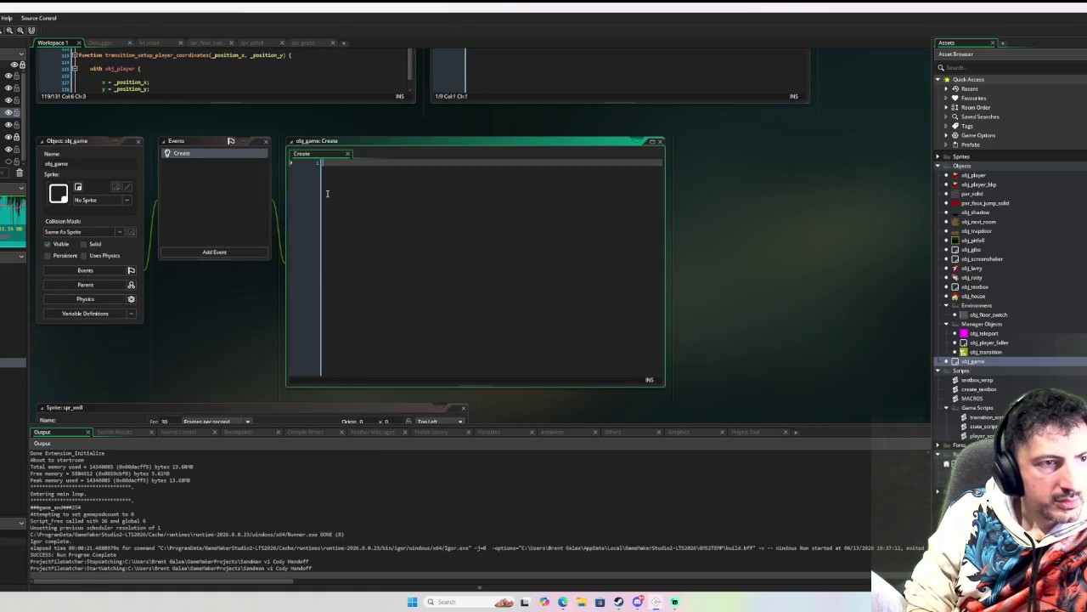
pyautogui.click(216, 252)
pyautogui.moveTo(242, 359)
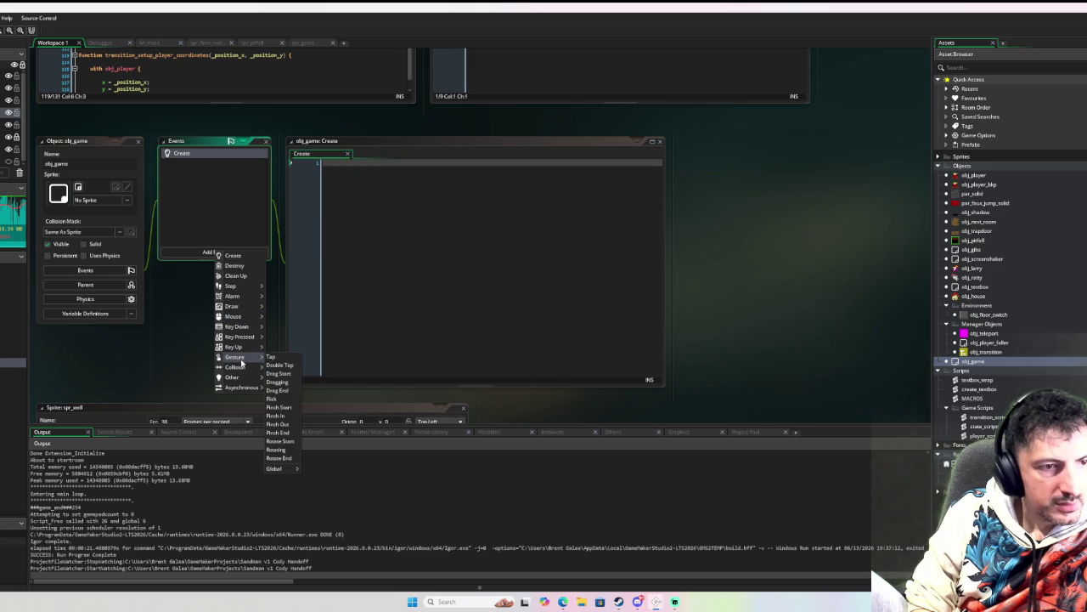
pyautogui.moveTo(245, 340)
pyautogui.moveTo(293, 432)
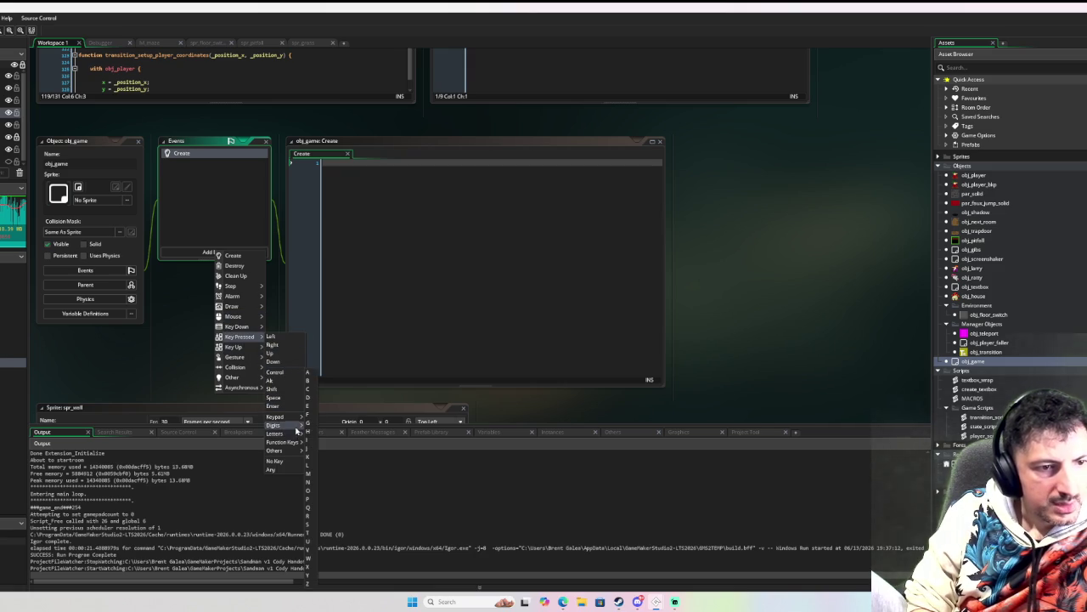
pyautogui.click(309, 515)
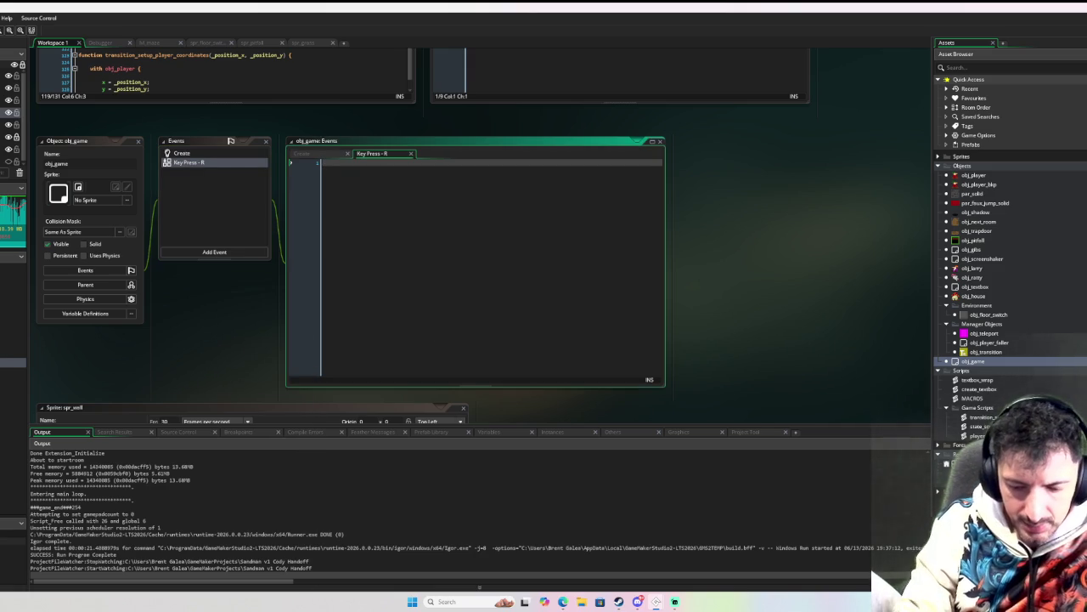
pyautogui.write('game_restart();')
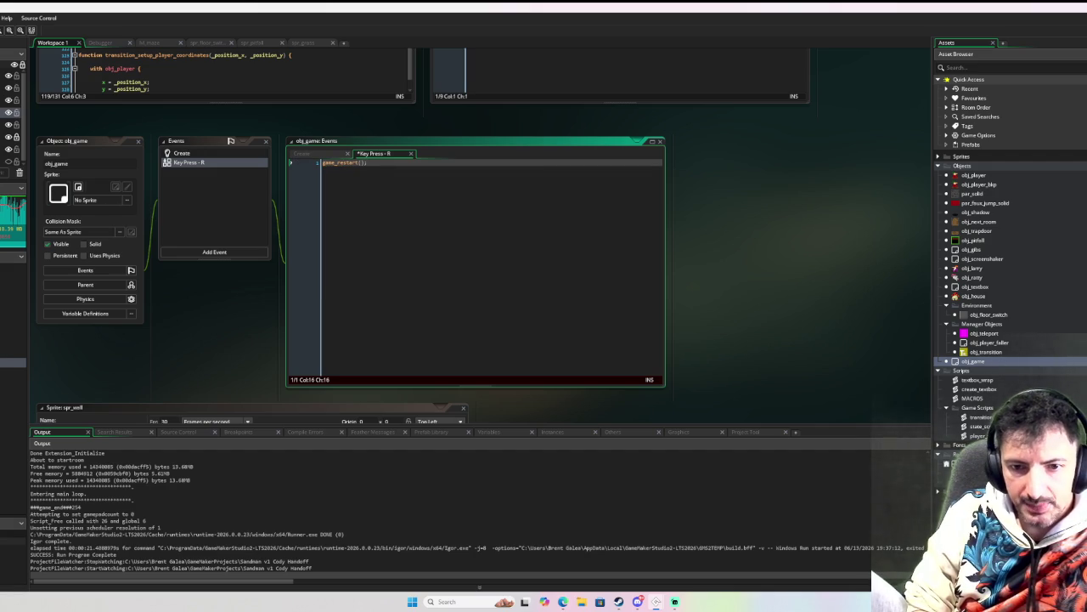
# Step: Duplicate the transition icon sprite in Sprites > Icons > object icons and open the copy, spr_game_icon
pyautogui.click(947, 407)
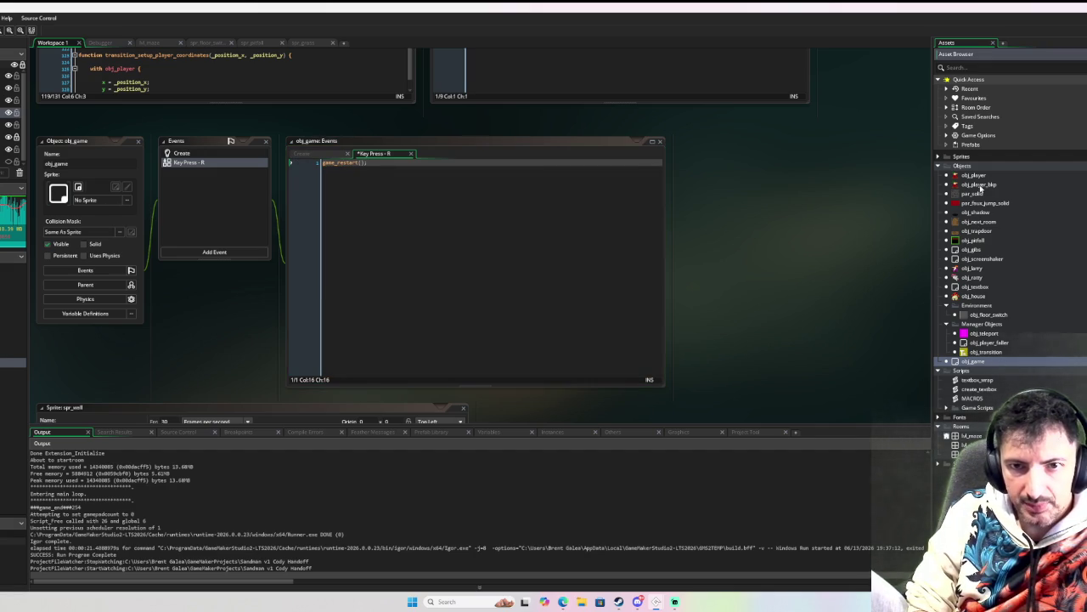
pyautogui.click(941, 156)
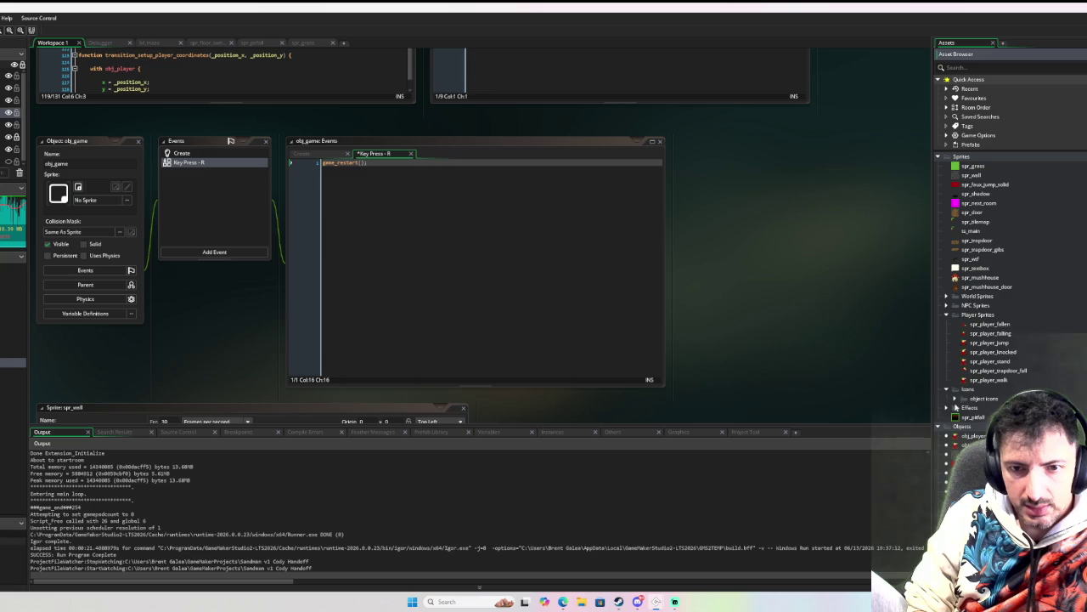
pyautogui.click(954, 400)
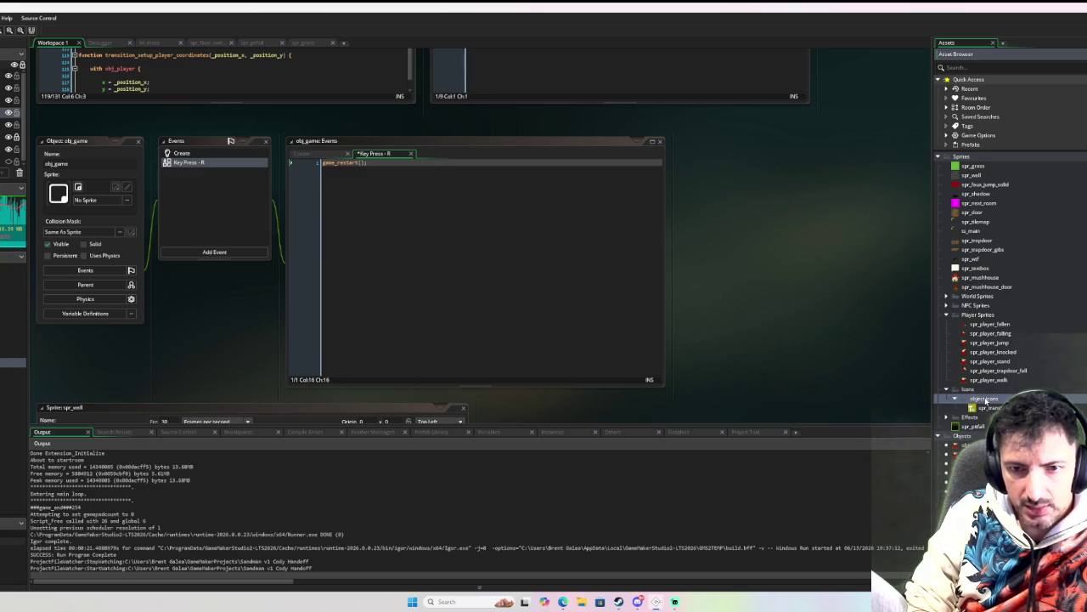
pyautogui.hotkey('ctrl', 'd')
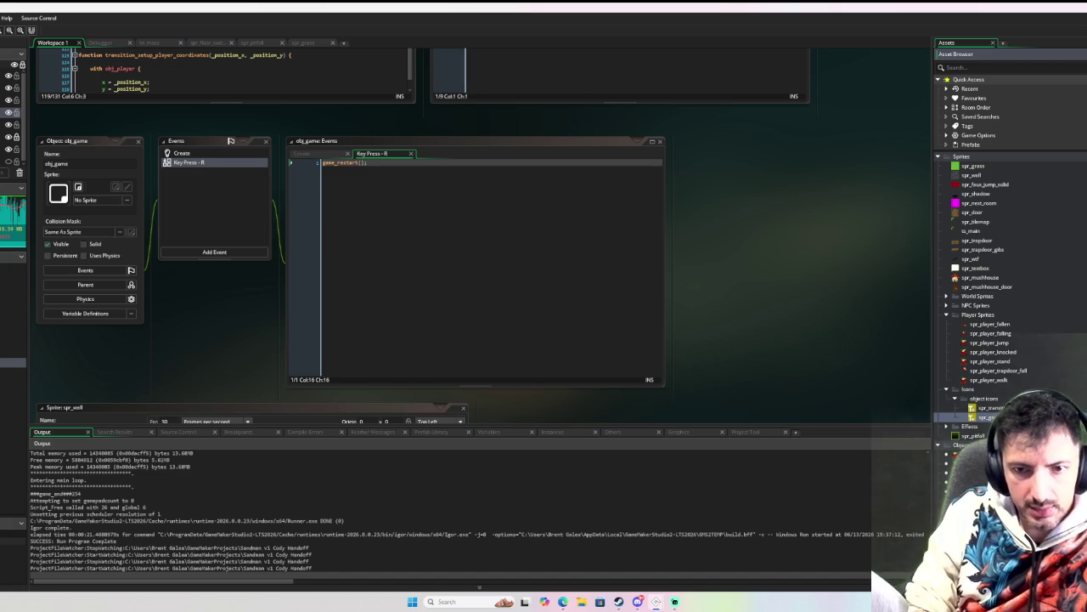
pyautogui.doubleClick(977, 417)
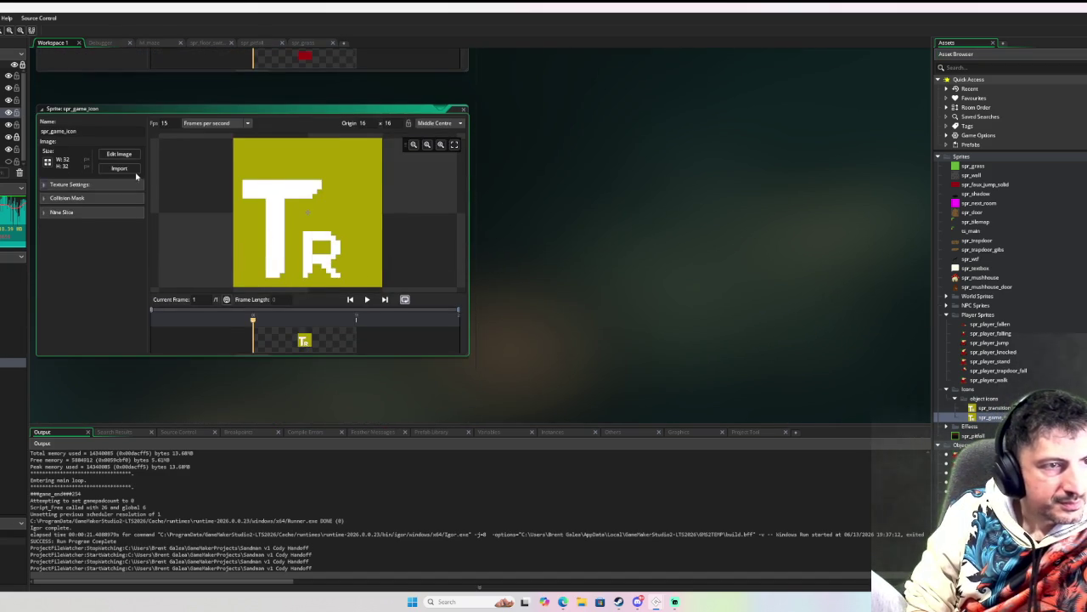
# Step: Fill the TR letters with the yellow background colour and select white for drawing
pyautogui.click(137, 162)
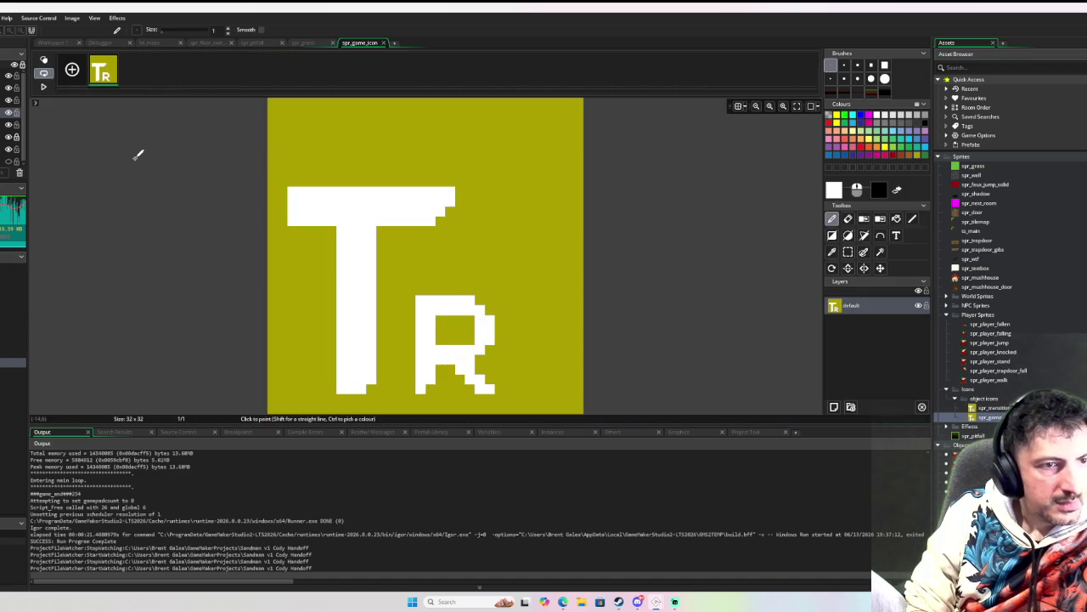
pyautogui.click(831, 251)
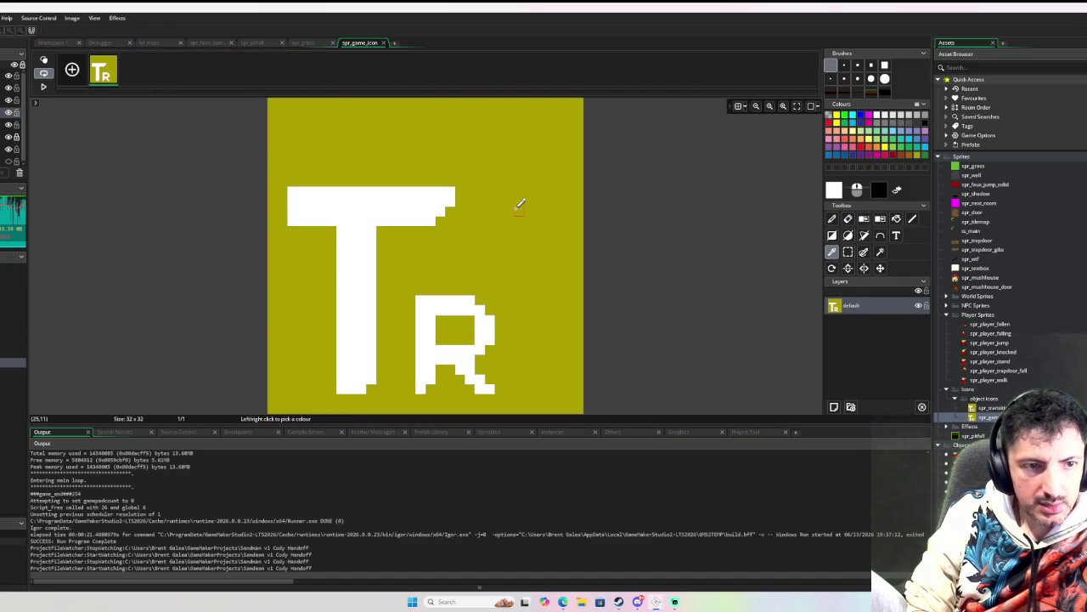
pyautogui.press('f')
pyautogui.click(416, 205)
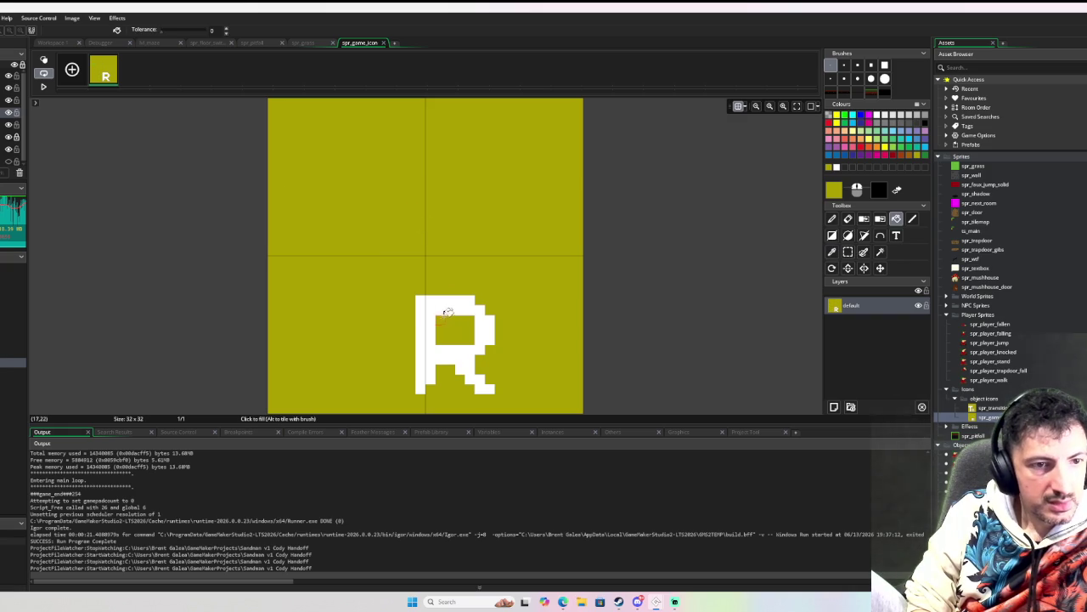
pyautogui.click(451, 309)
pyautogui.click(836, 167)
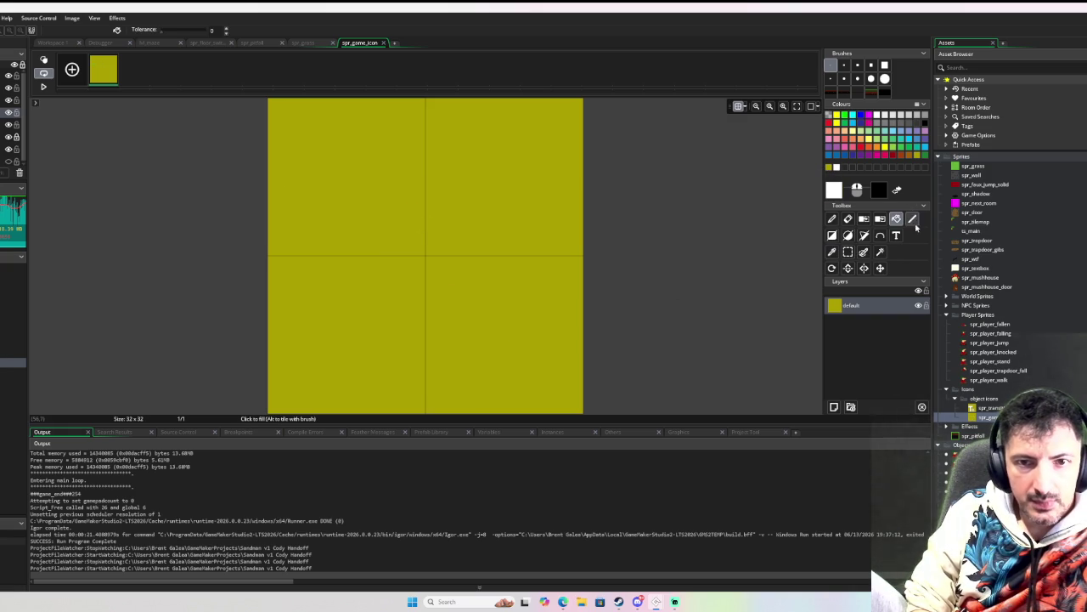
pyautogui.press('d')
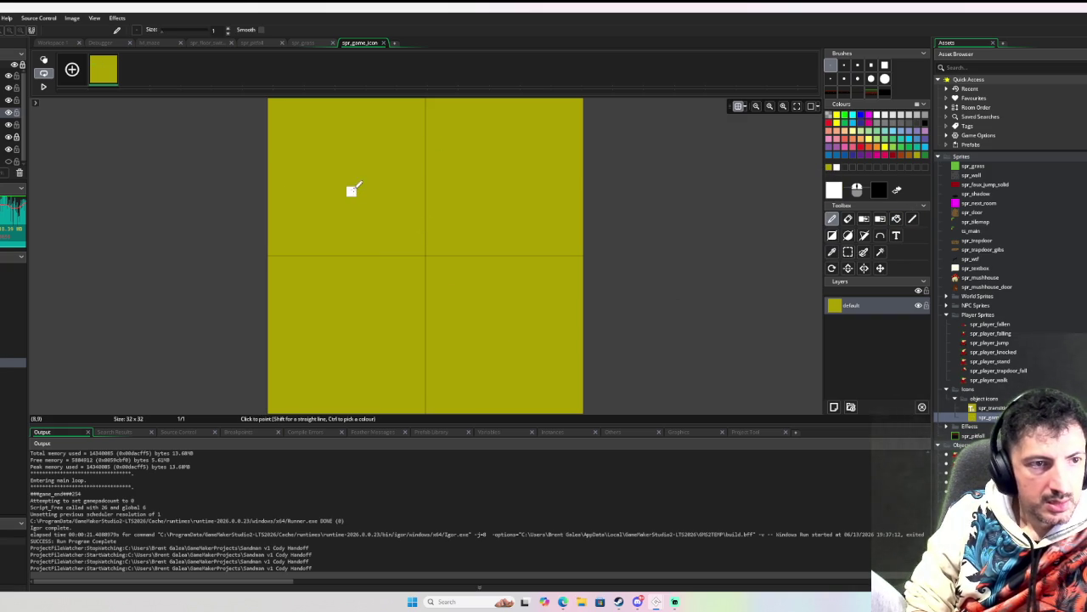
# Step: Draw white pixel letters C and A with the Pencil, undoing stray pixels
pyautogui.moveTo(361, 178)
pyautogui.mouseDown()
pyautogui.moveTo(309, 190)
pyautogui.moveTo(340, 322)
pyautogui.moveTo(376, 319)
pyautogui.moveTo(376, 296)
pyautogui.mouseUp()
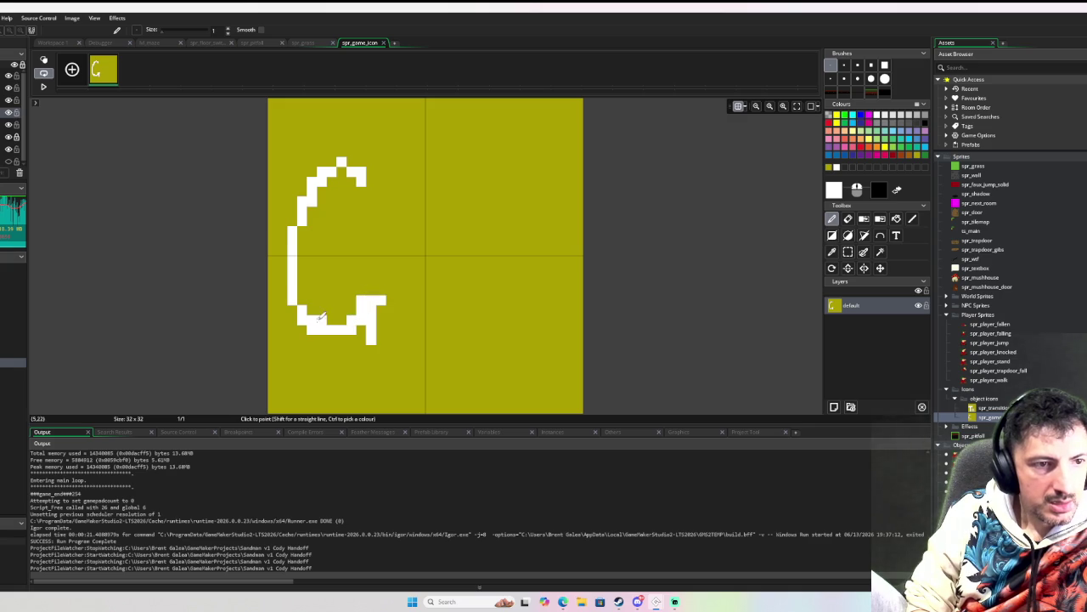
pyautogui.moveTo(309, 245)
pyautogui.mouseDown()
pyautogui.moveTo(344, 174)
pyautogui.moveTo(361, 168)
pyautogui.moveTo(382, 193)
pyautogui.mouseUp()
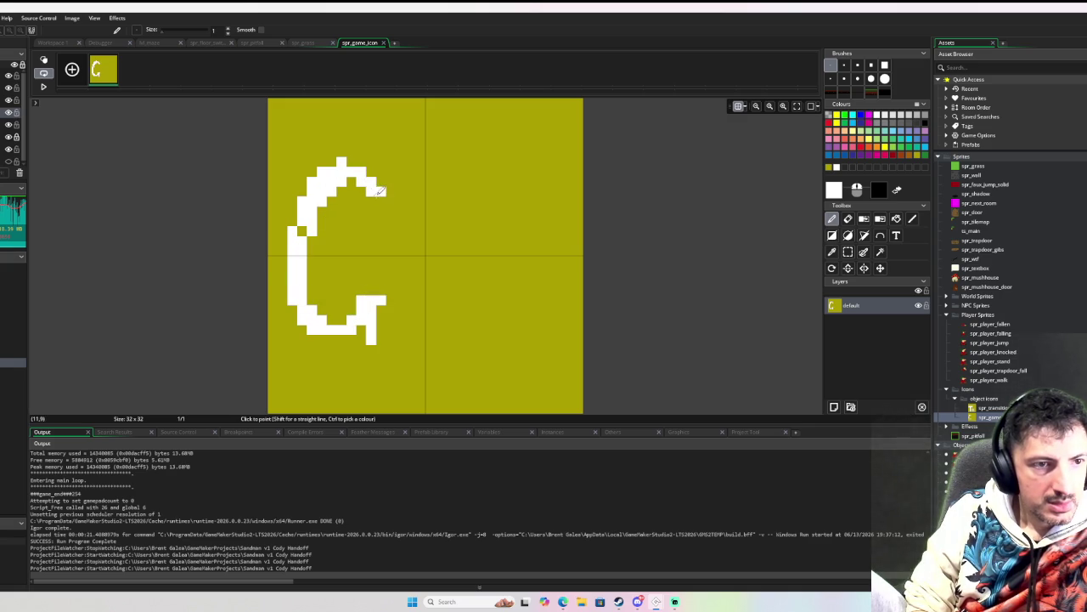
pyautogui.click(401, 319)
pyautogui.hotkey('ctrl', 'z')
pyautogui.moveTo(420, 334)
pyautogui.mouseDown()
pyautogui.moveTo(419, 318)
pyautogui.moveTo(500, 248)
pyautogui.moveTo(529, 337)
pyautogui.mouseUp()
pyautogui.moveTo(510, 285)
pyautogui.mouseDown()
pyautogui.moveTo(486, 223)
pyautogui.moveTo(433, 284)
pyautogui.moveTo(411, 338)
pyautogui.mouseUp()
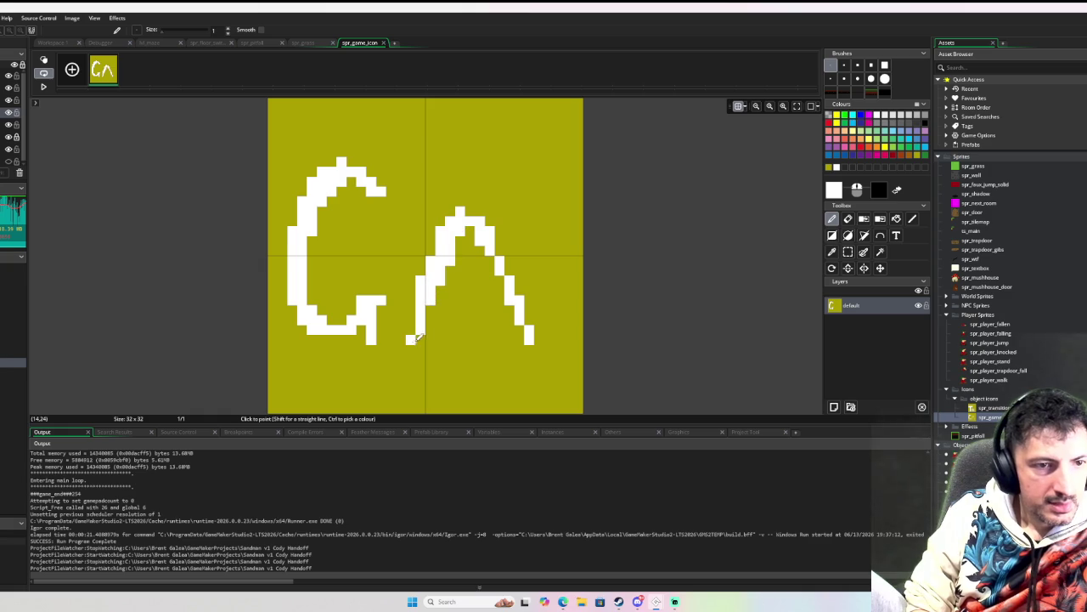
pyautogui.moveTo(431, 296); pyautogui.dragTo(506, 285)
pyautogui.click(430, 201)
pyautogui.hotkey('ctrl', 'z')
# Step: Switch to rectangle selection, zoom the canvas, then return to obj_game's sprite picker
pyautogui.press('s')
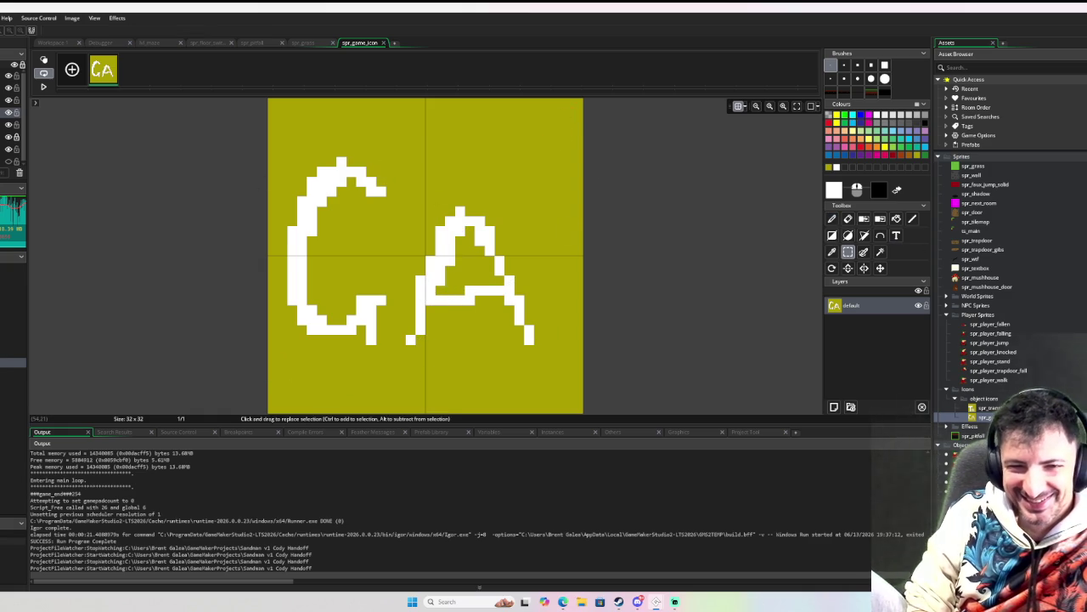
pyautogui.scroll(-3, 1011, 255)
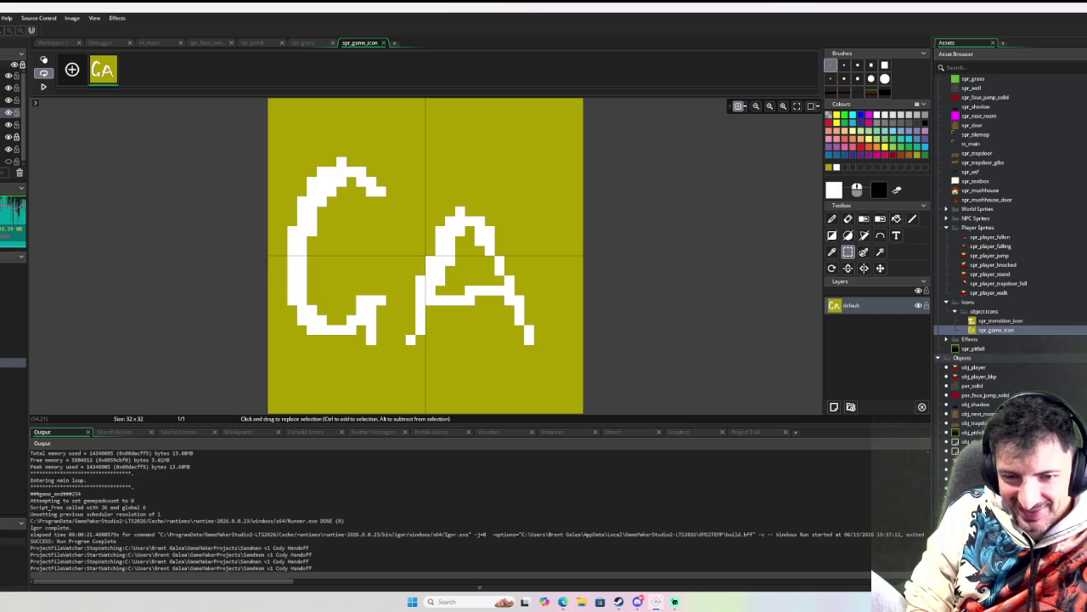
pyautogui.scroll(3, 1019, 339)
pyautogui.scroll(-3, 1011, 255)
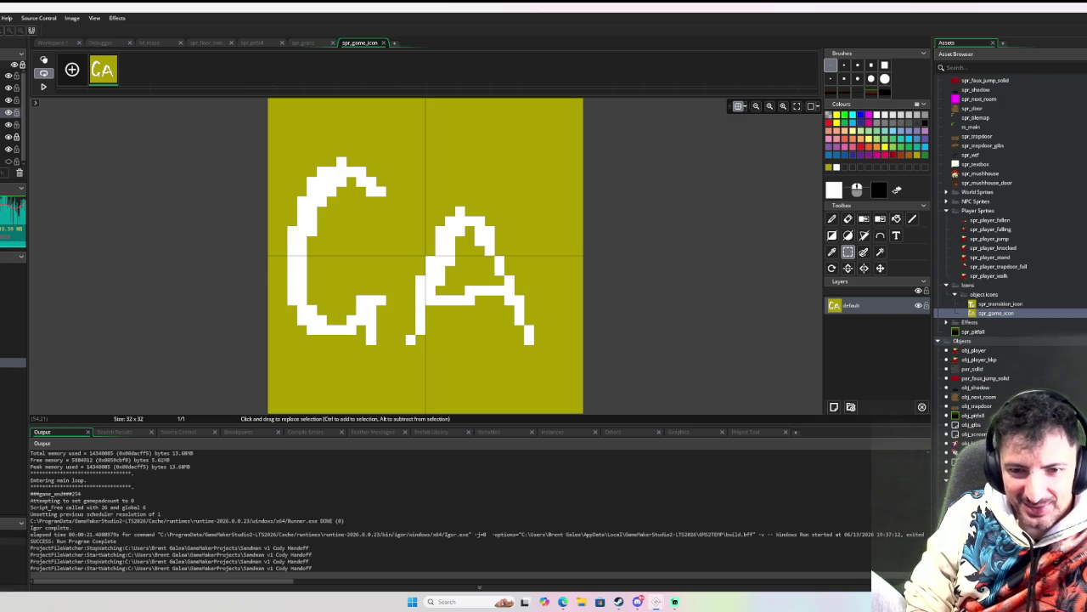
pyautogui.scroll(-3, 1010, 255)
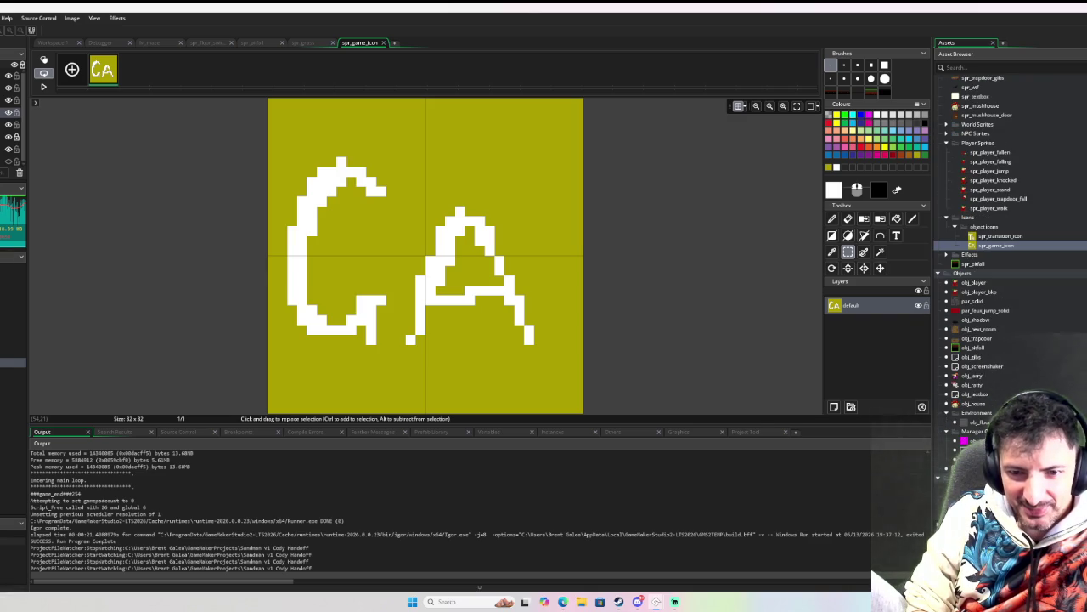
pyautogui.scroll(2, 1010, 255)
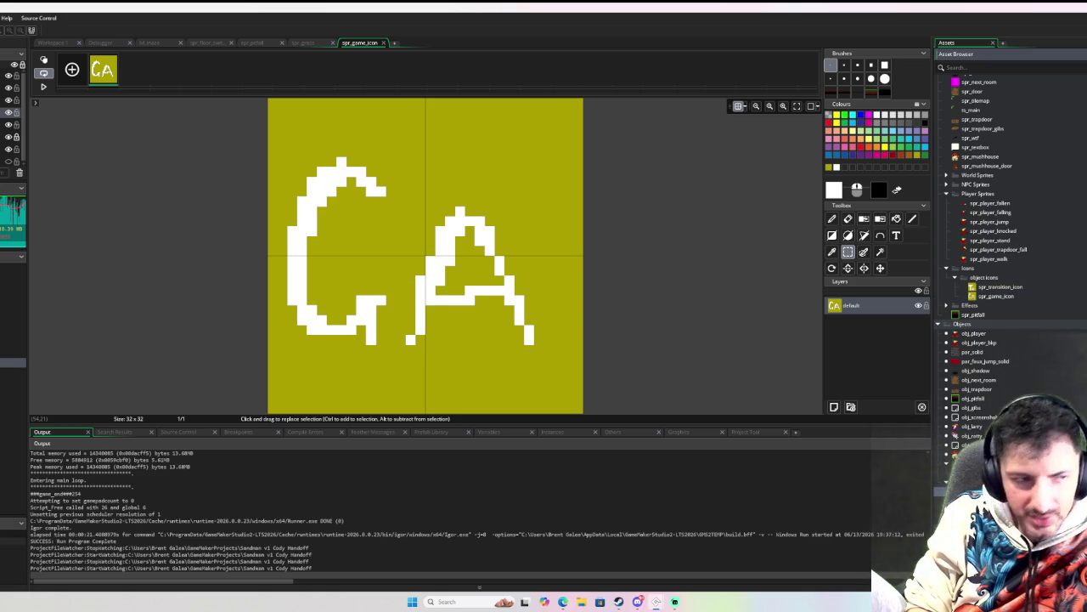
pyautogui.hotkey('ctrl', 'Tab')
pyautogui.click(97, 161)
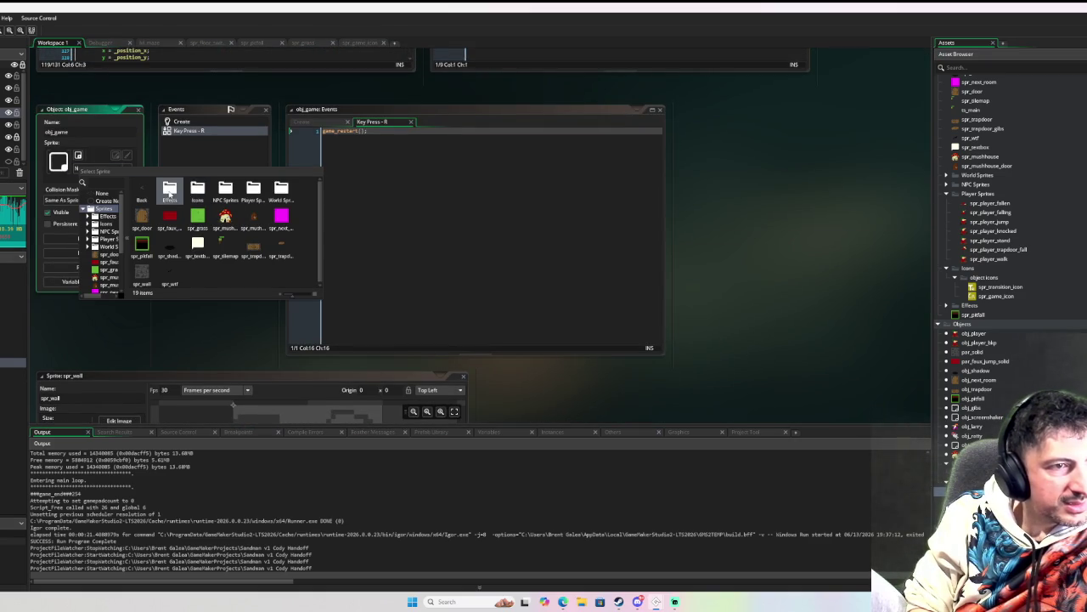
# Step: Assign spr_game_icon from Icons > object icons as obj_game's sprite
pyautogui.doubleClick(197, 191)
pyautogui.doubleClick(170, 192)
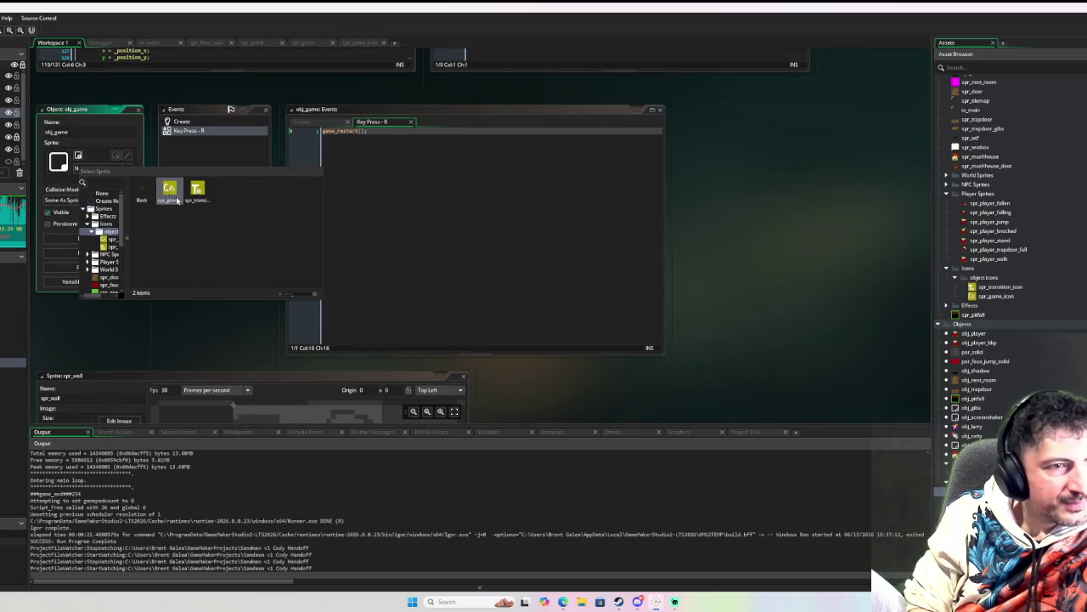
pyautogui.doubleClick(203, 200)
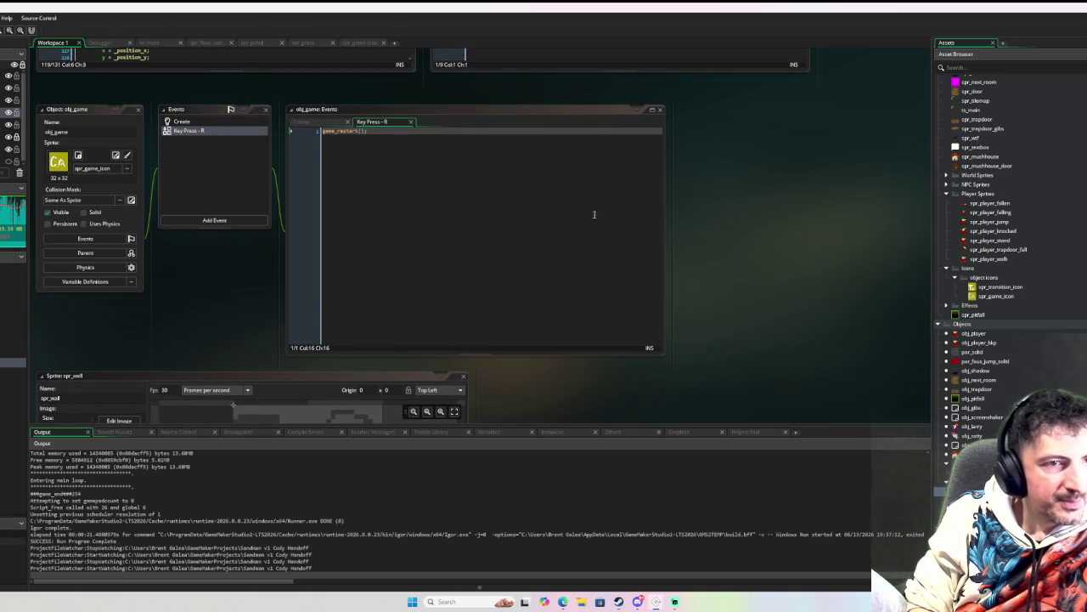
pyautogui.click(525, 200)
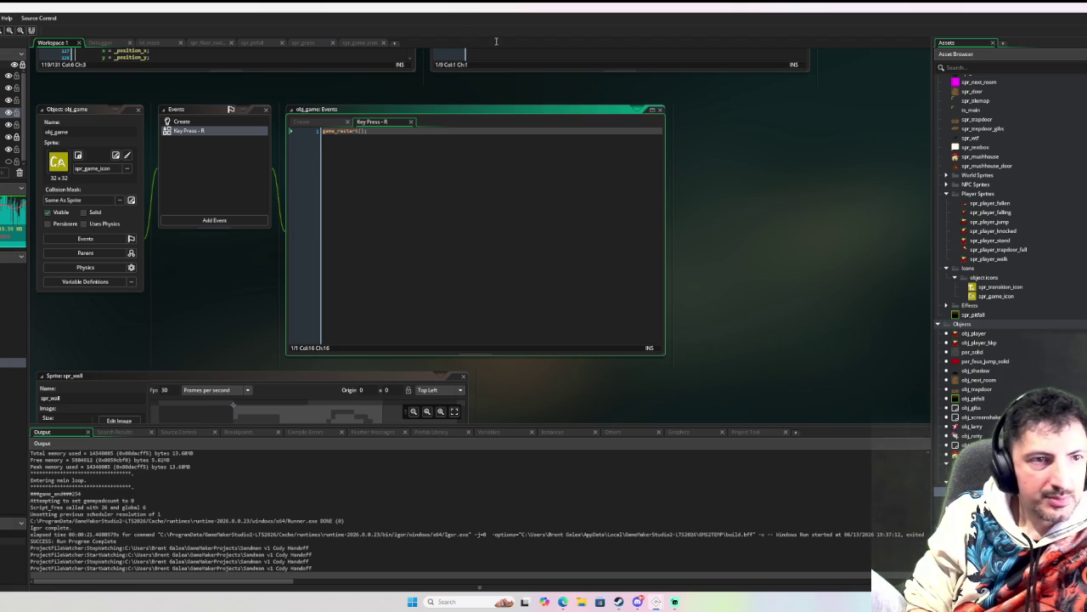
# Step: Open the rm_maze room and show its Instance Creation Order list
pyautogui.click(95, 46)
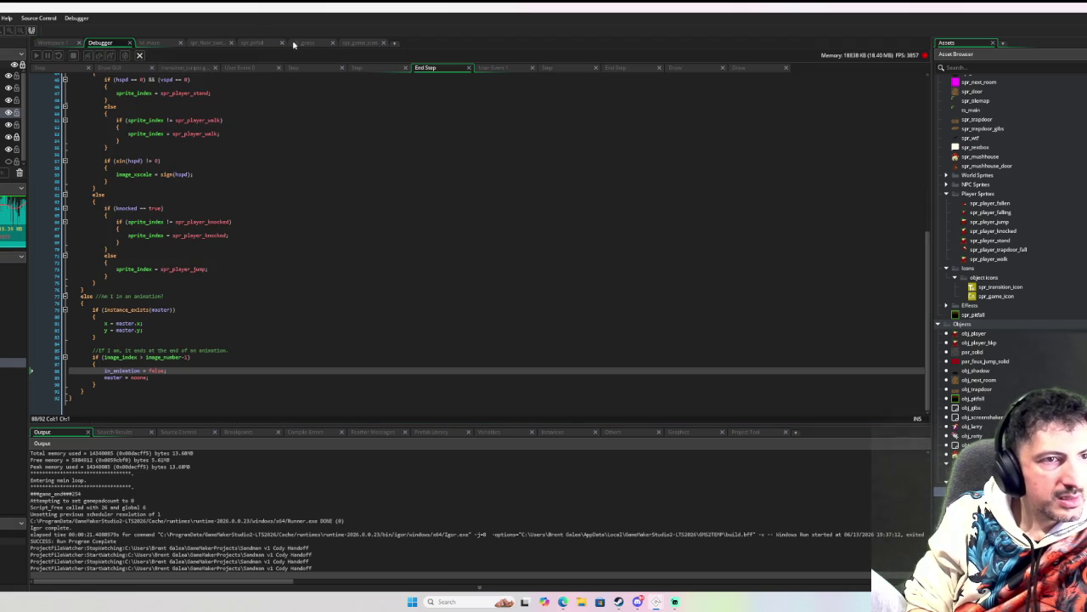
pyautogui.click(153, 43)
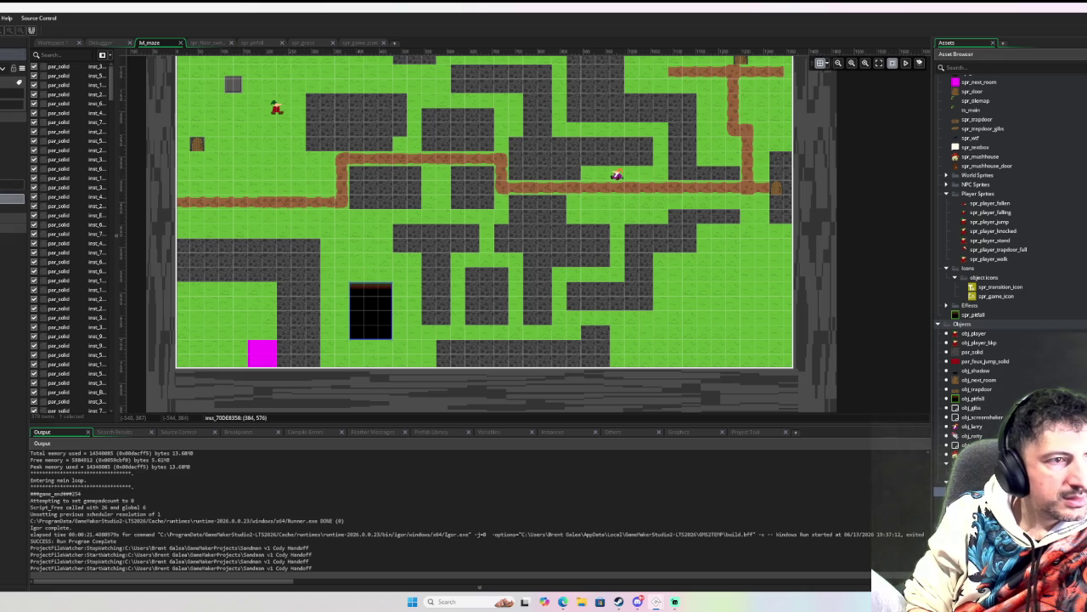
pyautogui.click(13, 198)
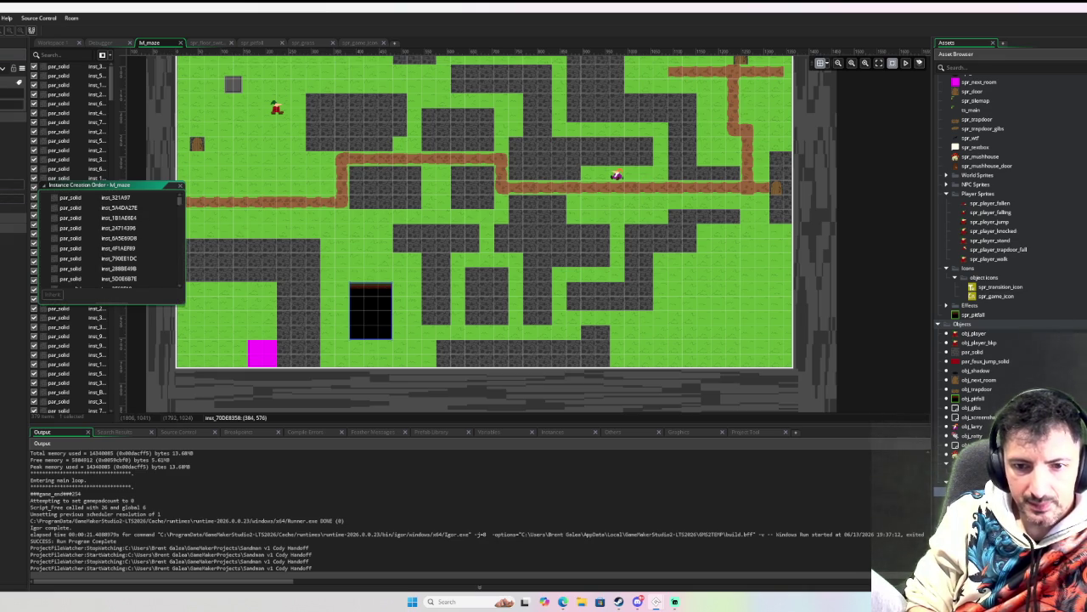
pyautogui.click(1002, 55)
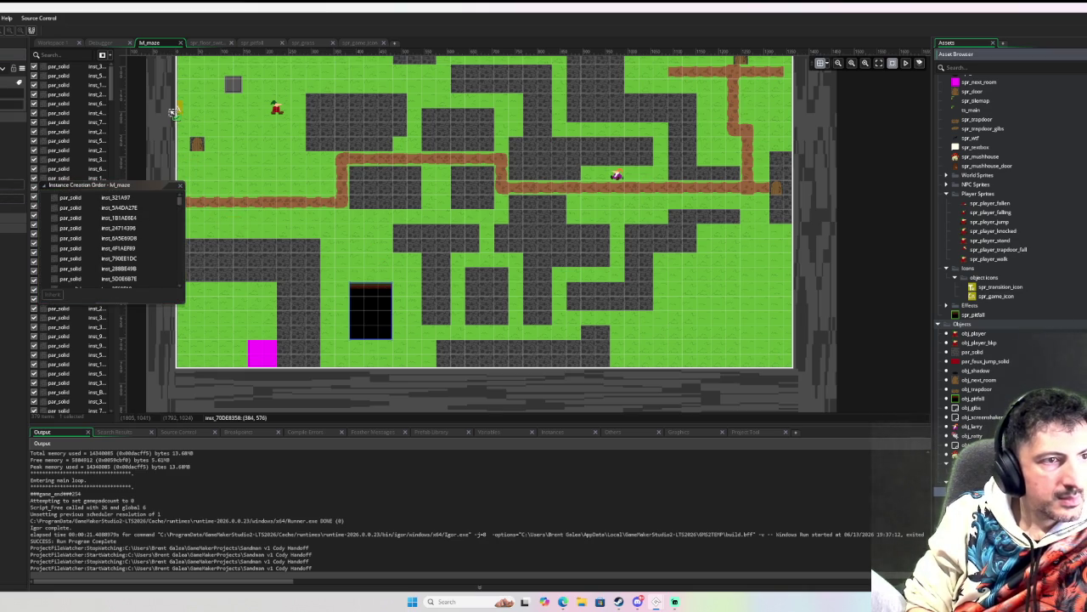